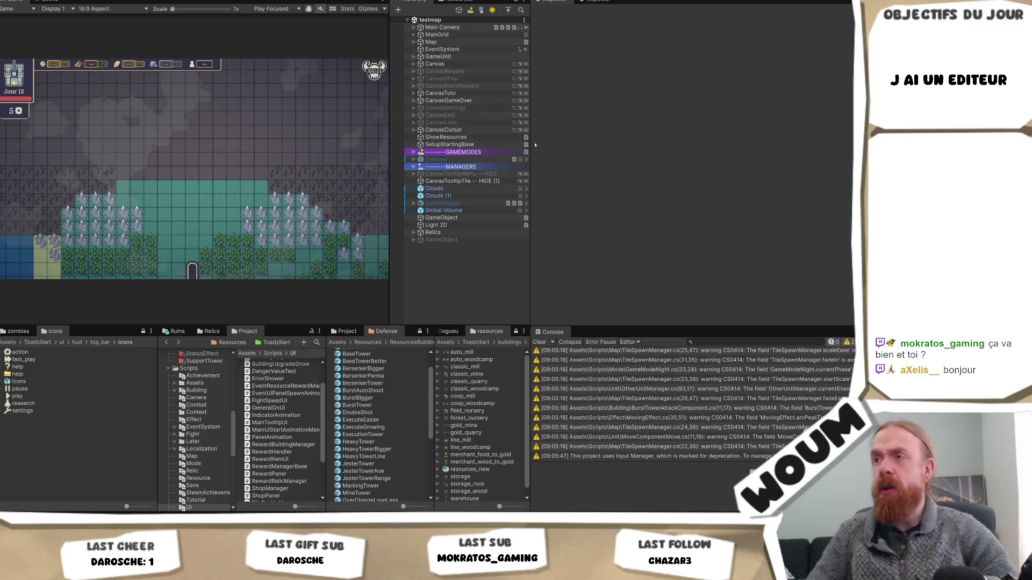
# Drag the Hierarchy/Inspector splitter right to widen the Game view and Hierarchy panels.
pyautogui.moveTo(530, 144); pyautogui.dragTo(704, 144)
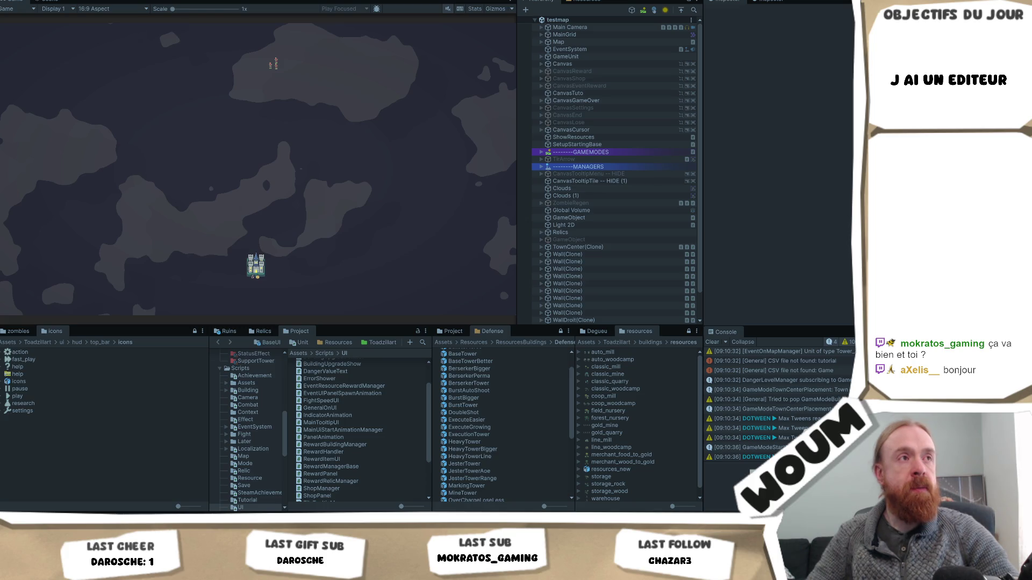
# Start the run and reveal the discoverable tiles around the castle and forest.
pyautogui.click(250, 225)
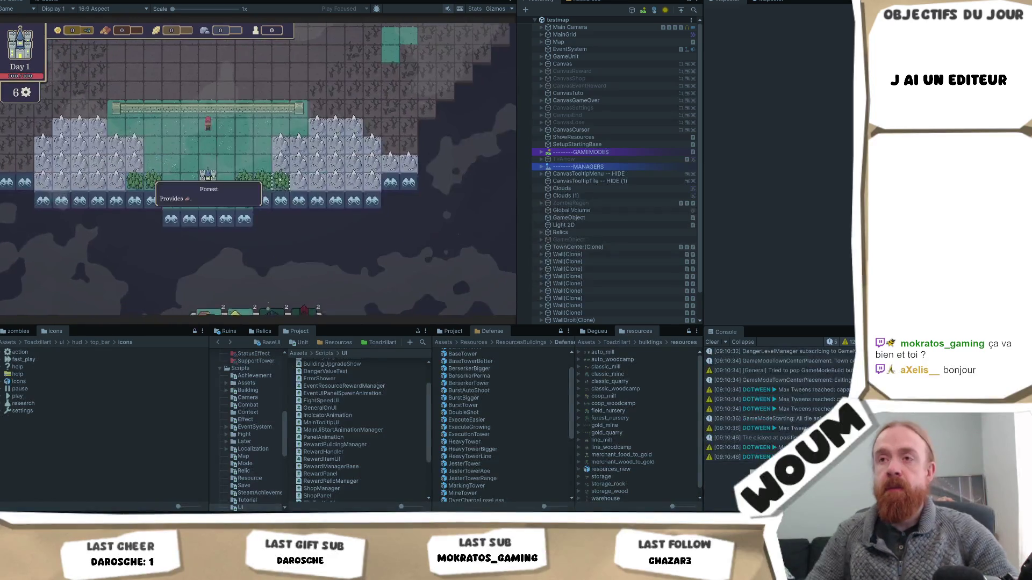
pyautogui.click(259, 201)
pyautogui.click(241, 237)
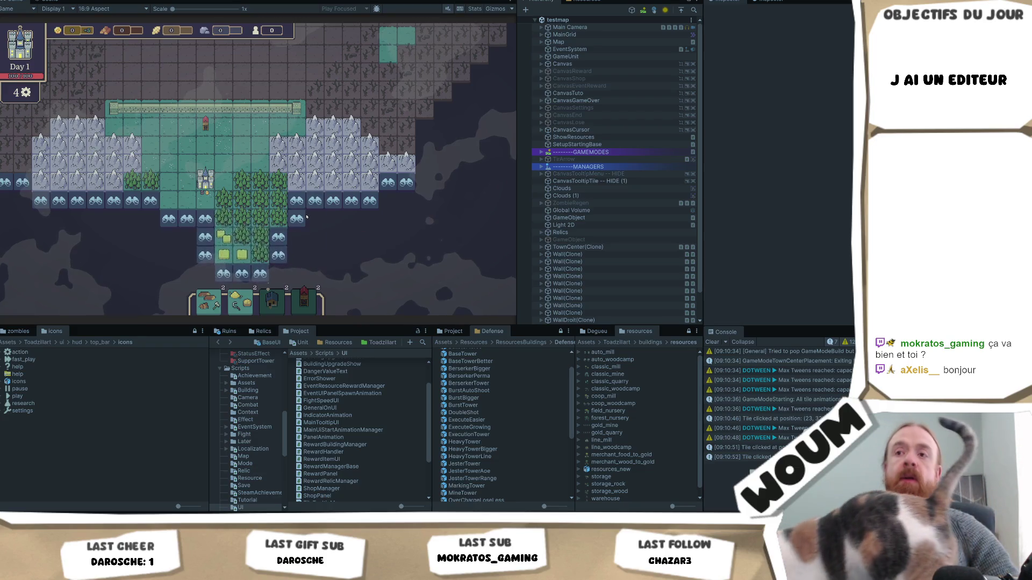
pyautogui.click(242, 255)
pyautogui.click(296, 219)
# Place the wood building on a forest tile, end Day 1, and widen the Game view.
pyautogui.moveTo(207, 301); pyautogui.dragTo(241, 210)
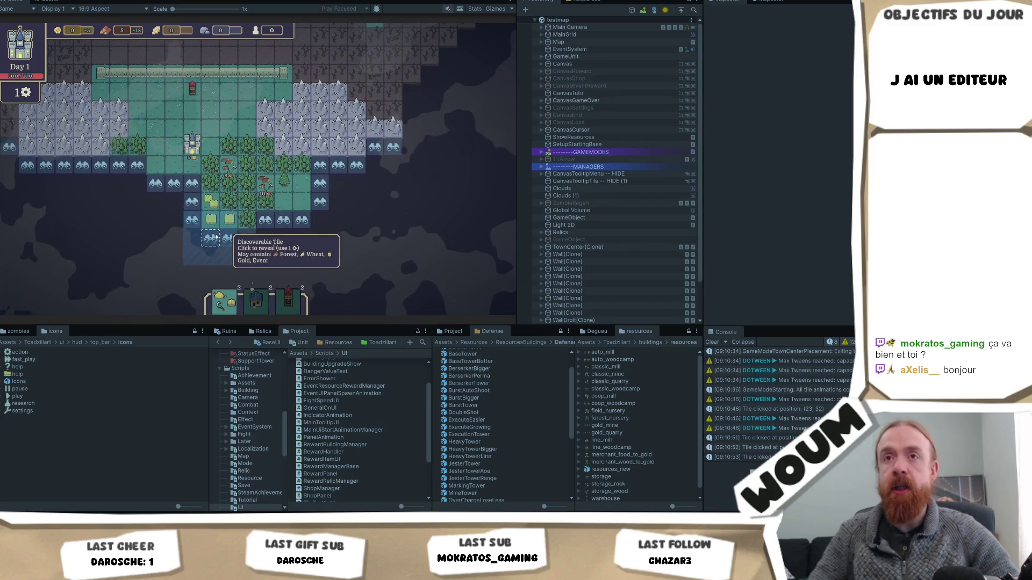
pyautogui.click(246, 239)
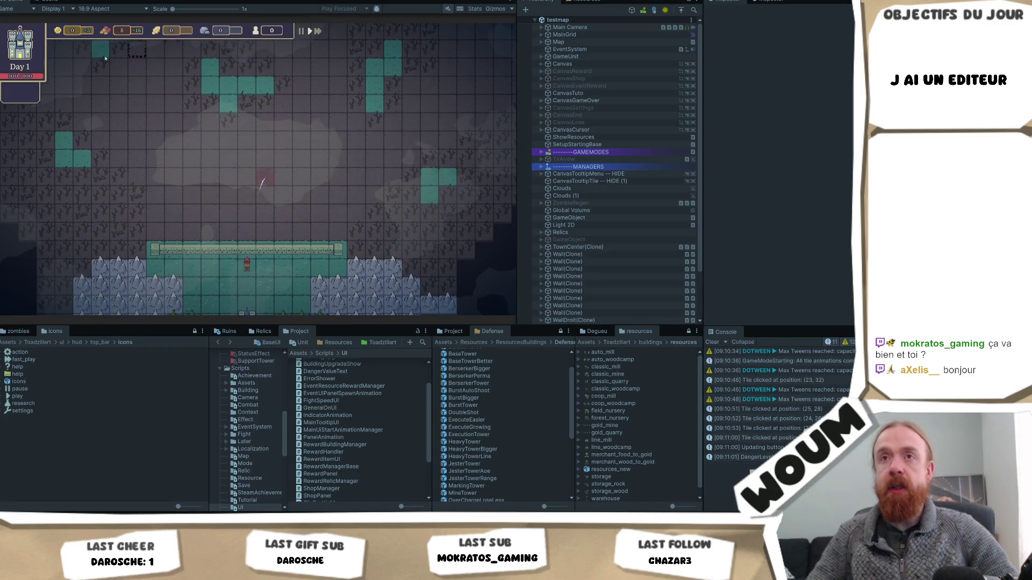
pyautogui.moveTo(519, 260); pyautogui.dragTo(632, 268)
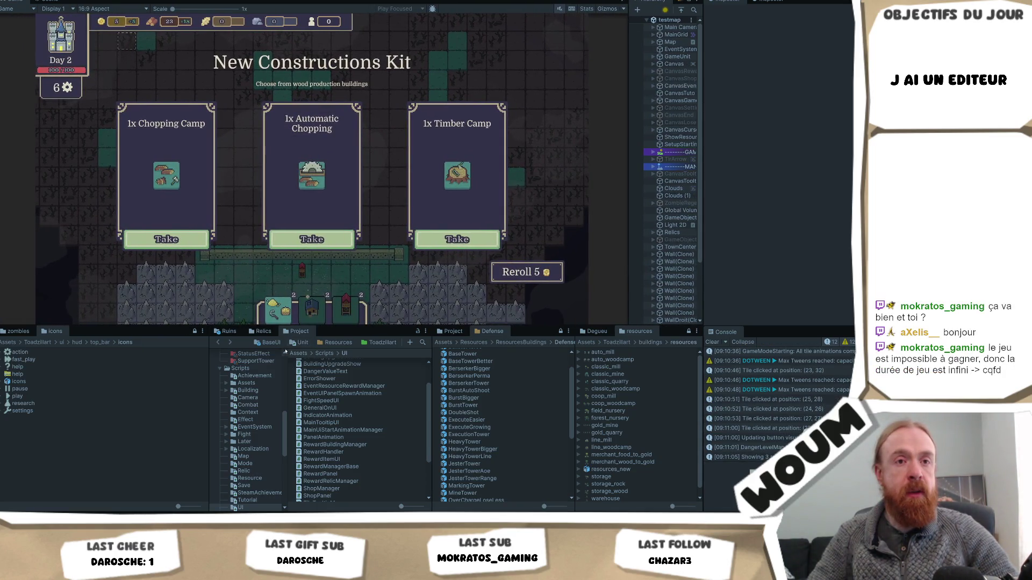
# Make the Game view taller and build Automatic Chopping beside the town centre.
pyautogui.moveTo(225, 322); pyautogui.dragTo(228, 379)
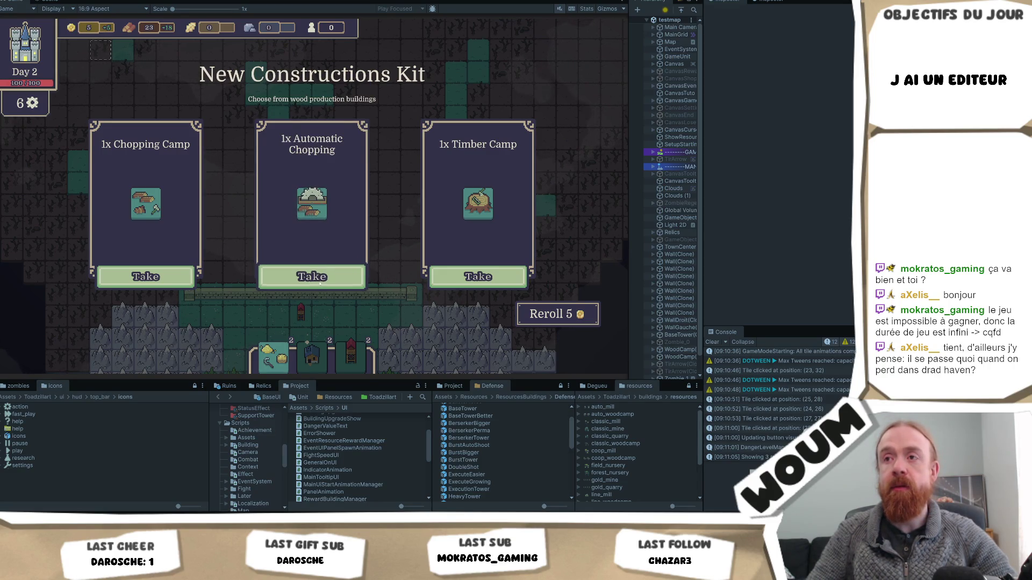
pyautogui.click(321, 283)
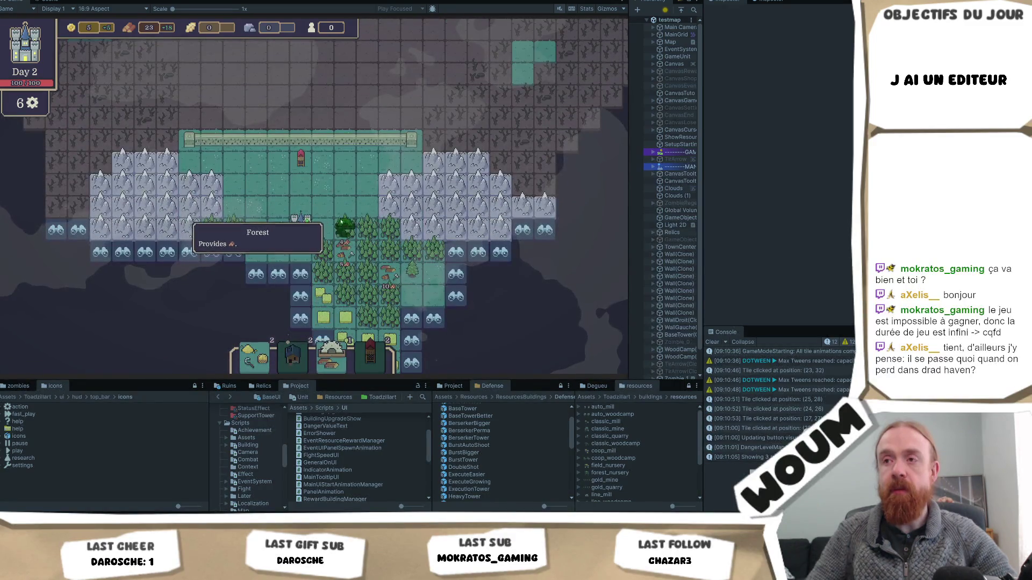
pyautogui.click(322, 222)
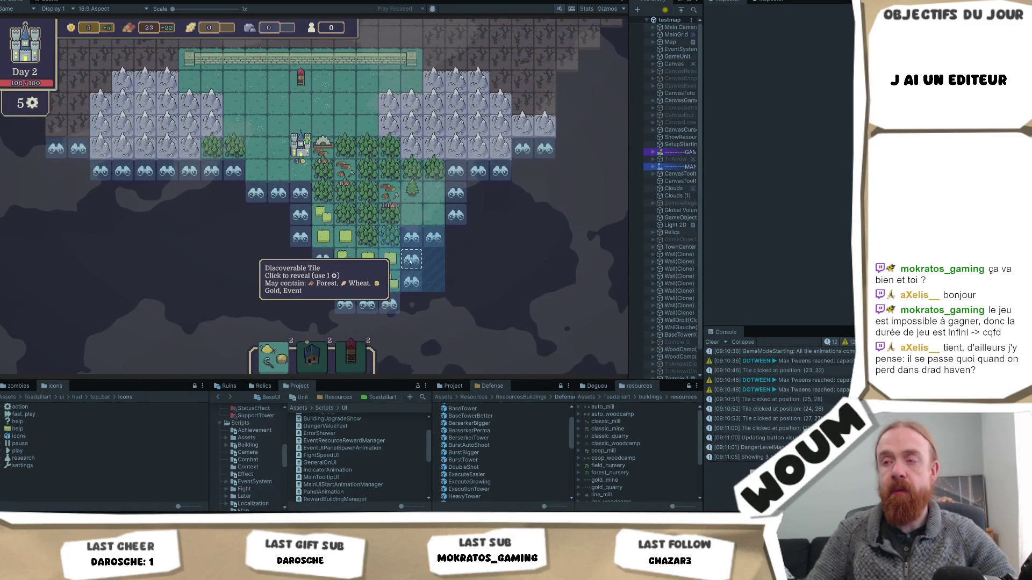
# Reveal two tiles as wheat, place a wheat building on one, and end Day 2.
pyautogui.click(411, 261)
pyautogui.click(389, 271)
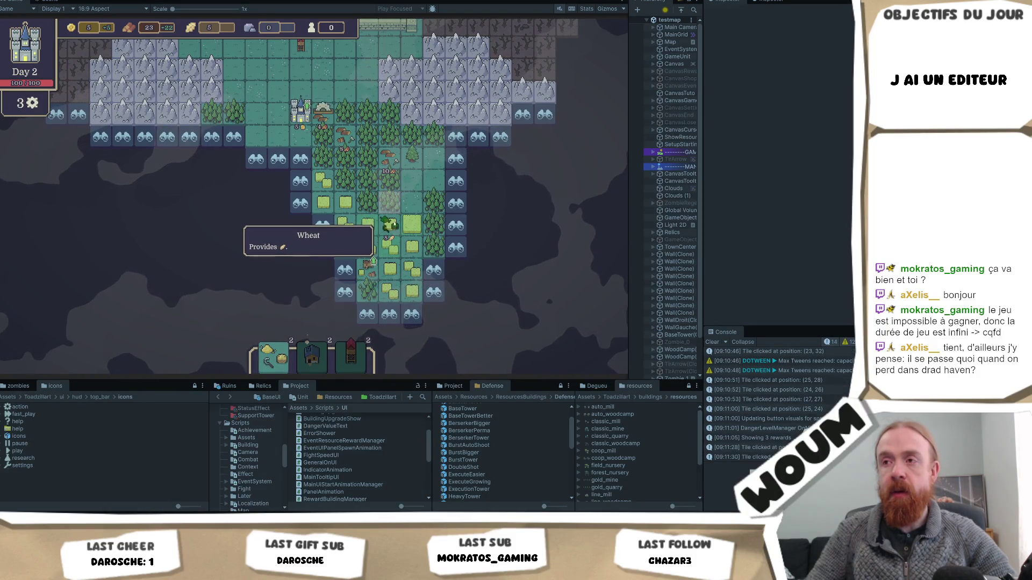
pyautogui.click(411, 247)
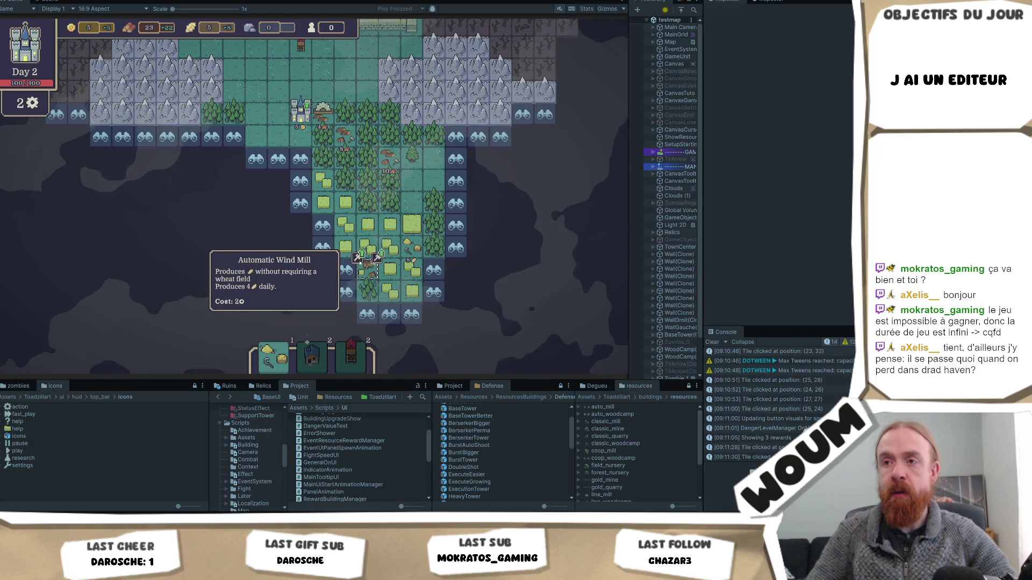
pyautogui.click(376, 256)
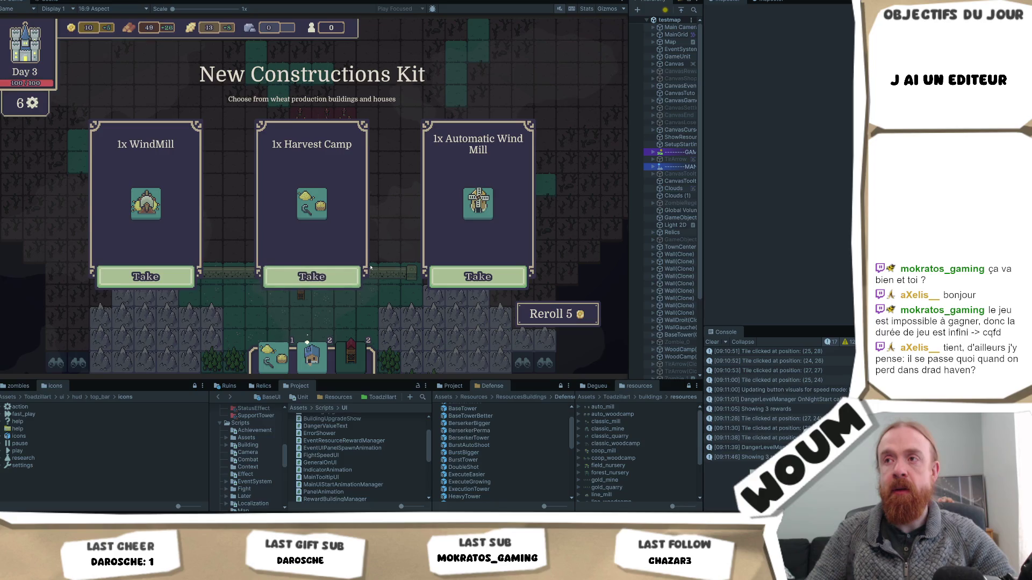
# Take Automatic Wind Mill, place the windmill on a wheat tile, and drag the Harvest Camp onto the map.
pyautogui.click(478, 276)
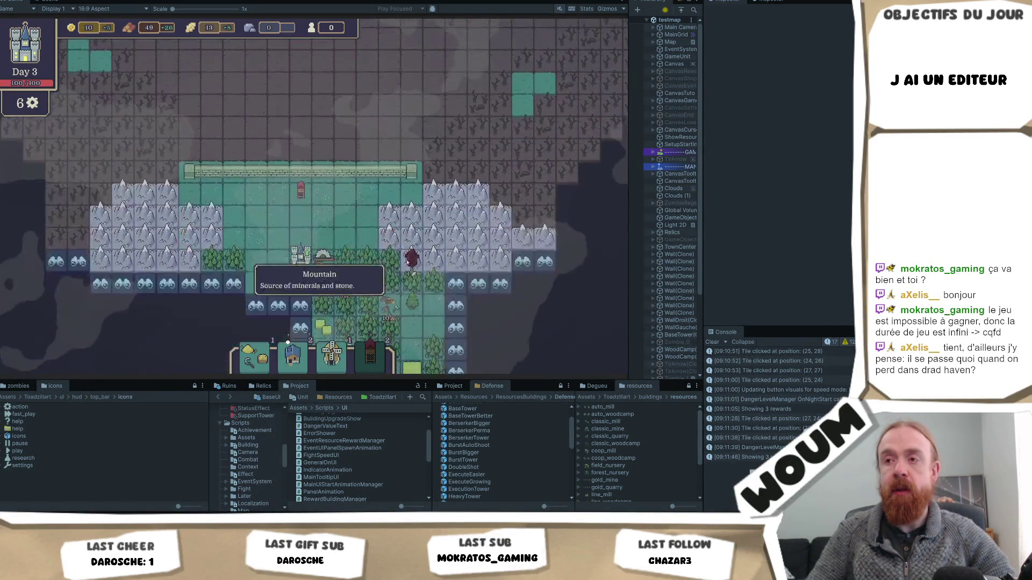
pyautogui.moveTo(332, 355); pyautogui.dragTo(411, 255)
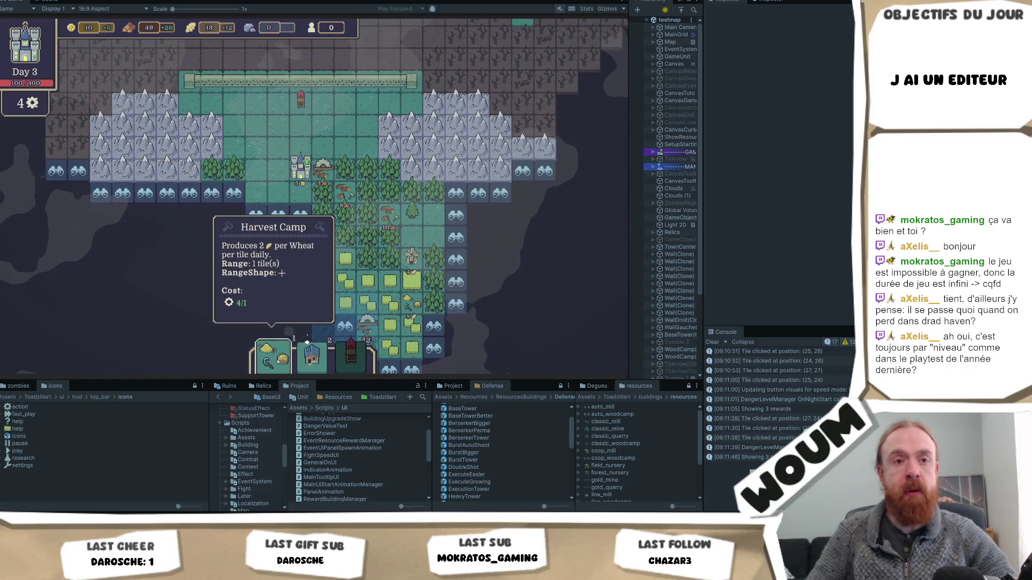
pyautogui.moveTo(276, 361); pyautogui.dragTo(387, 215)
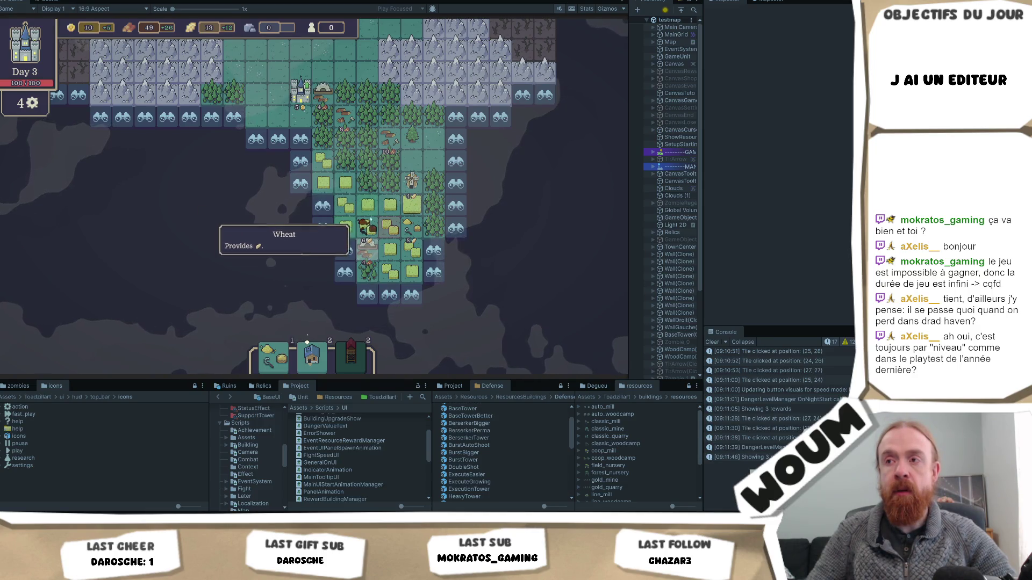
pyautogui.moveTo(341, 212)
pyautogui.mouseDown()
pyautogui.moveTo(333, 204)
pyautogui.moveTo(344, 237)
pyautogui.moveTo(355, 219)
pyautogui.moveTo(388, 219)
pyautogui.moveTo(386, 187)
pyautogui.moveTo(361, 175)
pyautogui.moveTo(384, 176)
pyautogui.mouseUp()
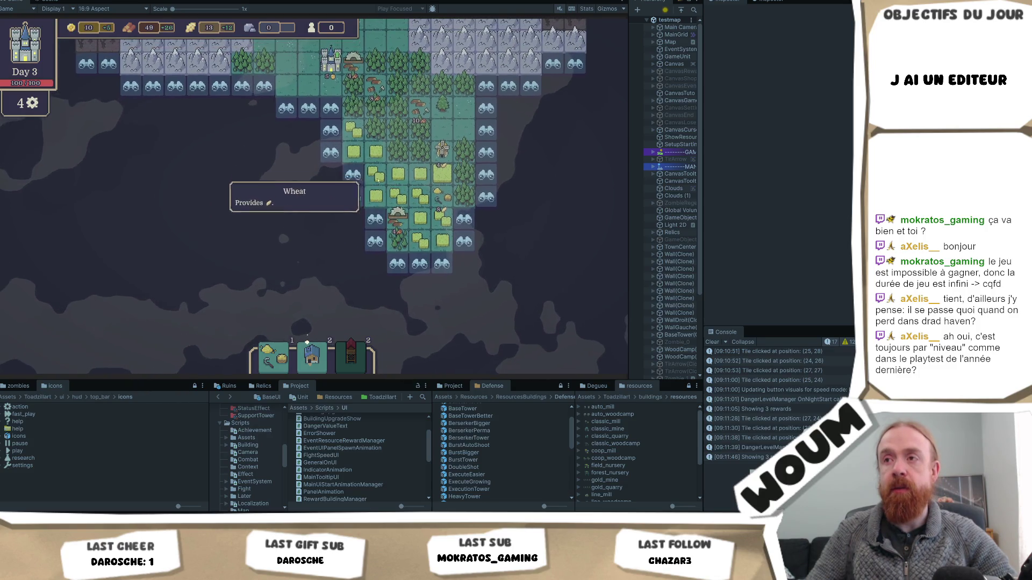
# Reveal the forest tiles on the left, set the Harvest Camp on a wheat tile, and open Noble Escort.
pyautogui.click(349, 210)
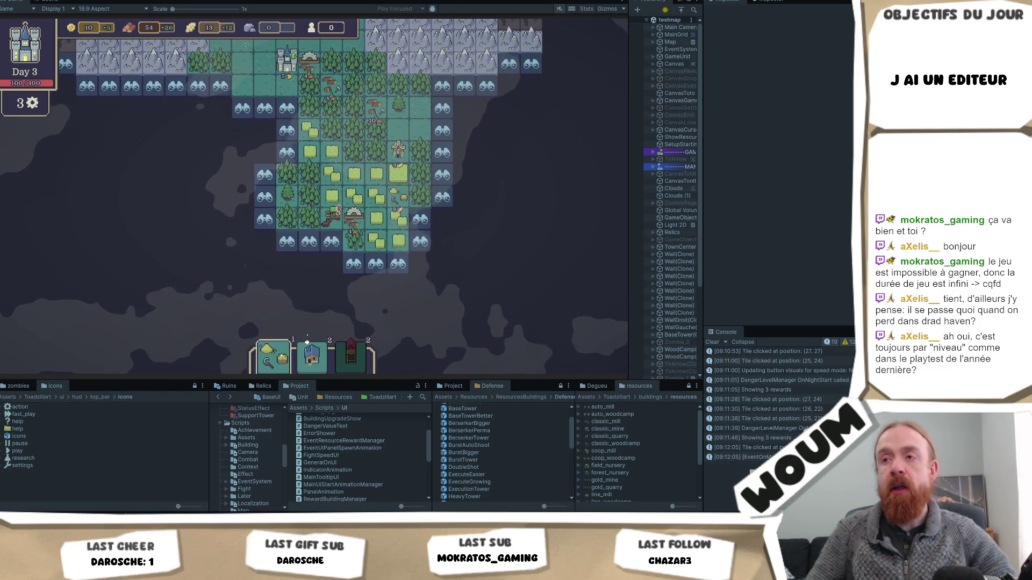
pyautogui.moveTo(272, 372)
pyautogui.mouseDown()
pyautogui.moveTo(360, 187)
pyautogui.moveTo(355, 178)
pyautogui.moveTo(398, 206)
pyautogui.moveTo(376, 208)
pyautogui.moveTo(379, 153)
pyautogui.moveTo(396, 173)
pyautogui.mouseUp()
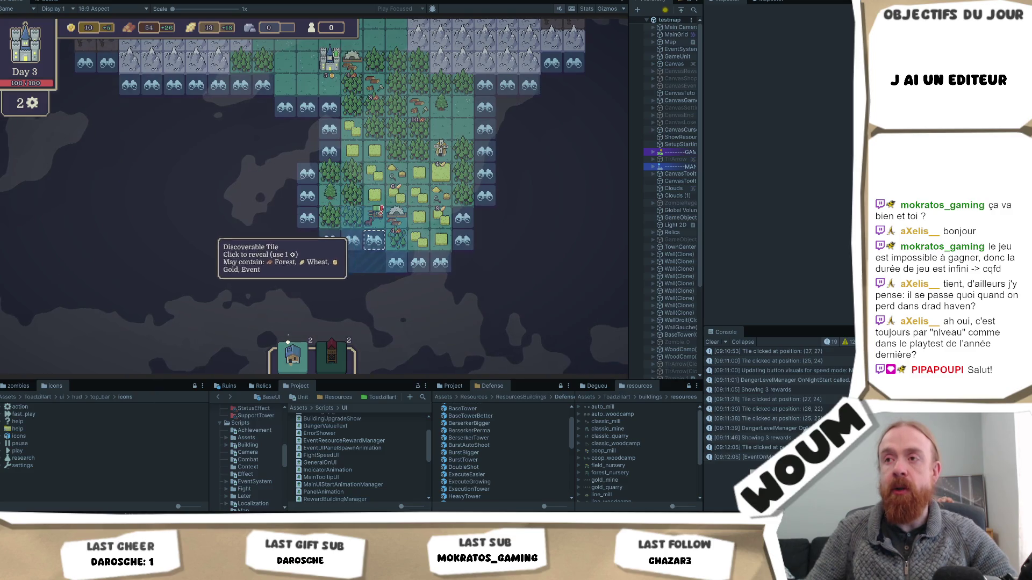
pyautogui.click(370, 223)
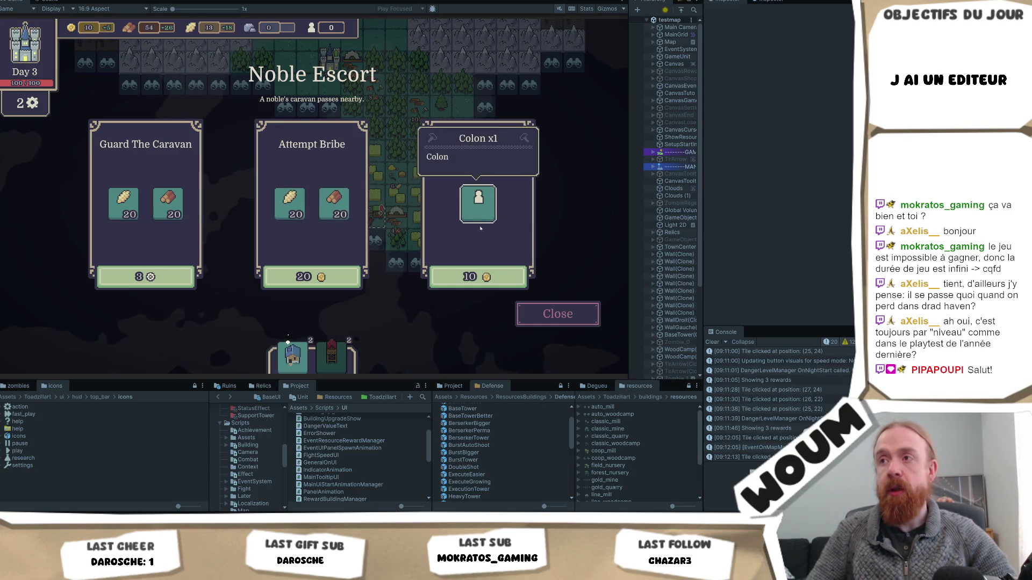
# Dismiss the Noble Escort event and upgrade the town centre's gold production.
pyautogui.click(541, 322)
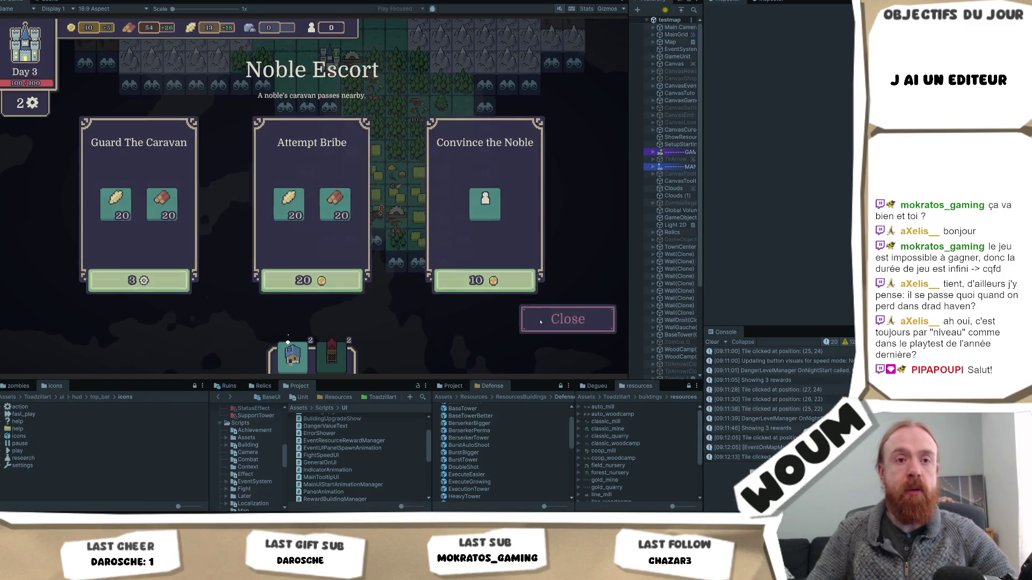
pyautogui.click(329, 236)
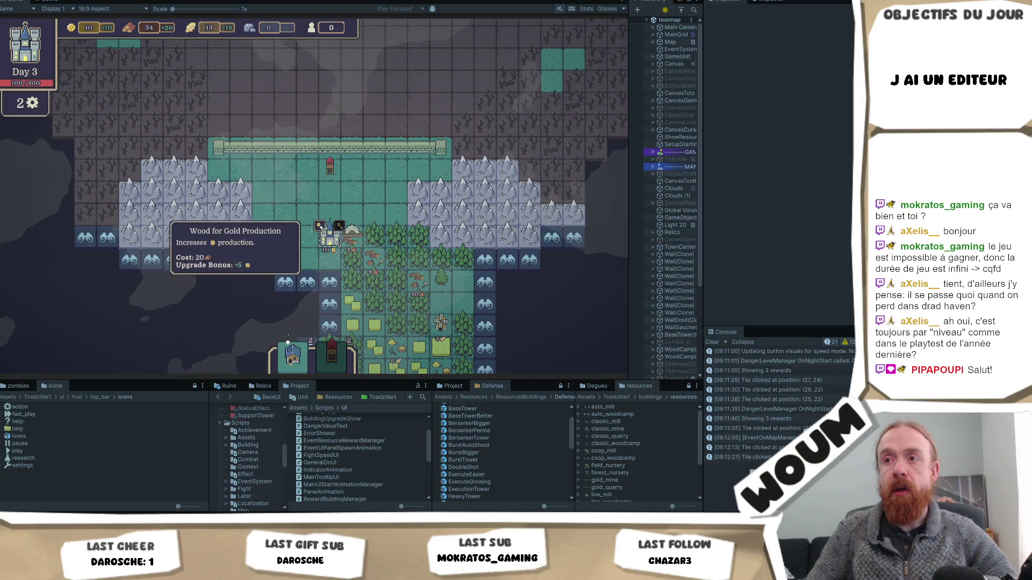
pyautogui.moveTo(314, 357)
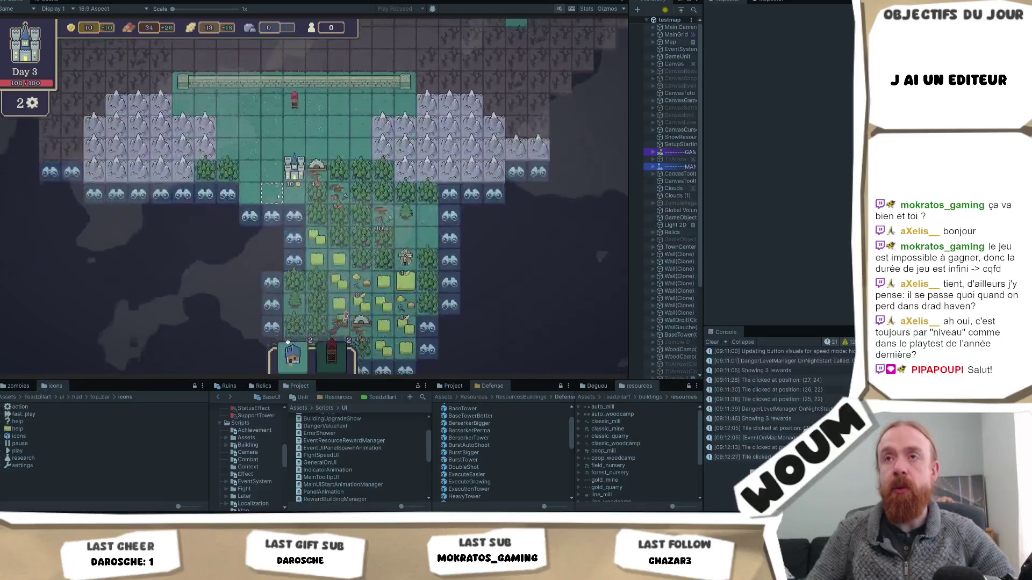
# Reopen and close the Noble Escort event without choosing, then reveal a tile as forest.
pyautogui.click(293, 290)
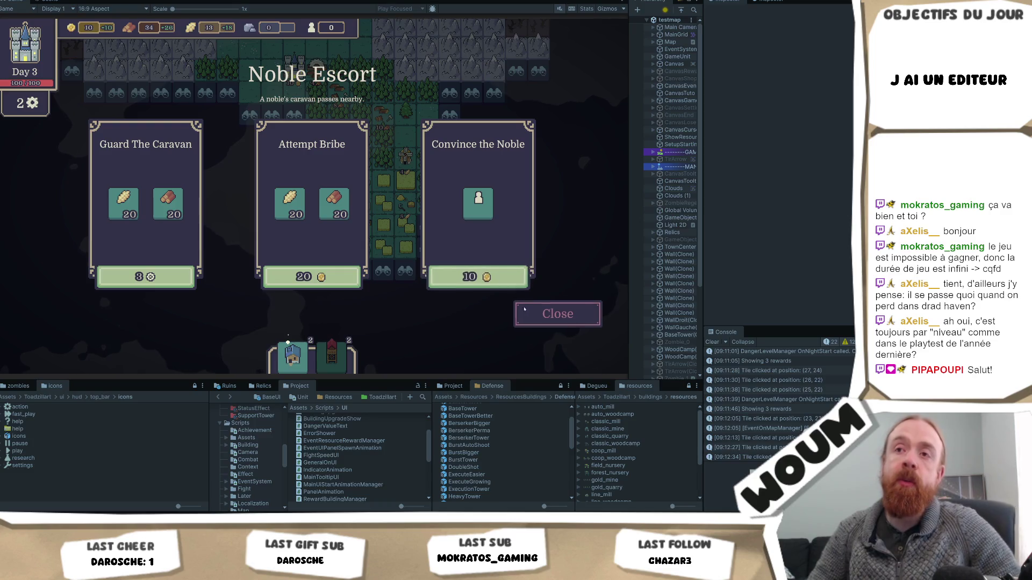
pyautogui.click(552, 326)
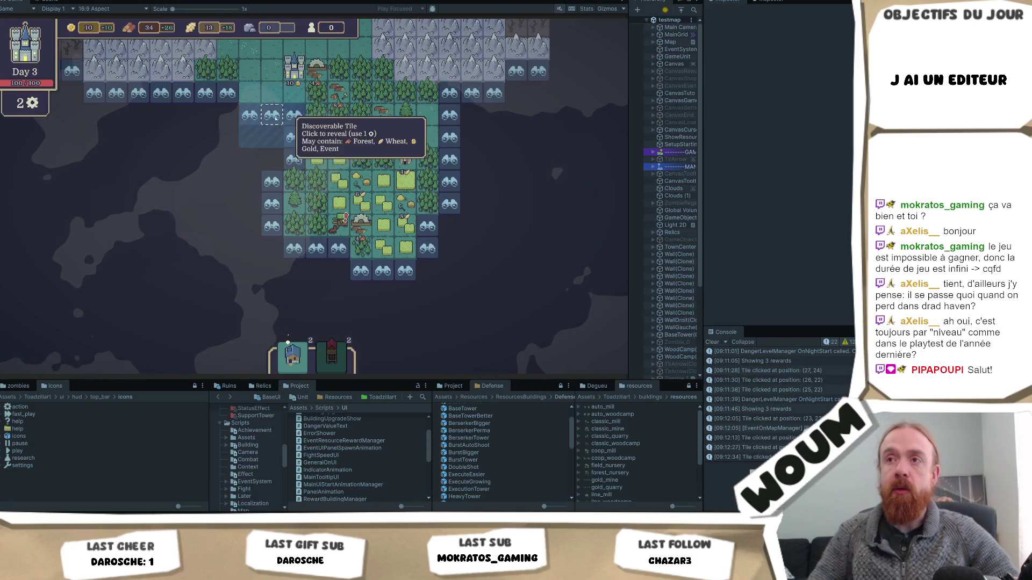
pyautogui.click(249, 115)
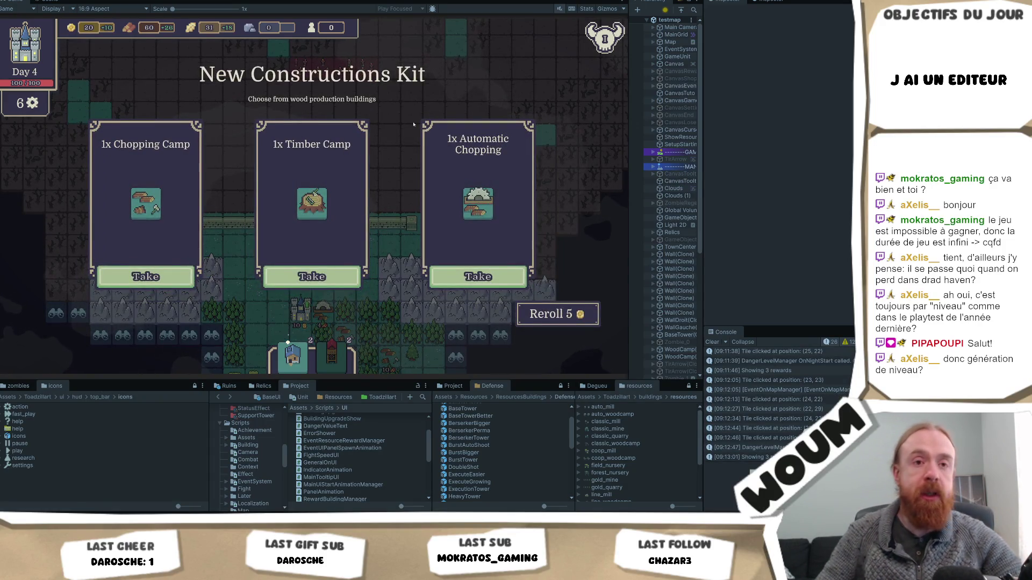
# Take the Timber Camp and House of Work constructions and place the House on the map.
pyautogui.moveTo(315, 226)
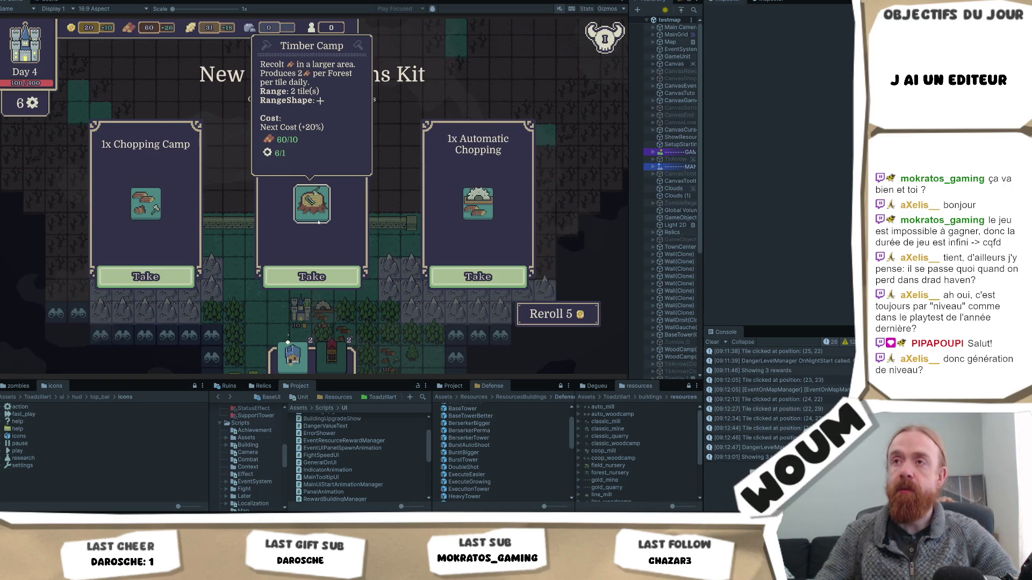
pyautogui.click(312, 276)
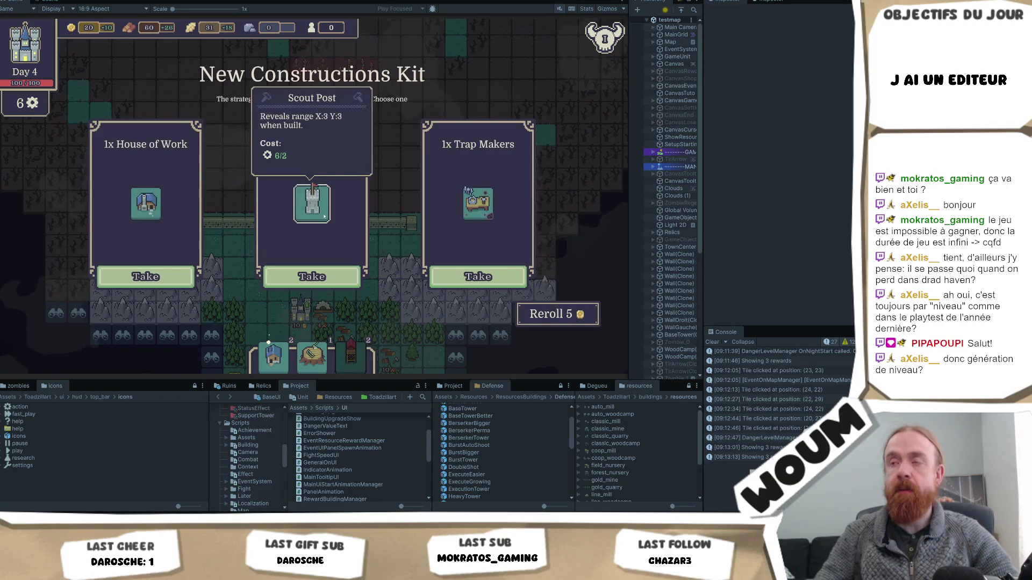
pyautogui.moveTo(140, 212)
pyautogui.click(145, 277)
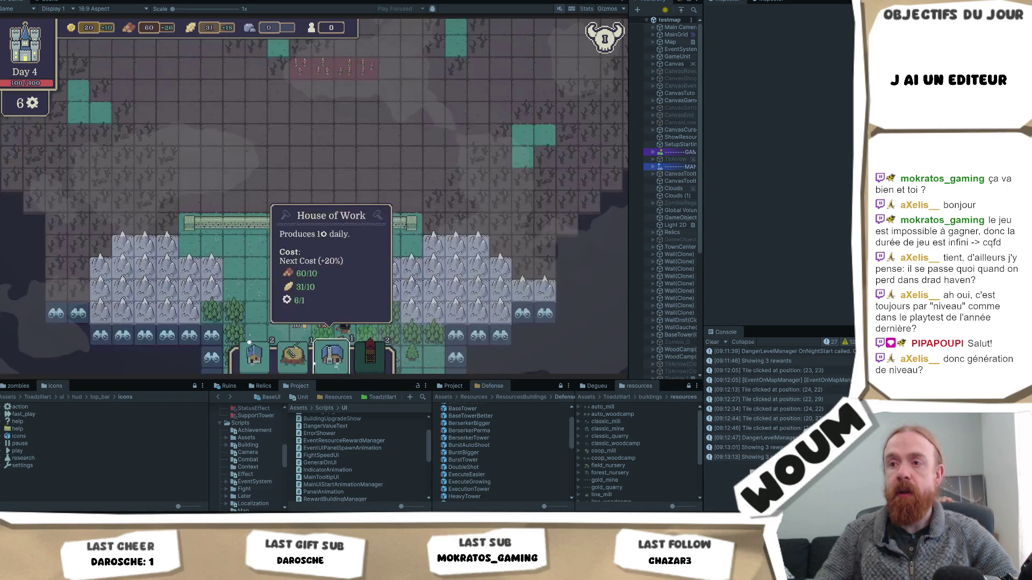
pyautogui.moveTo(267, 364)
pyautogui.mouseDown()
pyautogui.moveTo(253, 271)
pyautogui.moveTo(280, 253)
pyautogui.moveTo(350, 256)
pyautogui.mouseUp()
# Place two Basic Towers on tiles in the northern part of the map.
pyautogui.press('w')
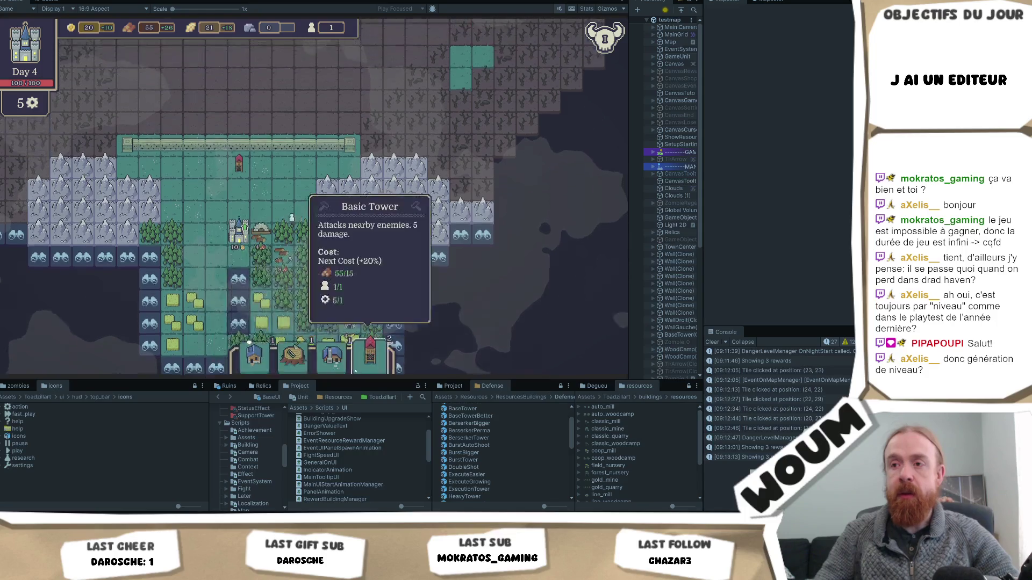
pyautogui.click(357, 346)
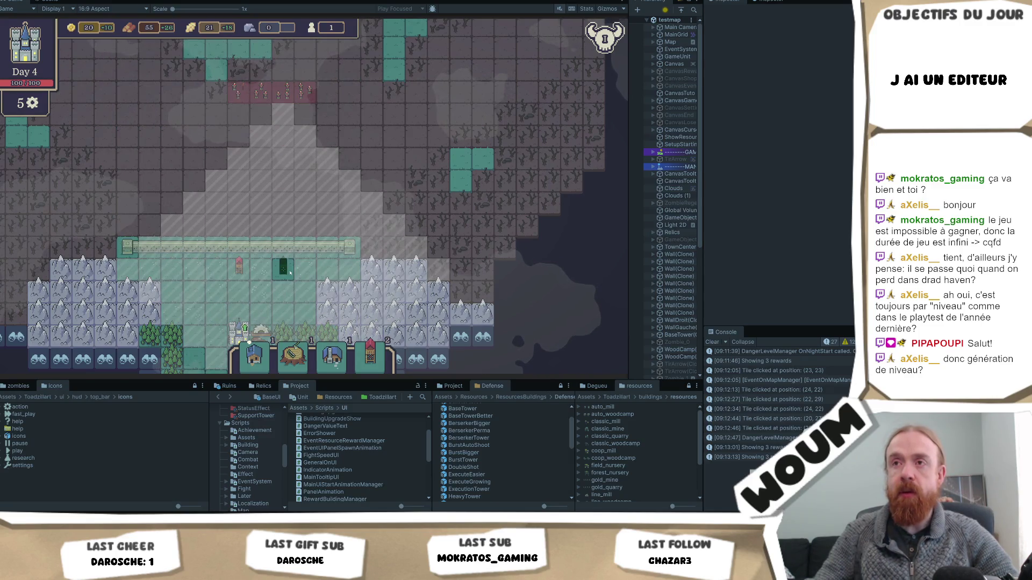
pyautogui.click(284, 271)
pyautogui.scroll(-3, 279, 247)
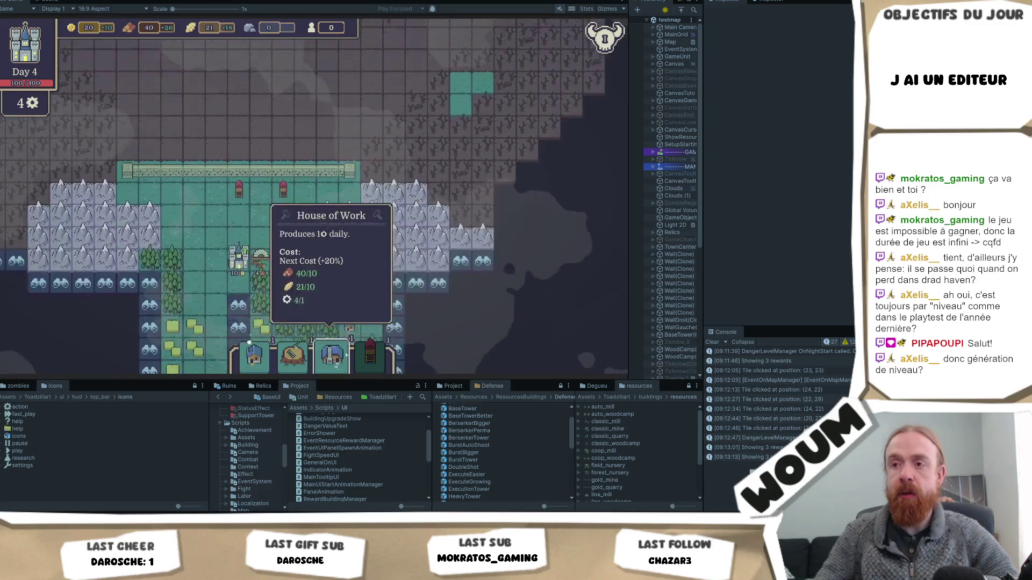
pyautogui.click(349, 239)
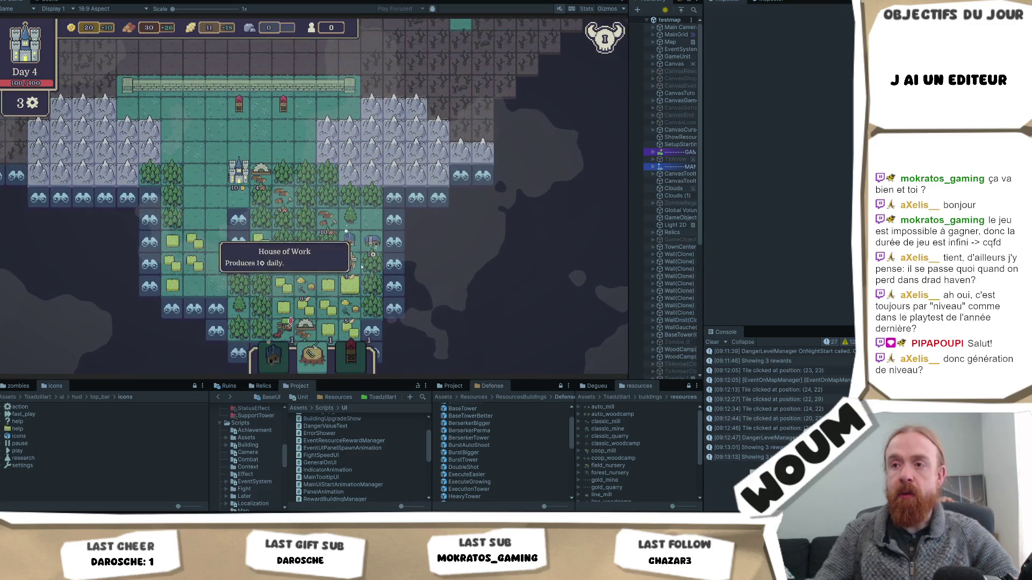
# Build the Timber Camp on a forest tile and end Day 4 to run the night wave.
pyautogui.click(315, 369)
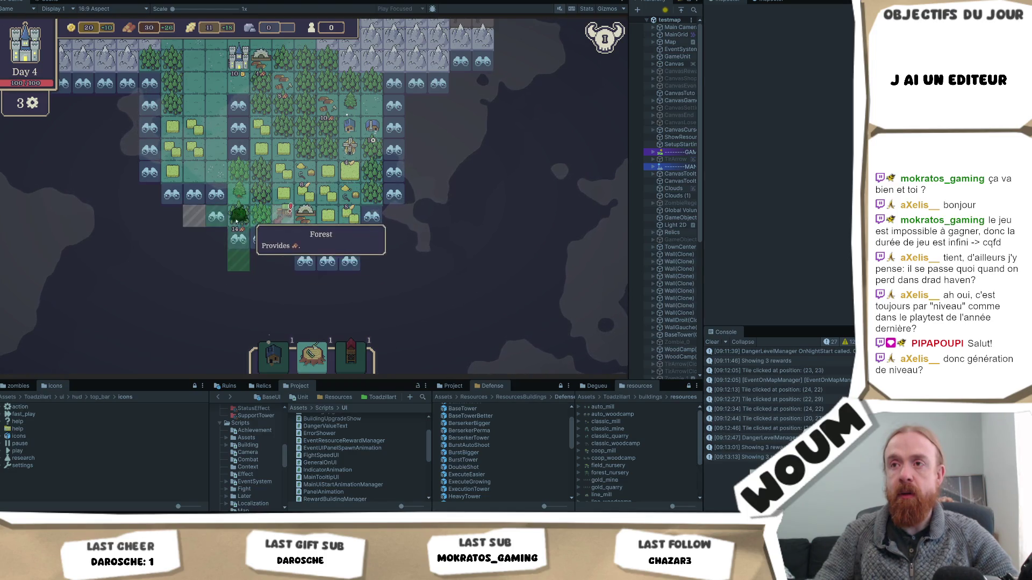
pyautogui.click(239, 218)
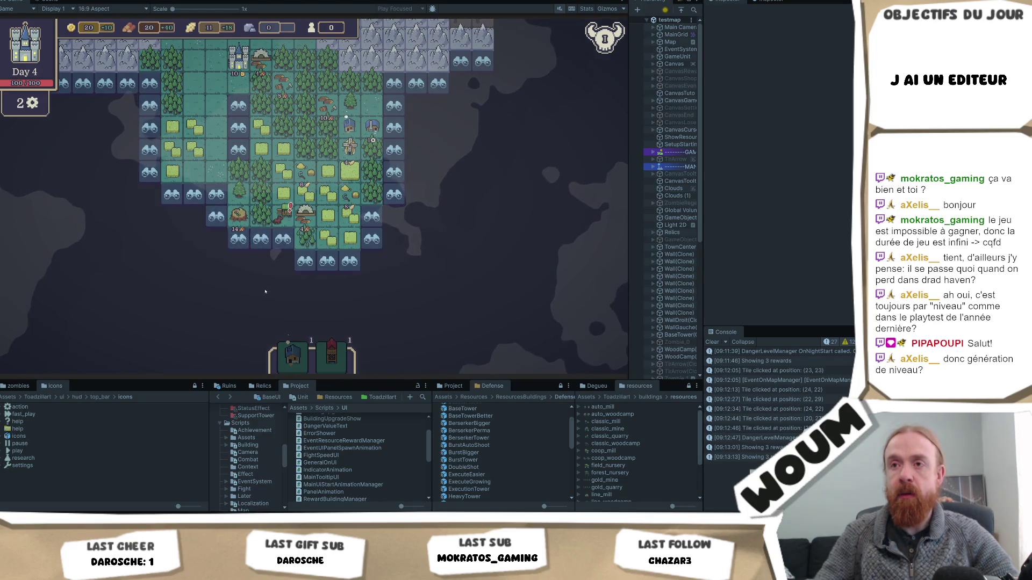
pyautogui.click(380, 232)
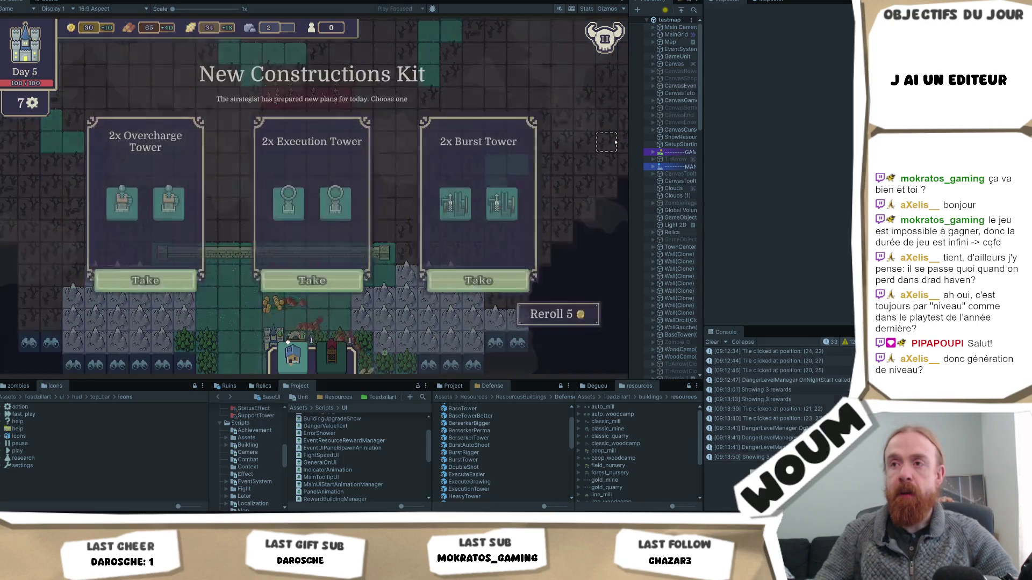
# Take the 2x Burst Tower and 1x Growing House kits.
pyautogui.moveTo(461, 214)
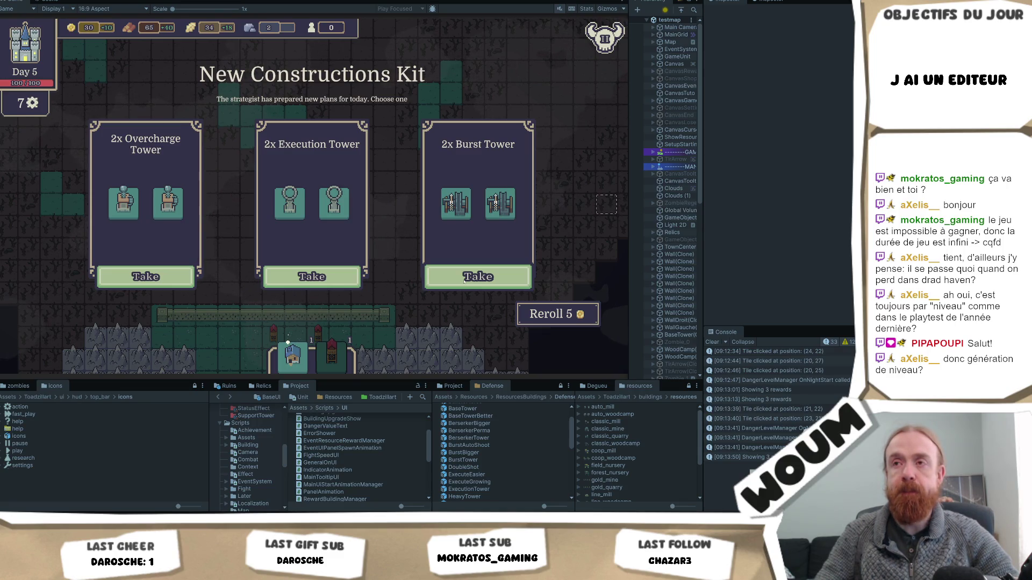
pyautogui.click(468, 278)
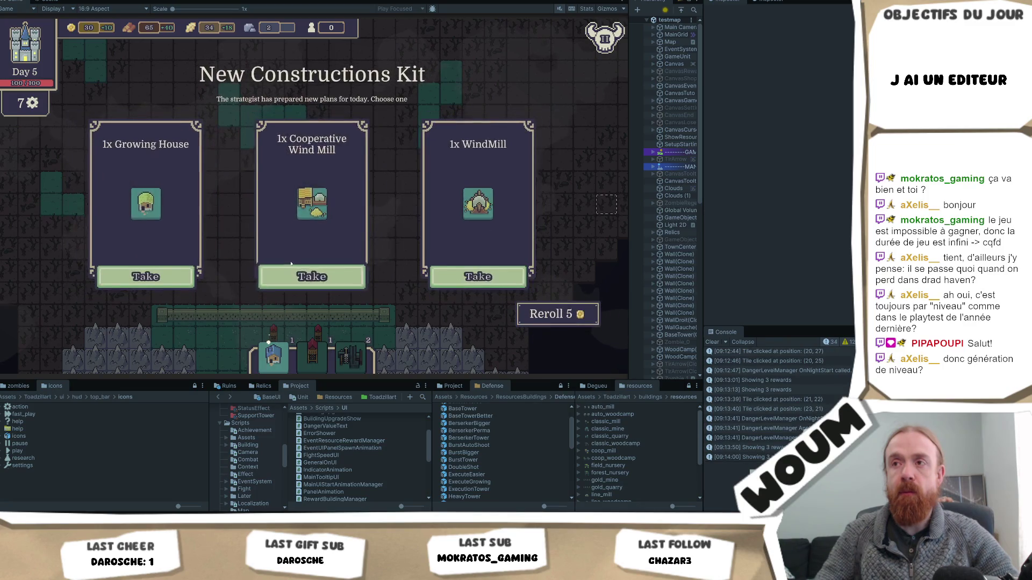
pyautogui.moveTo(145, 199)
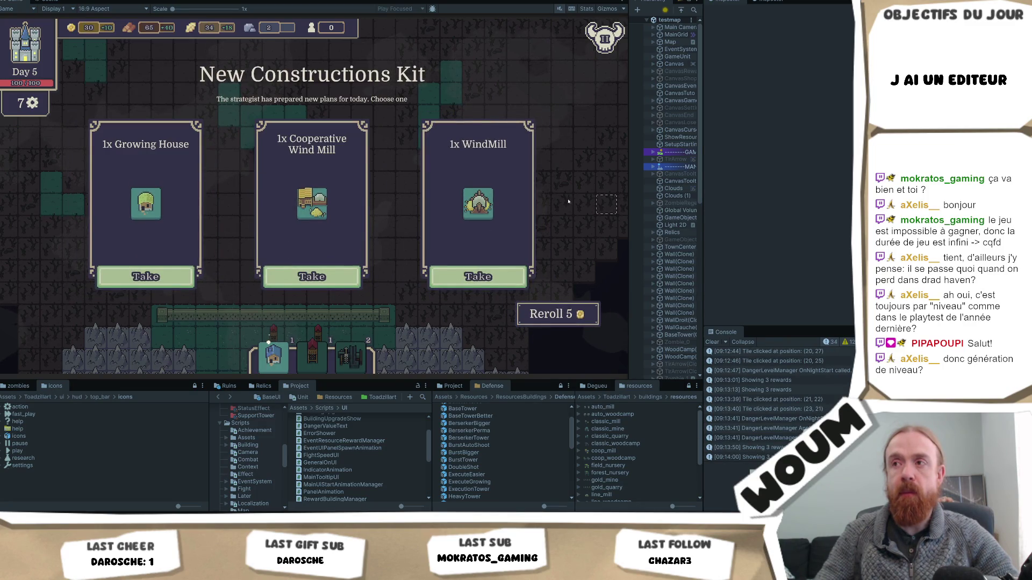
pyautogui.click(145, 276)
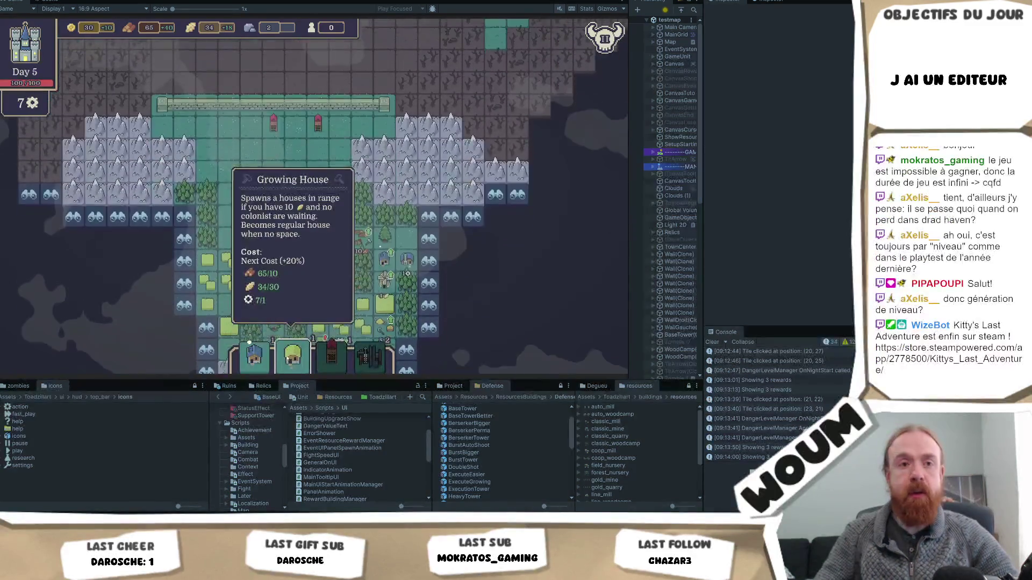
# Place a House from the hand onto the map, raising population to 1.
pyautogui.moveTo(332, 356)
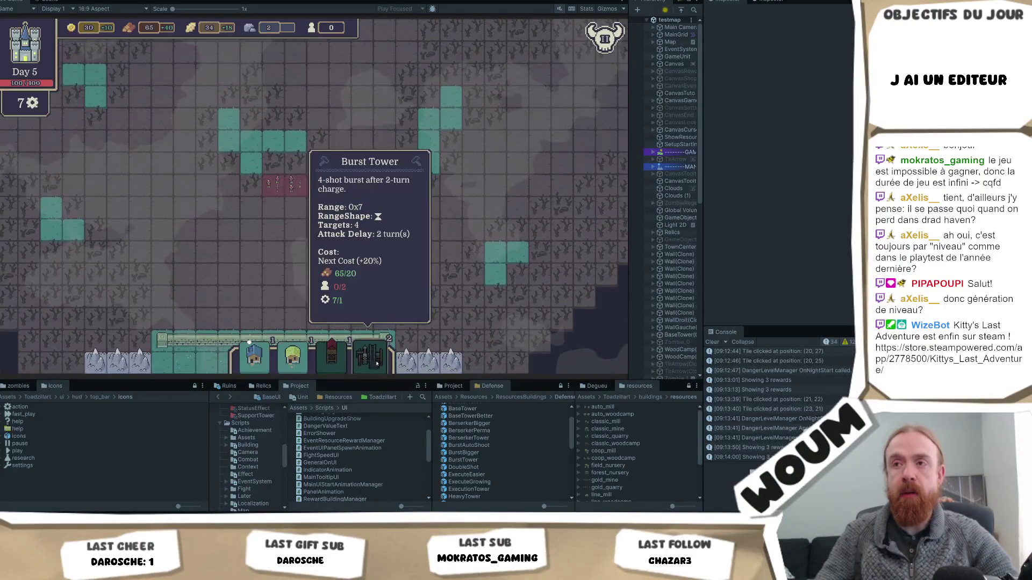
pyautogui.moveTo(285, 363)
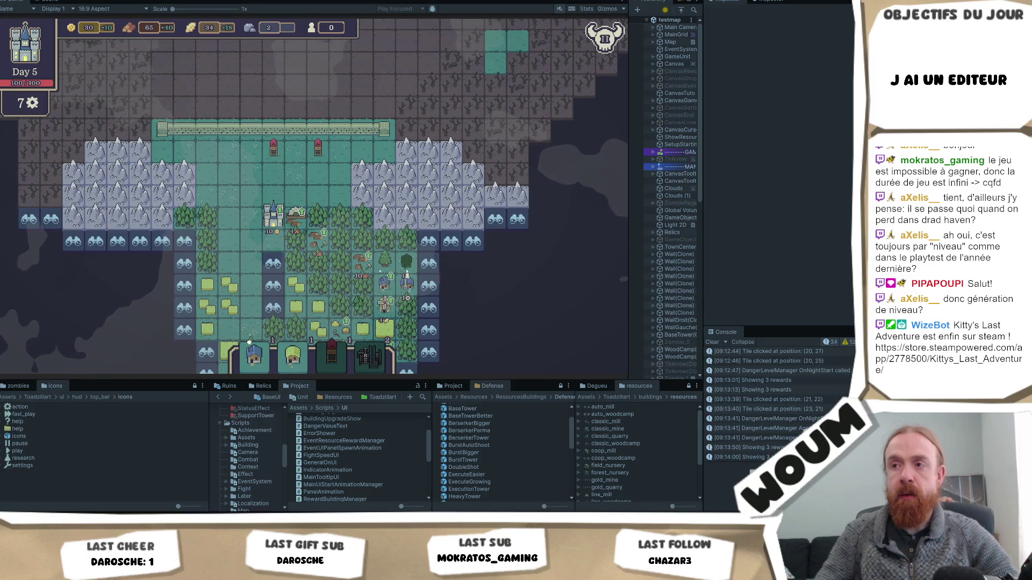
pyautogui.click(407, 262)
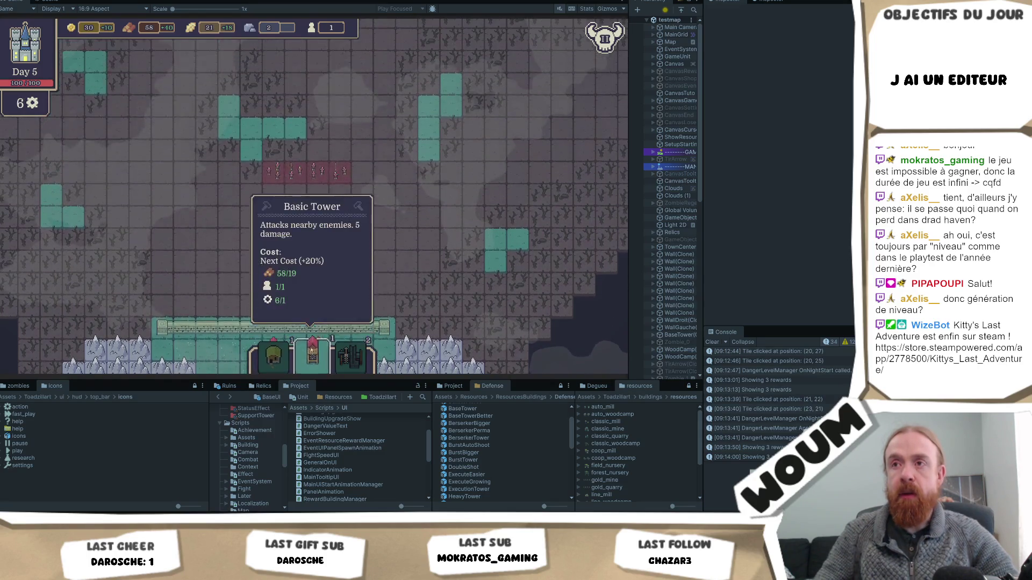
# Place the Basic Tower inside the walls and open the Noble Escort event from the red marker.
pyautogui.moveTo(288, 141)
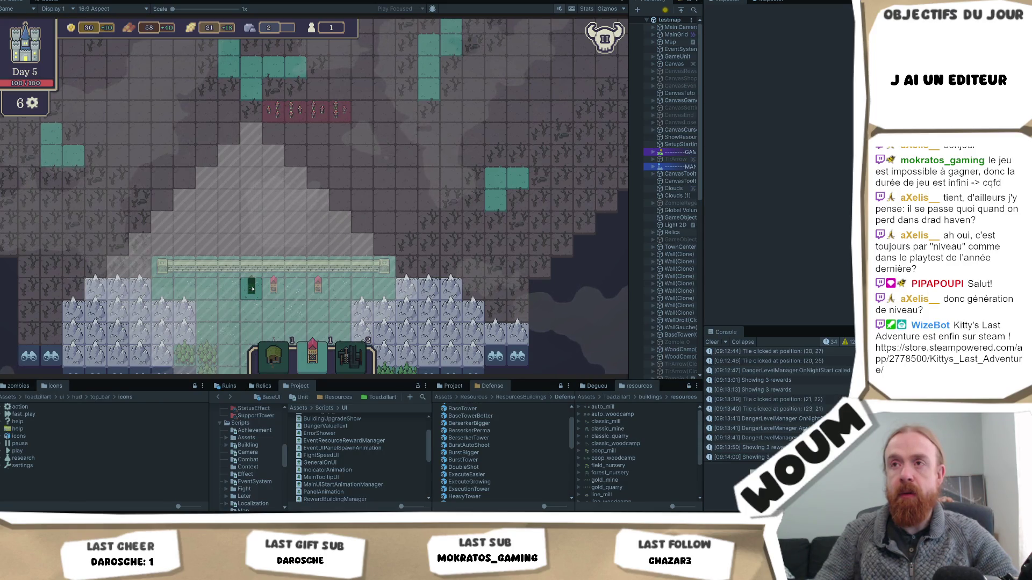
pyautogui.click(317, 288)
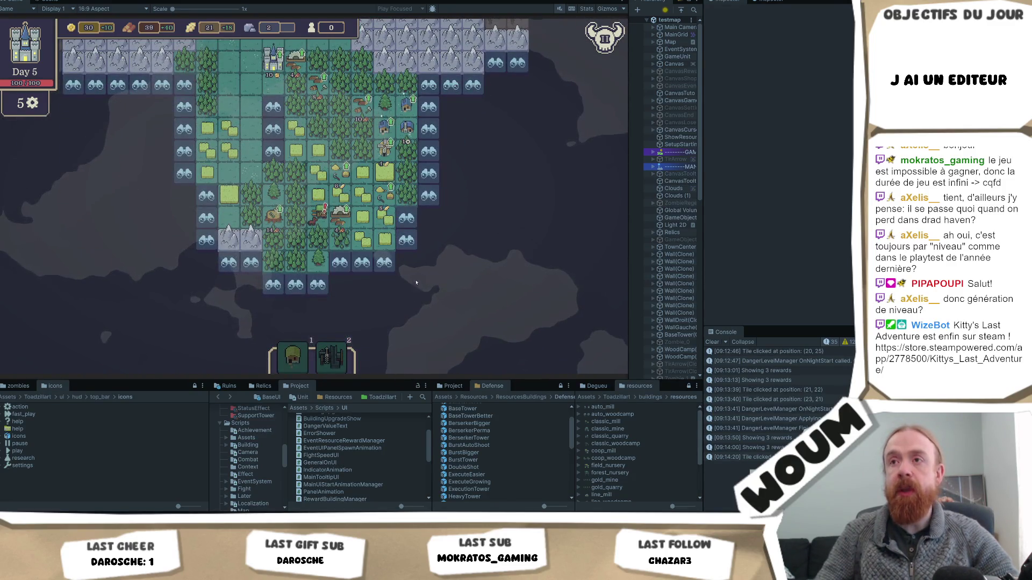
pyautogui.click(314, 218)
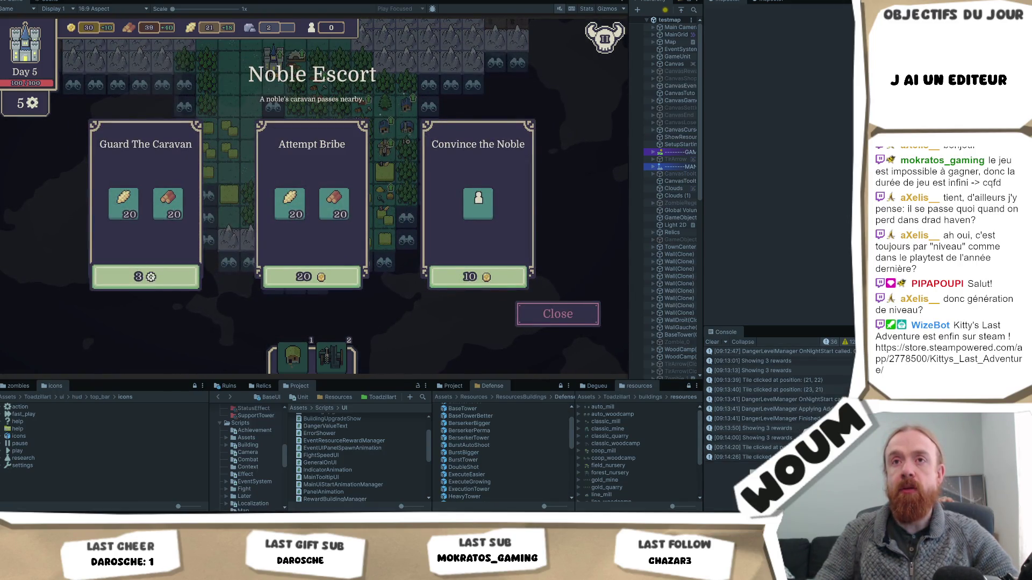
# Choose Guard The Caravan, build a house on the previewed tile, and explore a discoverable tile.
pyautogui.click(154, 285)
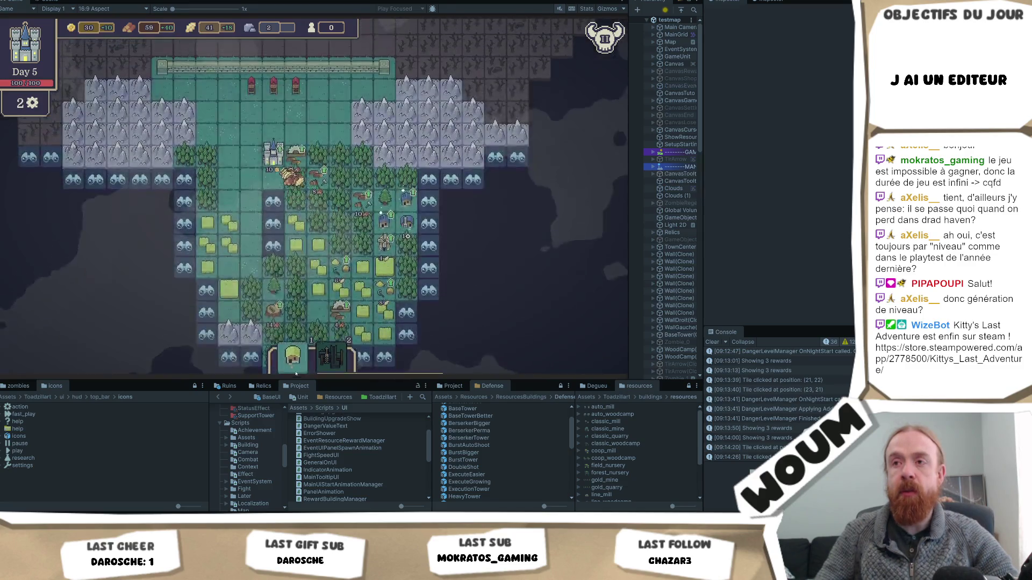
pyautogui.click(258, 248)
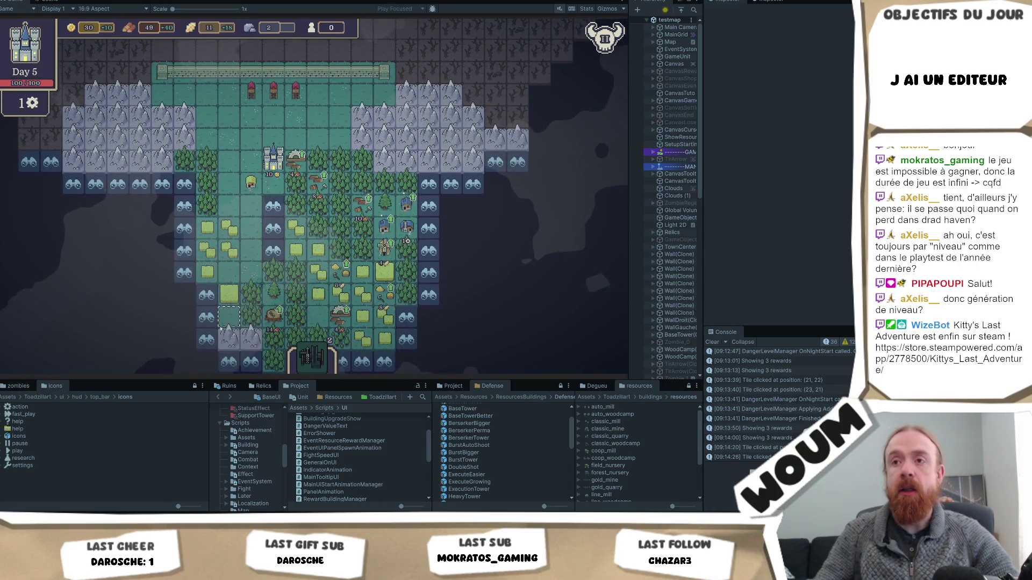
pyautogui.click(188, 275)
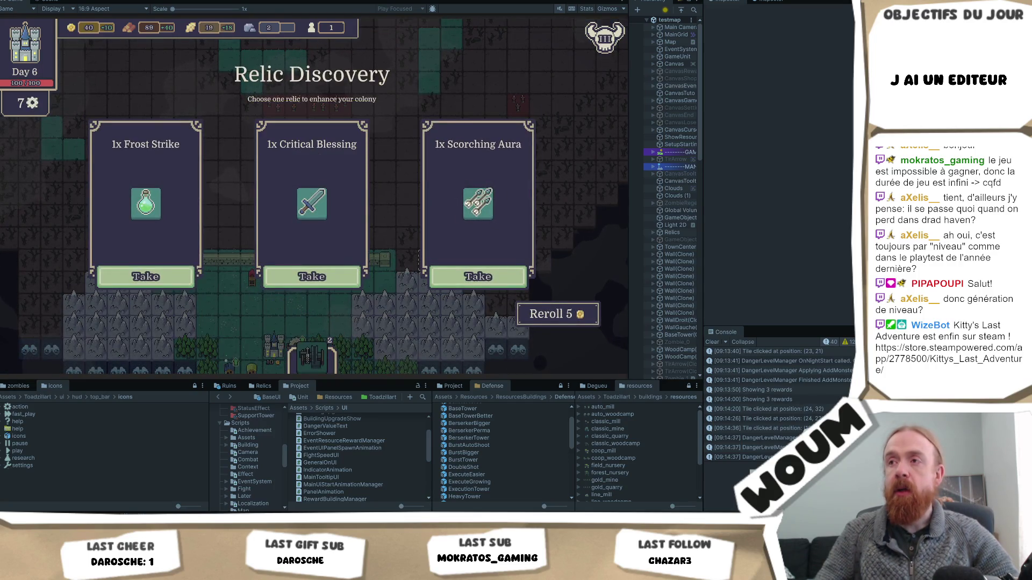
# Take the Critical Blessing relic, the 4x Oil Trap kit and the 1x Trap Makers upgrade.
pyautogui.click(312, 276)
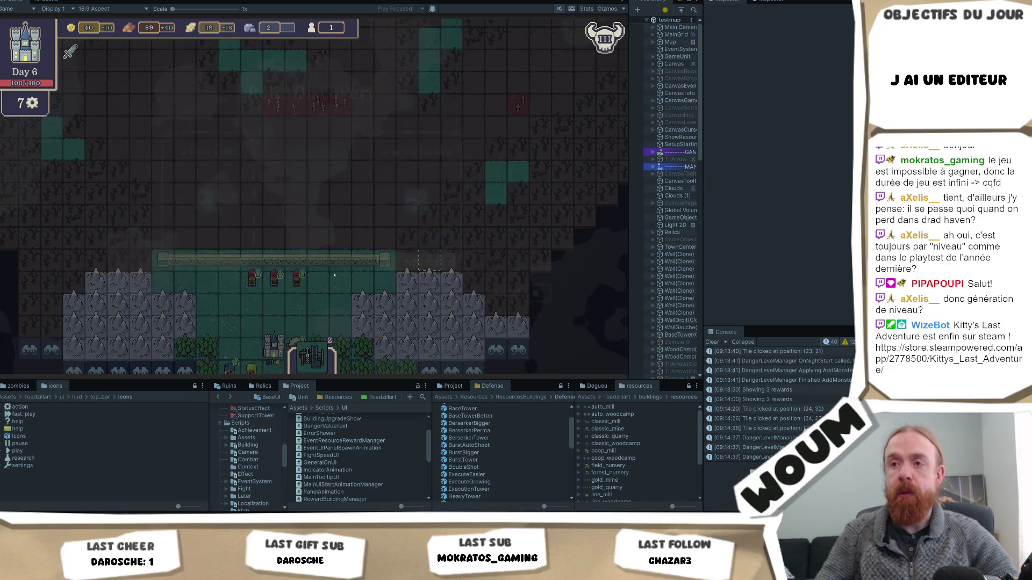
pyautogui.moveTo(128, 197)
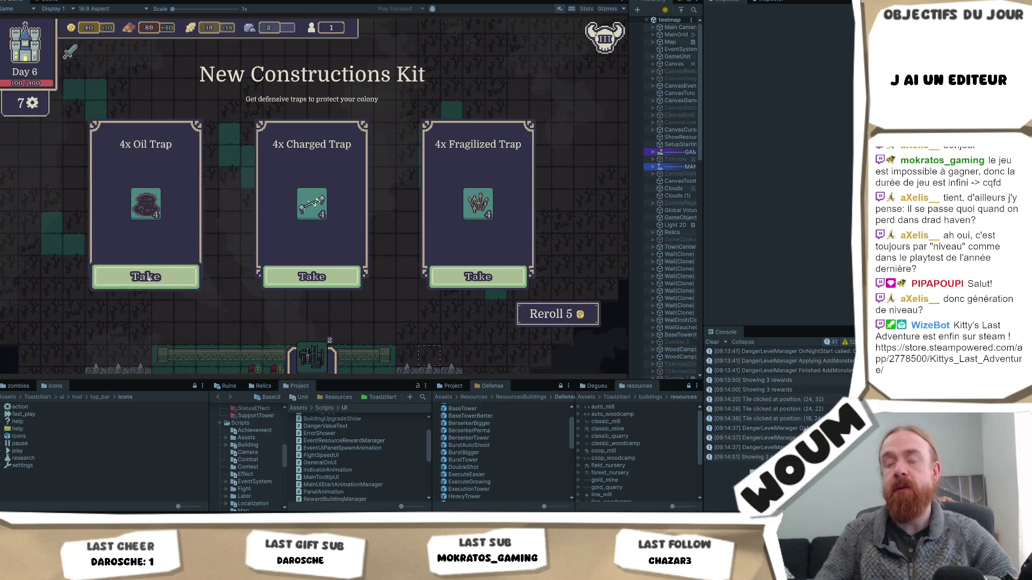
pyautogui.click(146, 276)
pyautogui.moveTo(312, 197)
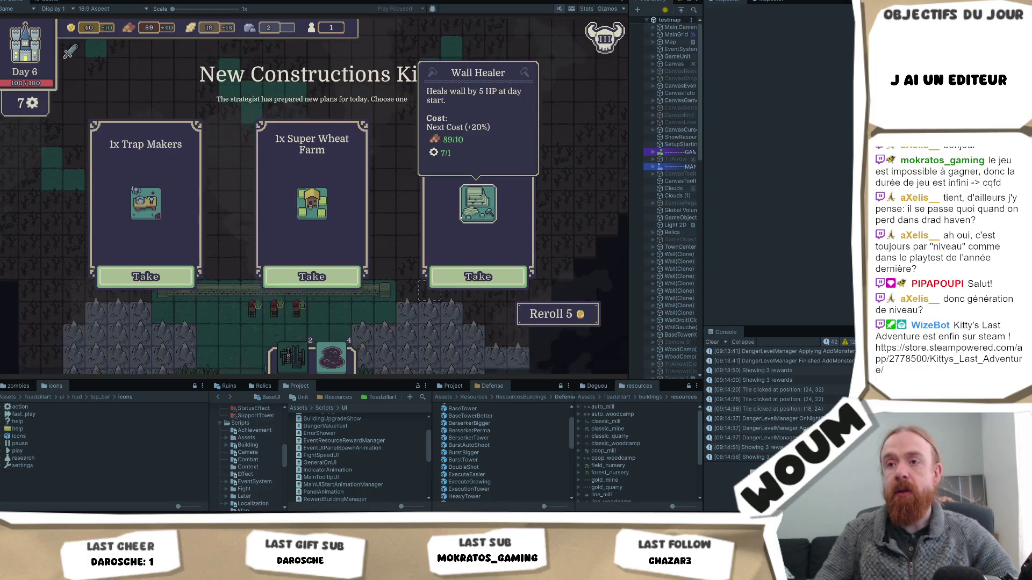
pyautogui.moveTo(134, 191)
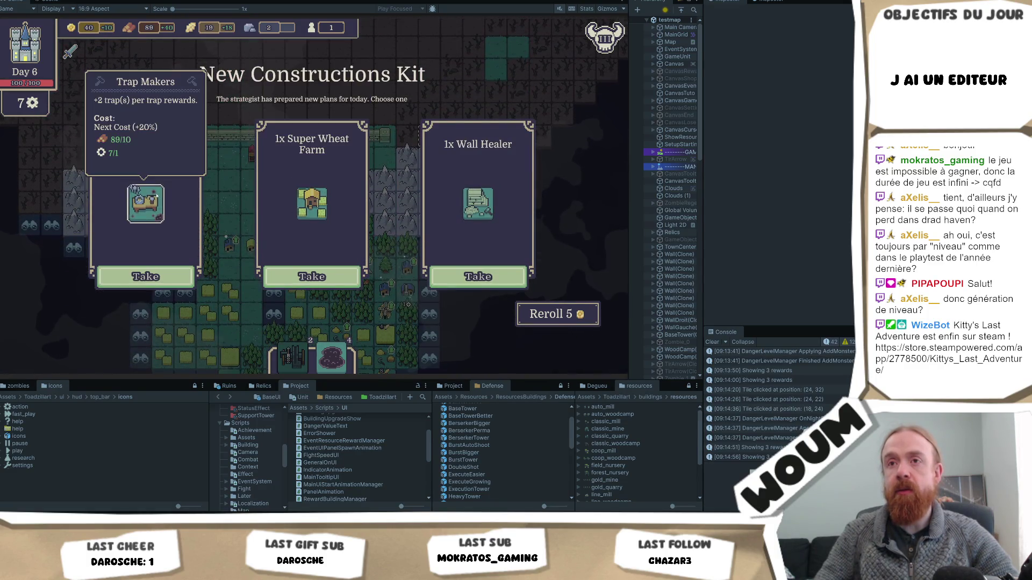
pyautogui.click(146, 276)
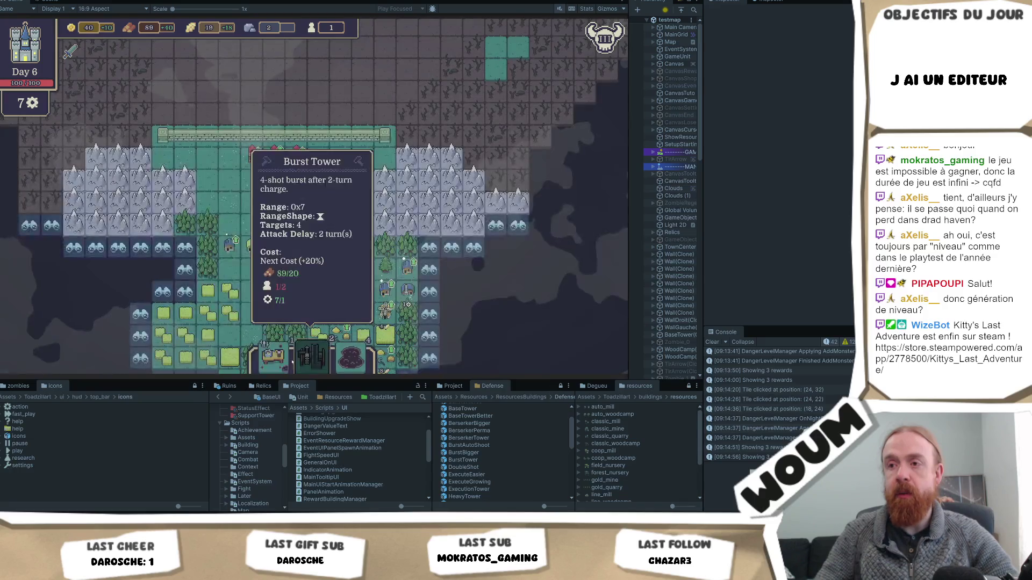
# Activate the Trap Makers upgrade.
pyautogui.moveTo(266, 344)
pyautogui.press('s')
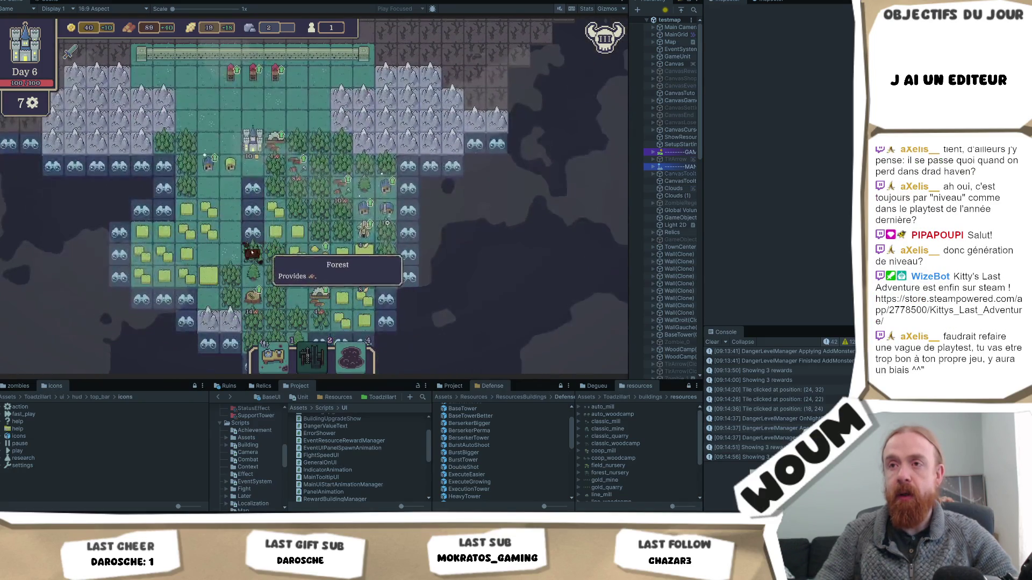
pyautogui.click(215, 193)
# Place two oil traps in the field beyond the wall, ahead of the enemies.
pyautogui.press('w')
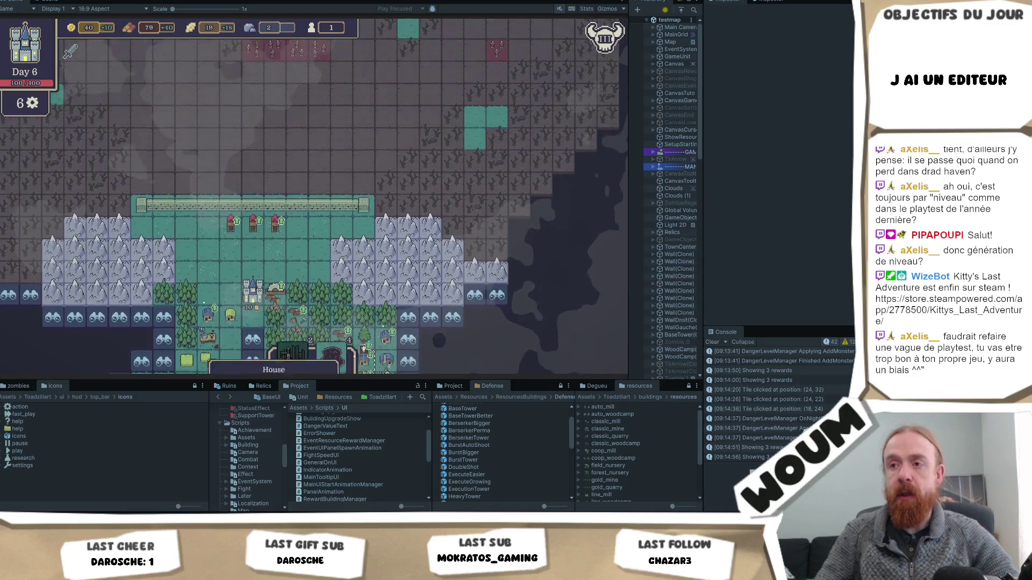
pyautogui.moveTo(346, 328)
pyautogui.moveTo(332, 355)
pyautogui.mouseDown()
pyautogui.moveTo(239, 134)
pyautogui.moveTo(253, 183)
pyautogui.mouseUp()
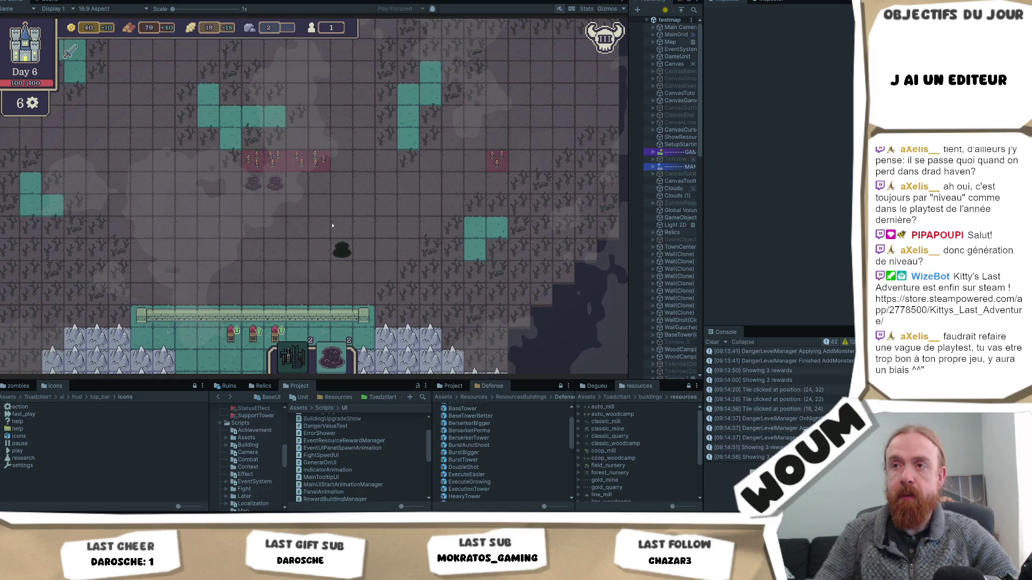
pyautogui.moveTo(335, 237); pyautogui.dragTo(335, 237)
# Move another wall building further right along the wall.
pyautogui.press('w')
pyautogui.press('a')
pyautogui.moveTo(330, 368)
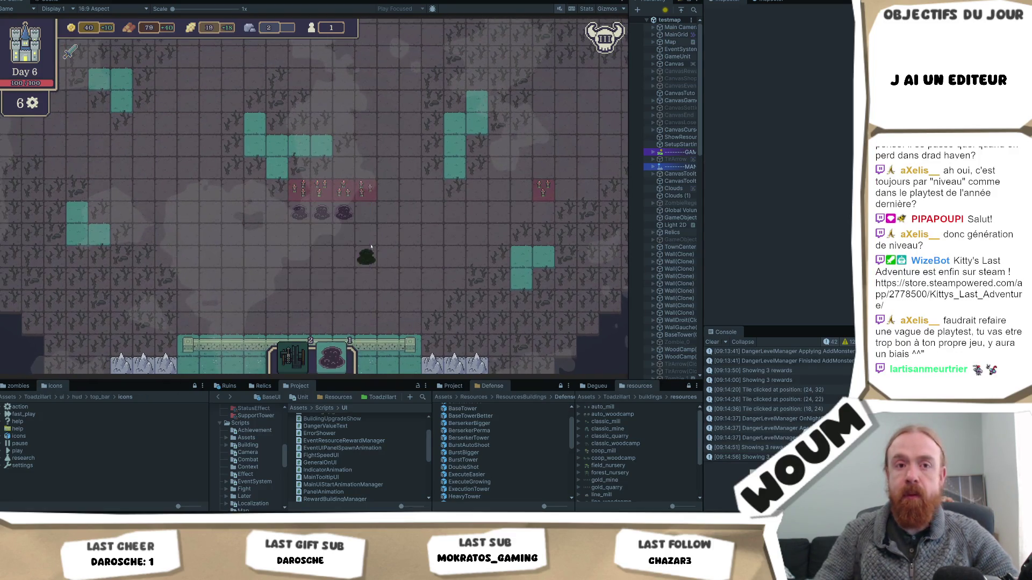
pyautogui.press('s')
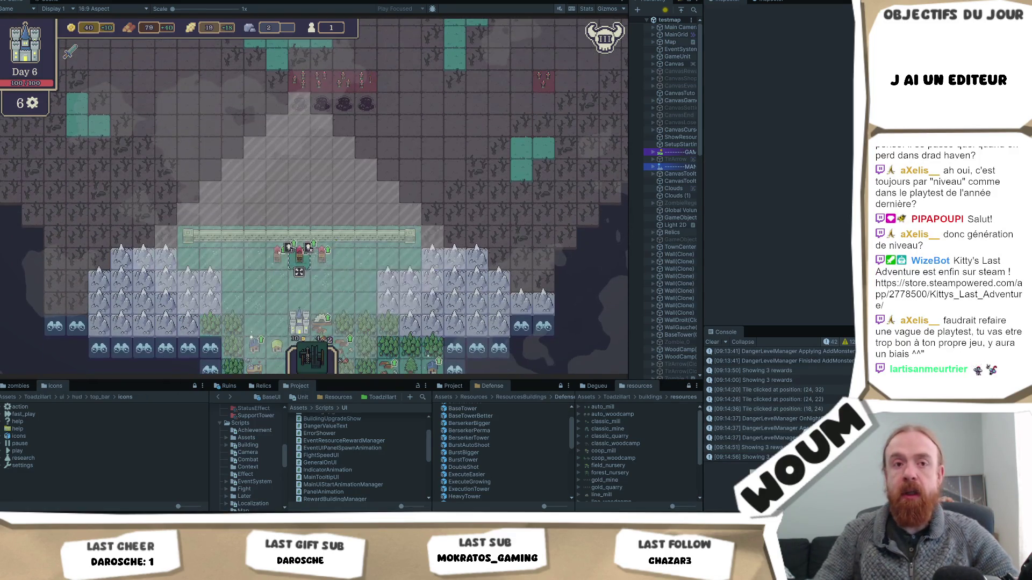
pyautogui.click(277, 255)
pyautogui.click(277, 272)
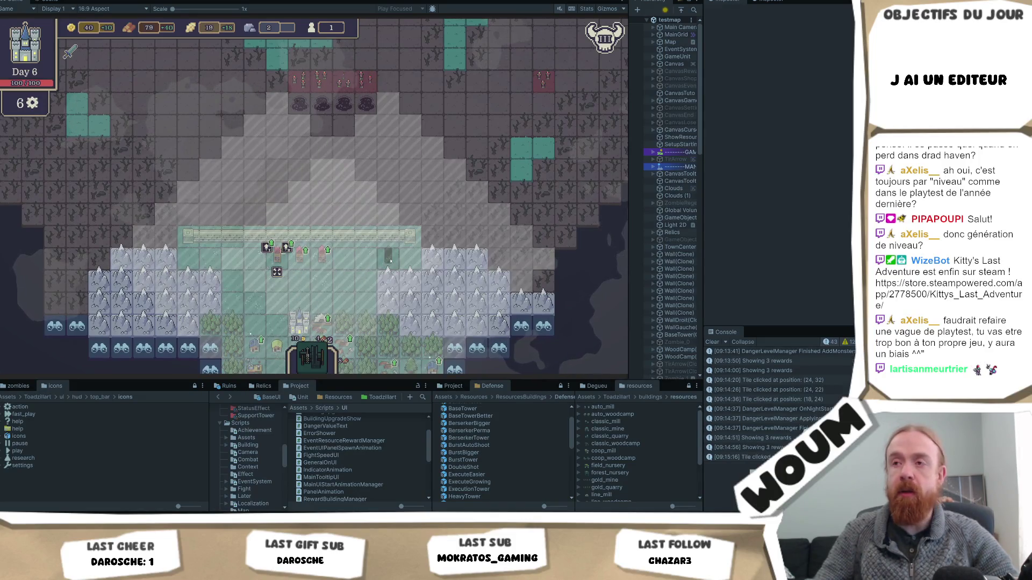
pyautogui.click(345, 255)
# Upgrade the house to a Bigger House, raising population to 2.
pyautogui.press('w')
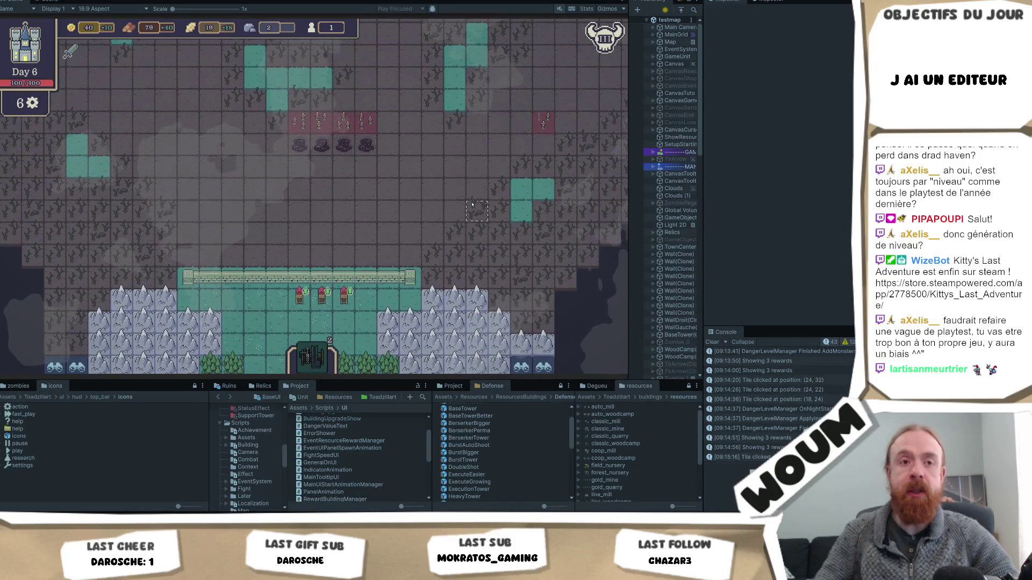
pyautogui.press('s')
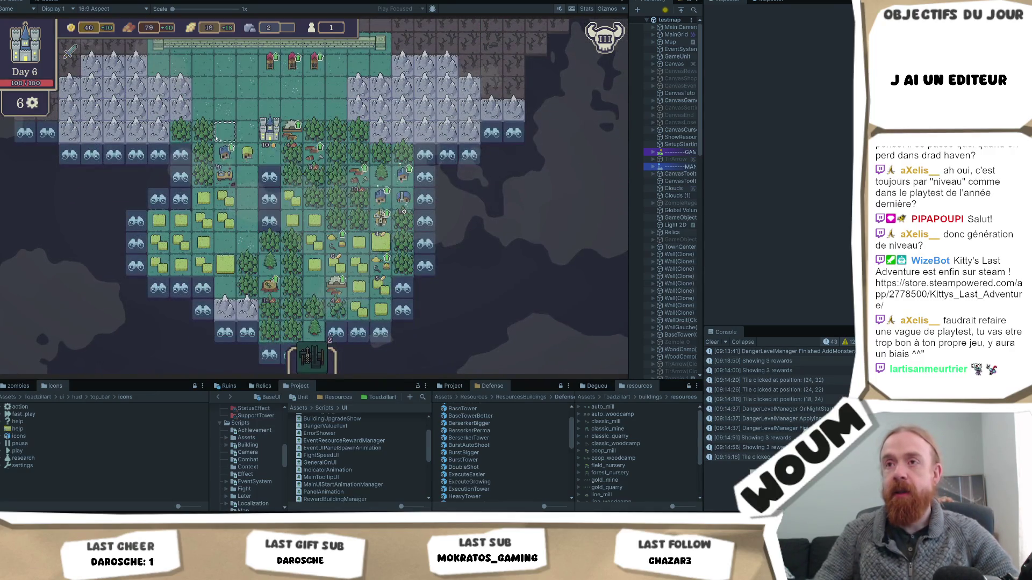
pyautogui.press('w')
pyautogui.moveTo(302, 355)
pyautogui.press('w')
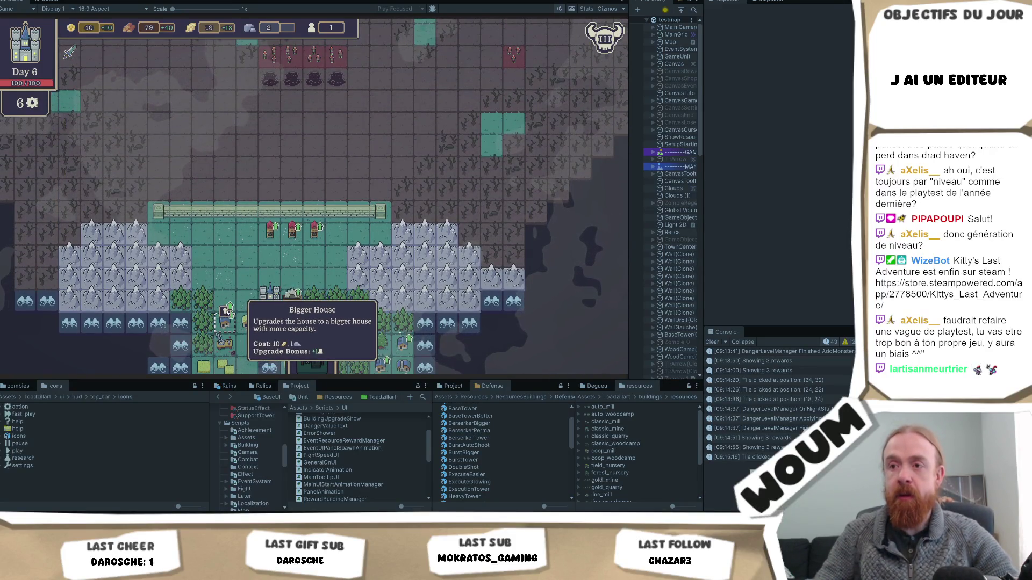
pyautogui.click(226, 311)
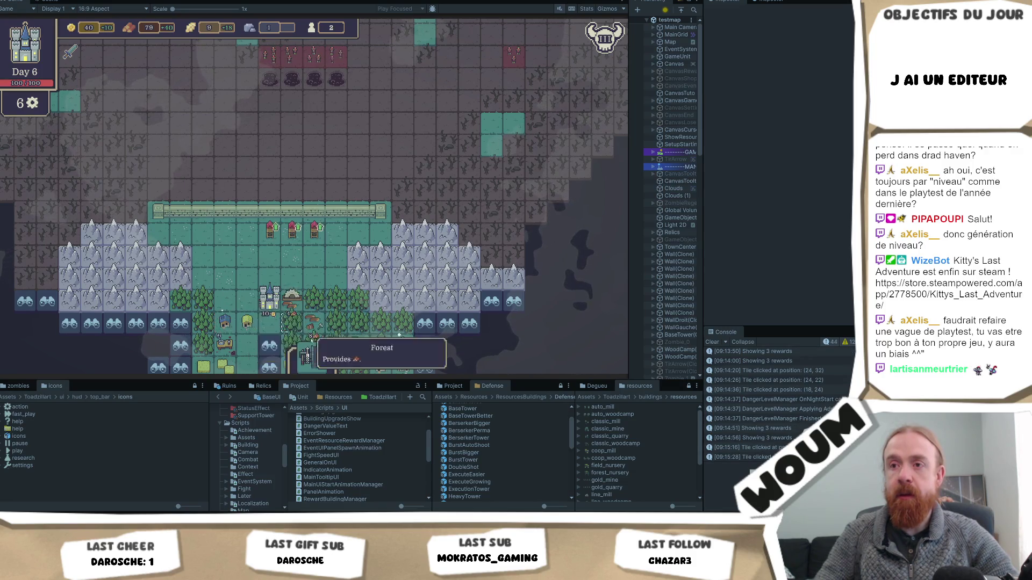
pyautogui.press('w')
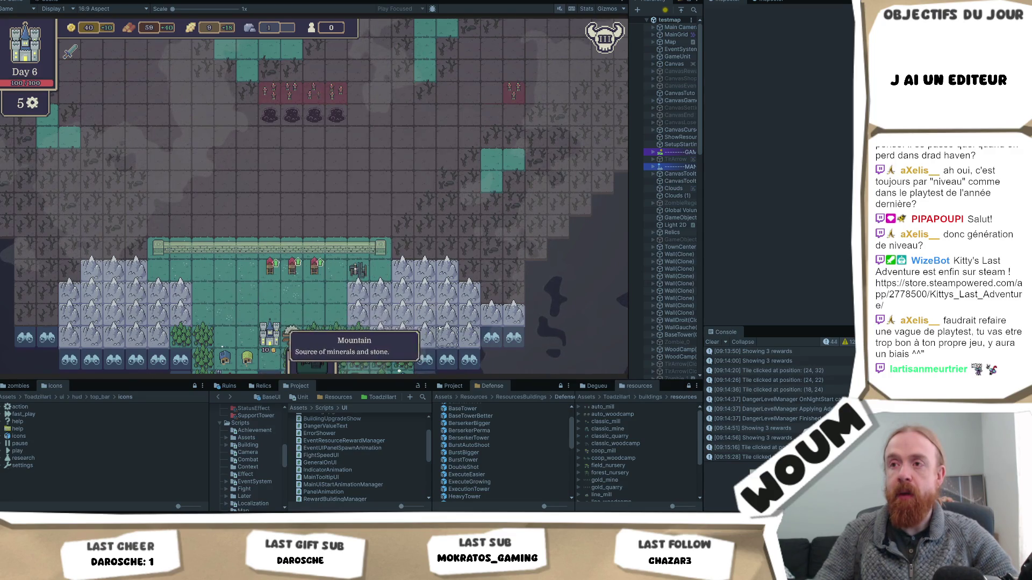
# Cancel a Burst Tower move, then relocate the Basic Tower to a new yard tile.
pyautogui.click(358, 283)
pyautogui.click(314, 275)
pyautogui.press('a')
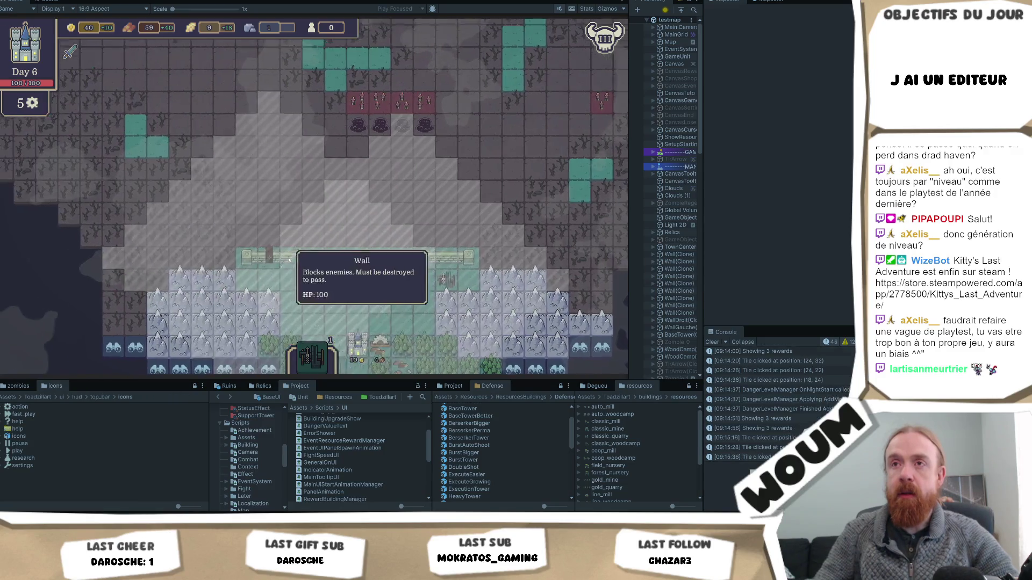
pyautogui.rightClick(330, 284)
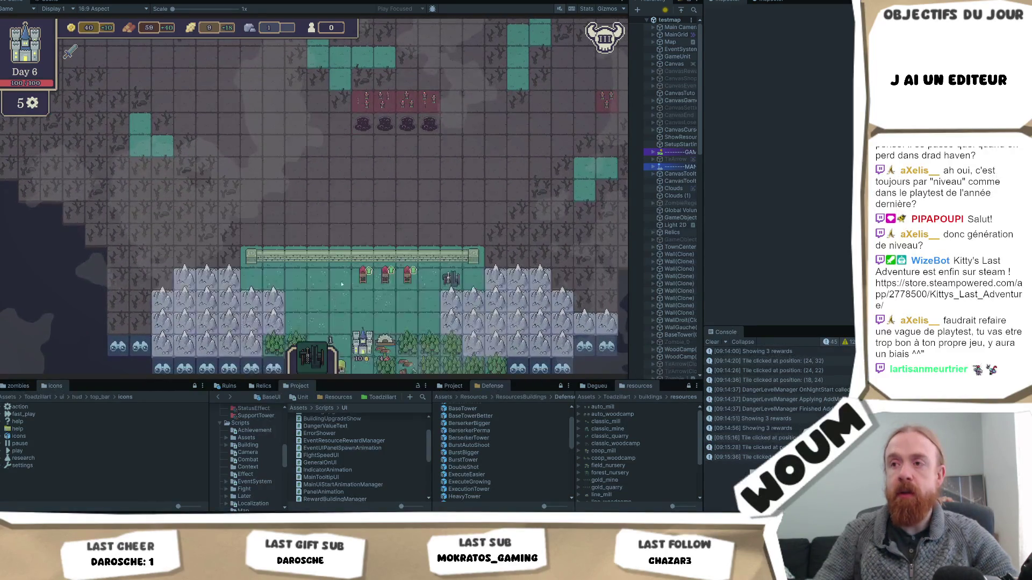
pyautogui.click(407, 275)
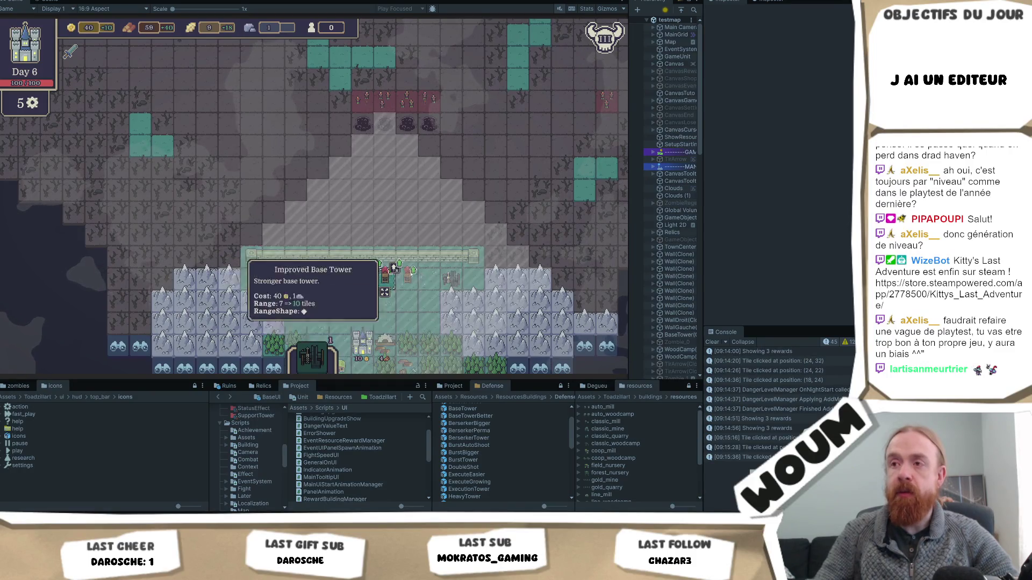
pyautogui.click(406, 292)
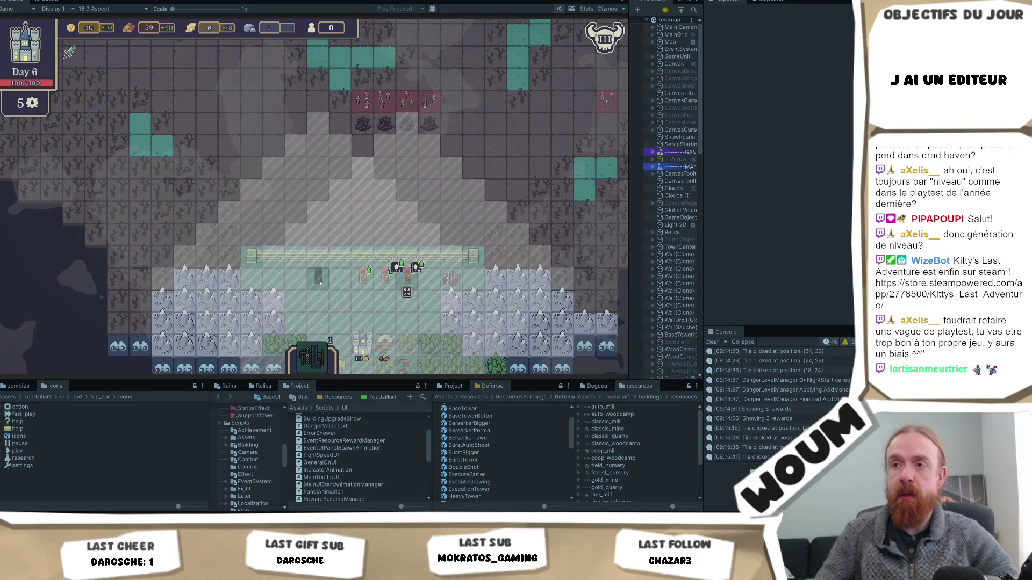
pyautogui.click(320, 284)
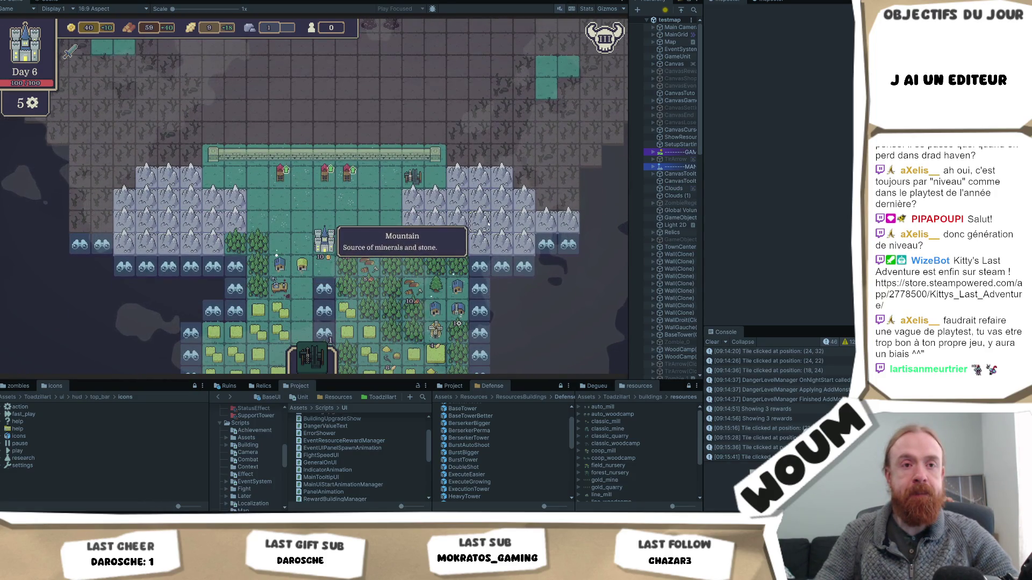
# Reveal a discoverable tile at the southern fog edge, leaving 4 gears.
pyautogui.press('d')
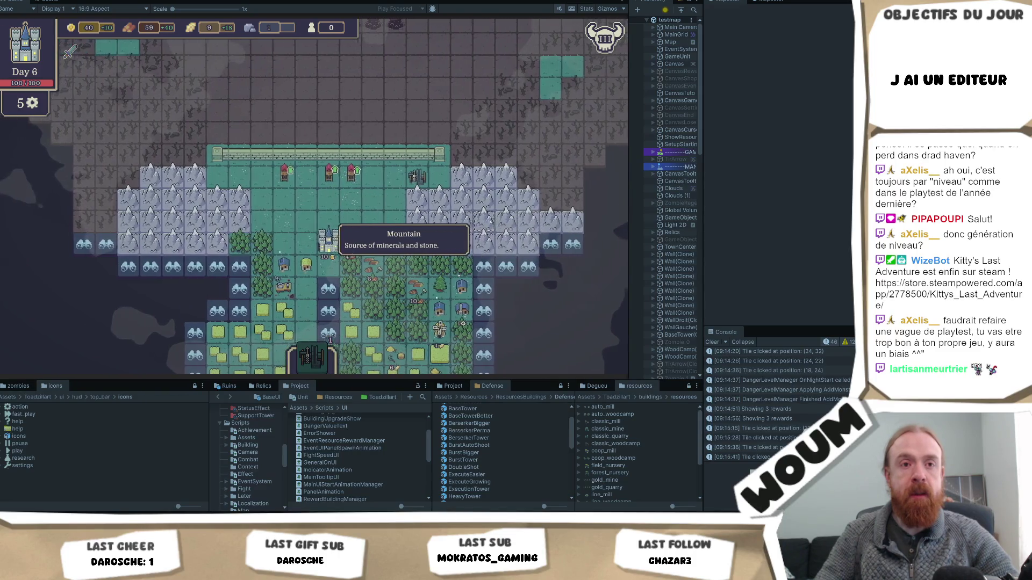
pyautogui.press('s')
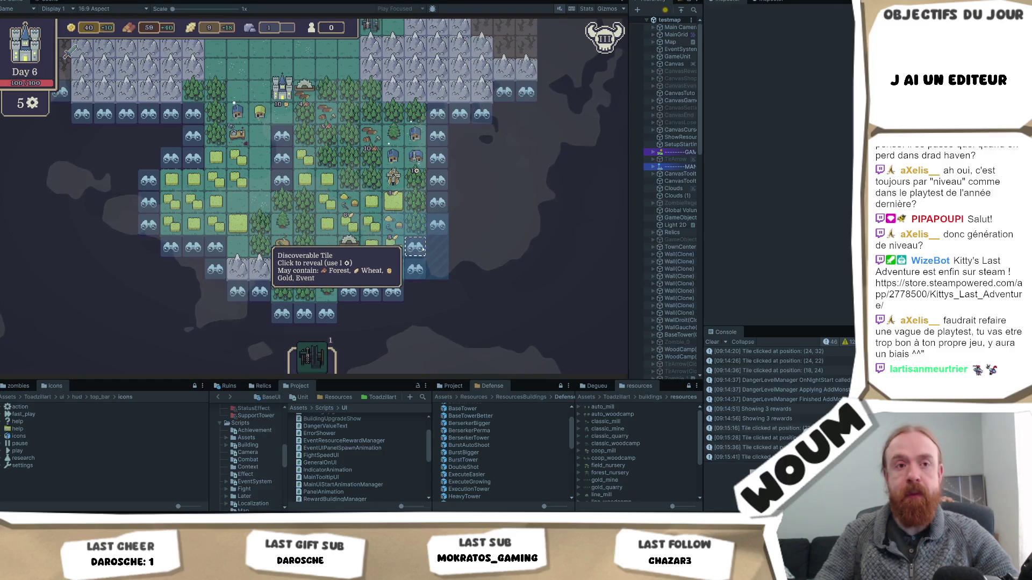
pyautogui.press('w')
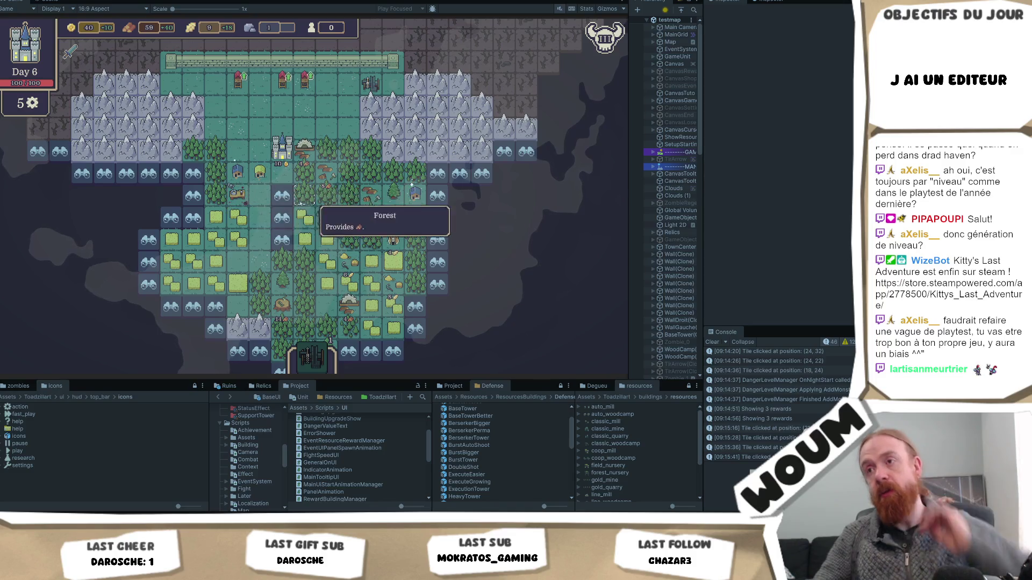
pyautogui.press('d')
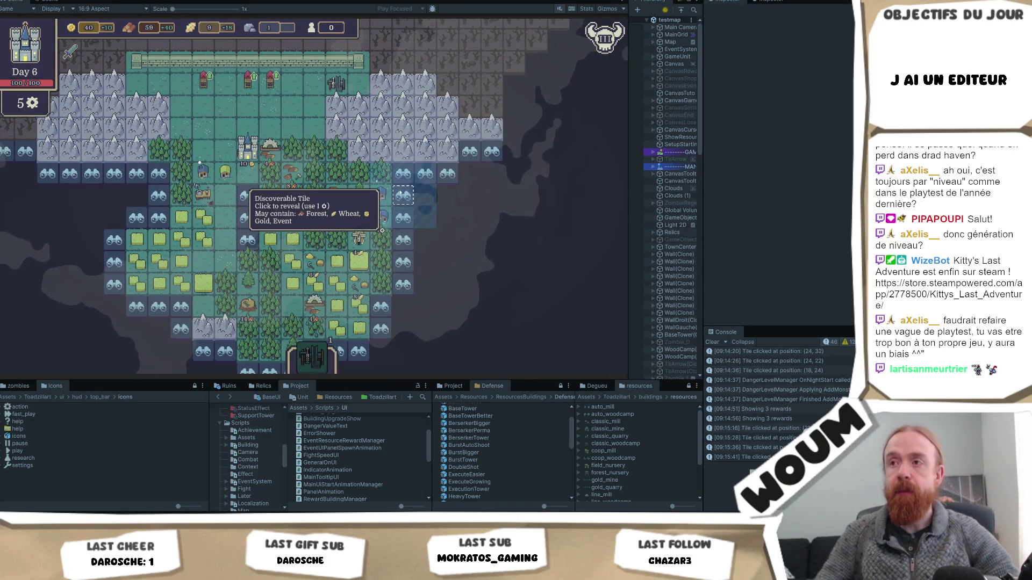
pyautogui.press('a')
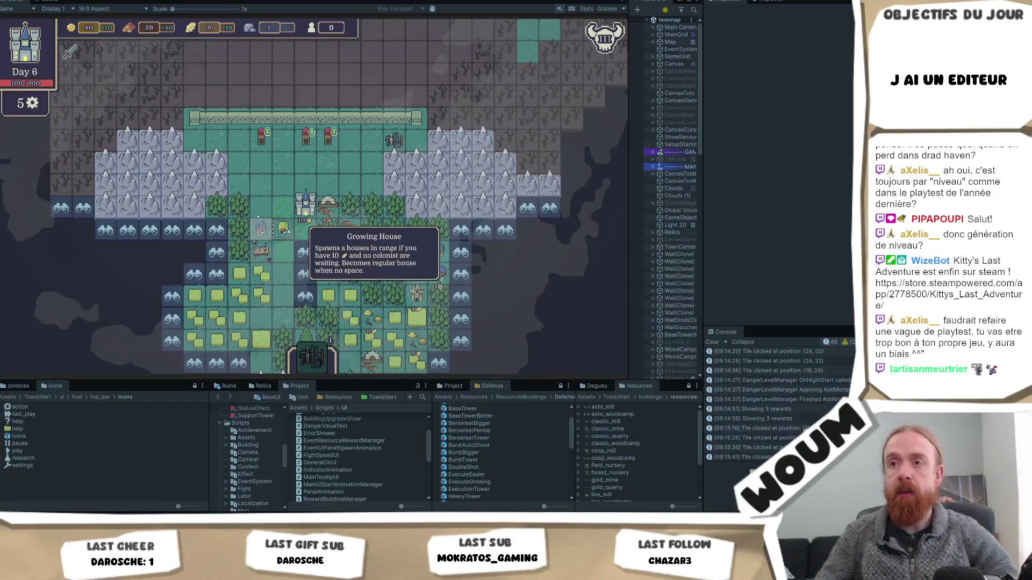
pyautogui.press('s')
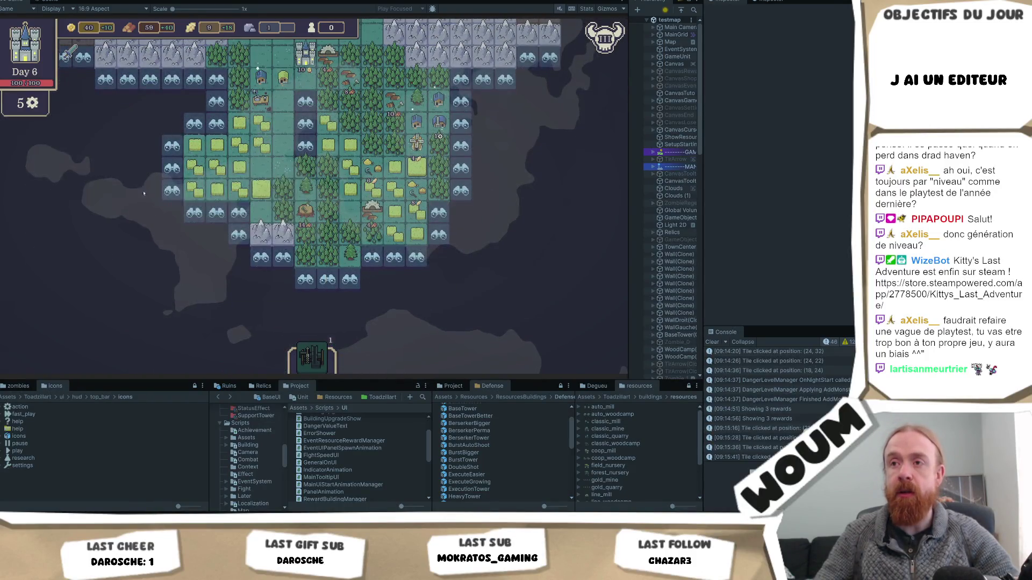
pyautogui.click(200, 103)
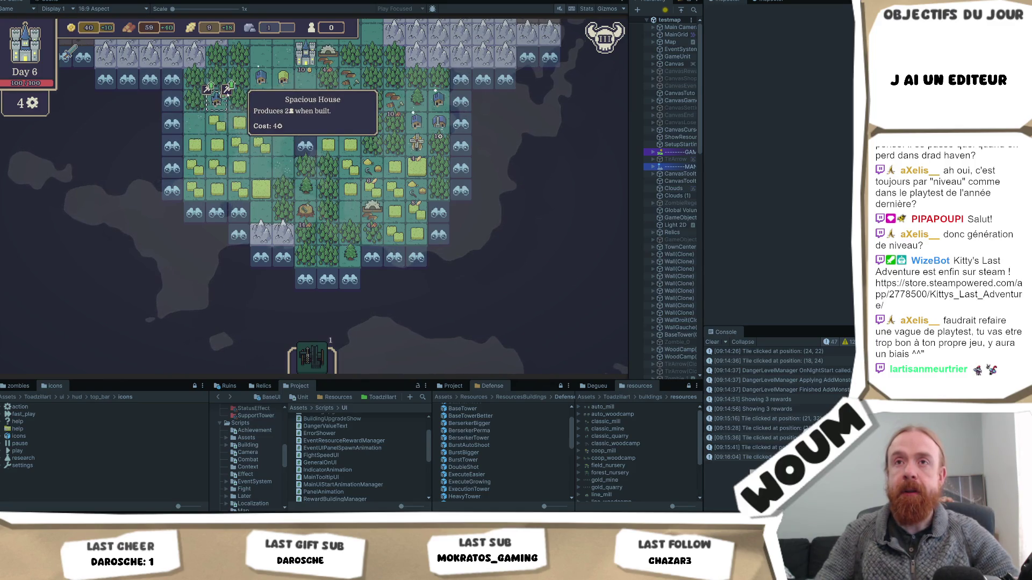
# Build a Spacious House on an open tile and let the night pass into Day 7.
pyautogui.click(218, 97)
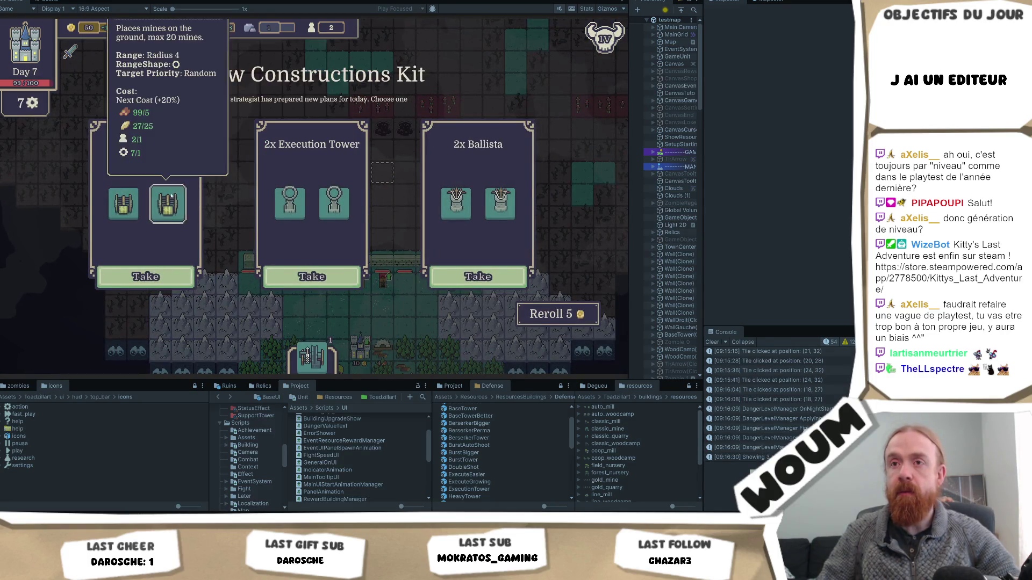
# Take the Mine Tower kit, then the Helper Country House from the next kit.
pyautogui.click(176, 284)
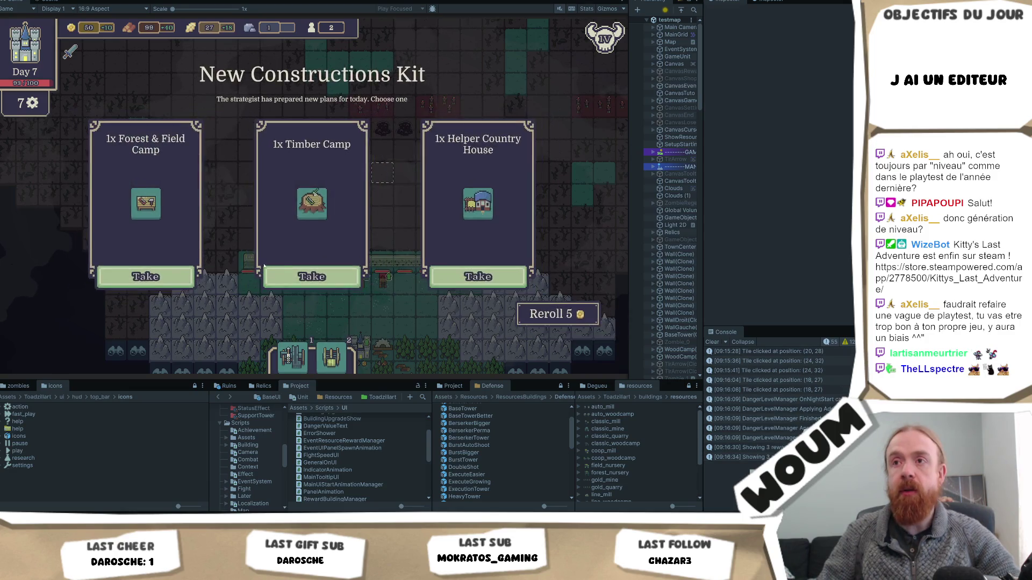
pyautogui.moveTo(307, 200)
pyautogui.moveTo(477, 212)
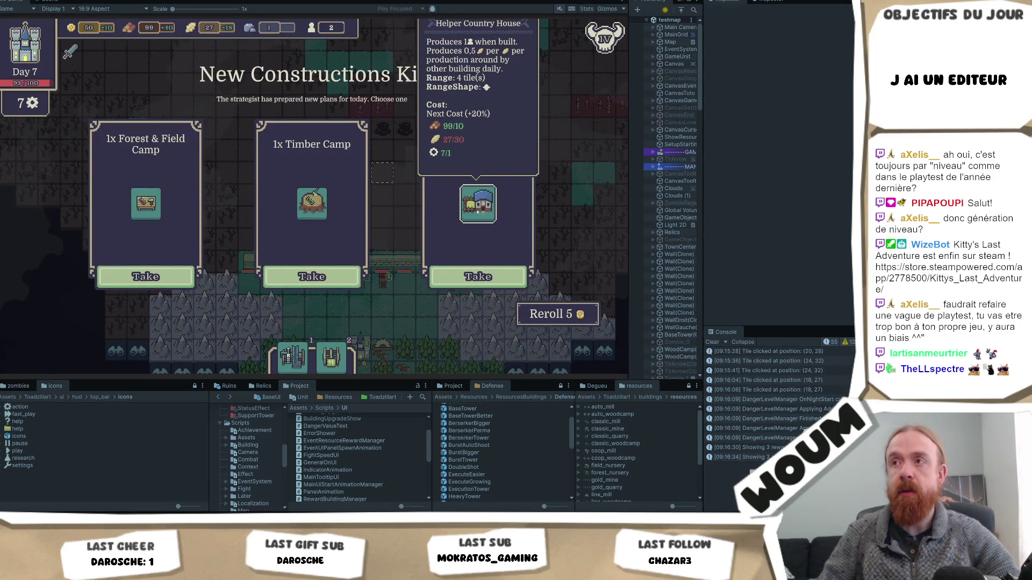
pyautogui.click(478, 277)
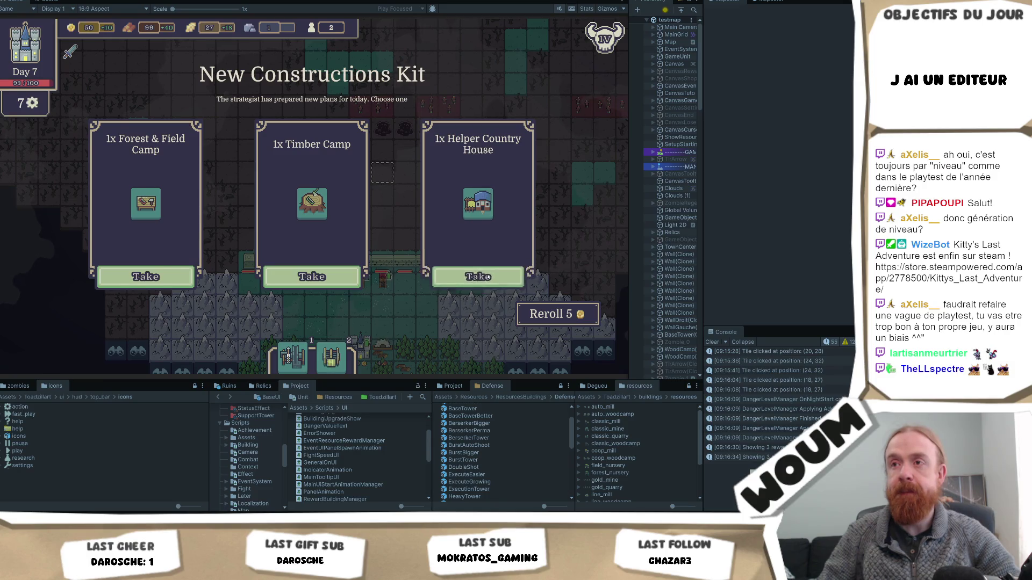
pyautogui.moveTo(348, 355)
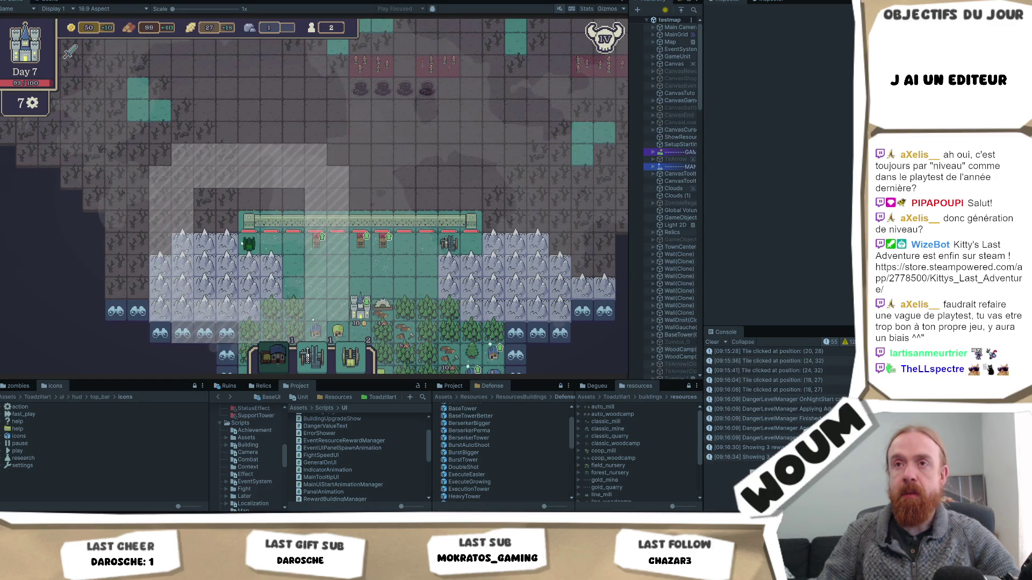
# Place the new tower on a walled-yard tile, dropping wood to 94 and population to 1.
pyautogui.press('Up')
pyautogui.press('Left')
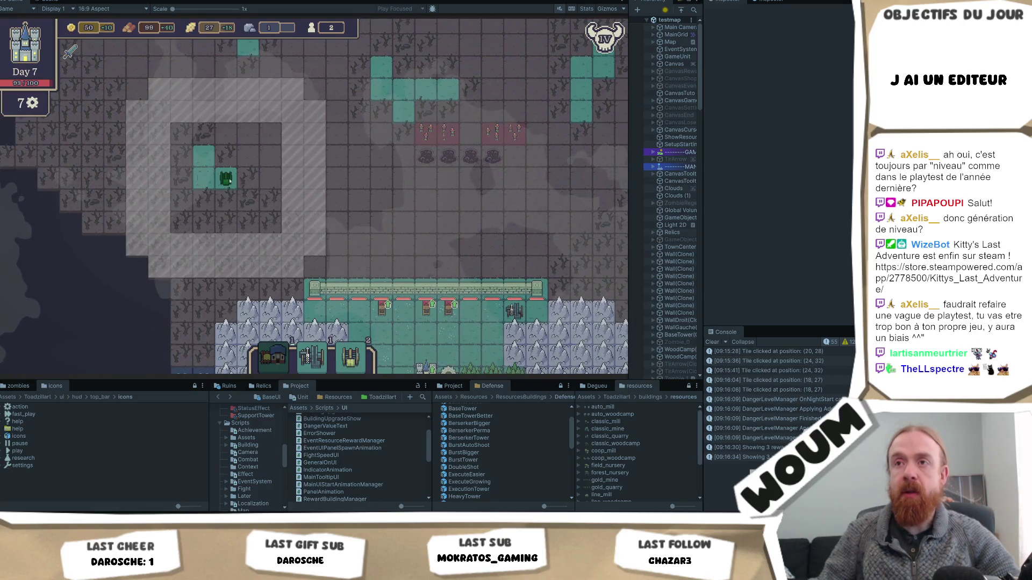
pyautogui.press('Up')
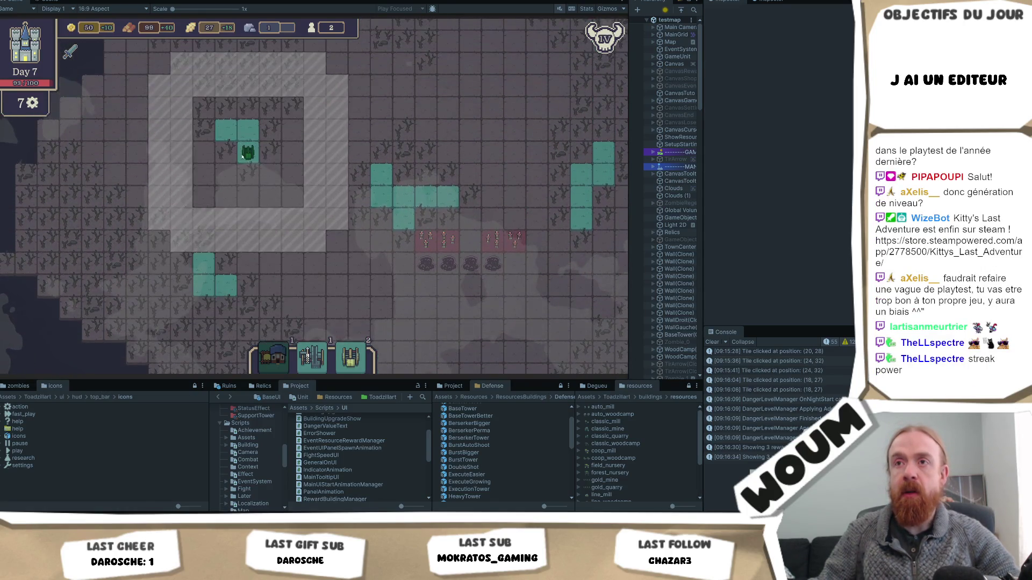
pyautogui.press('Up')
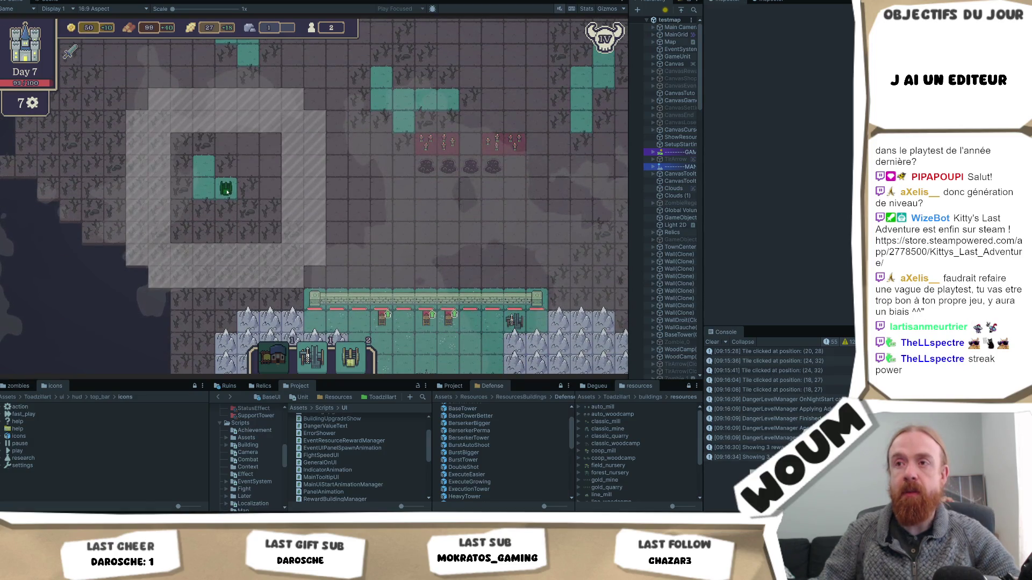
pyautogui.press('Down')
pyautogui.press('Down')
pyautogui.press('Down')
pyautogui.press('Right')
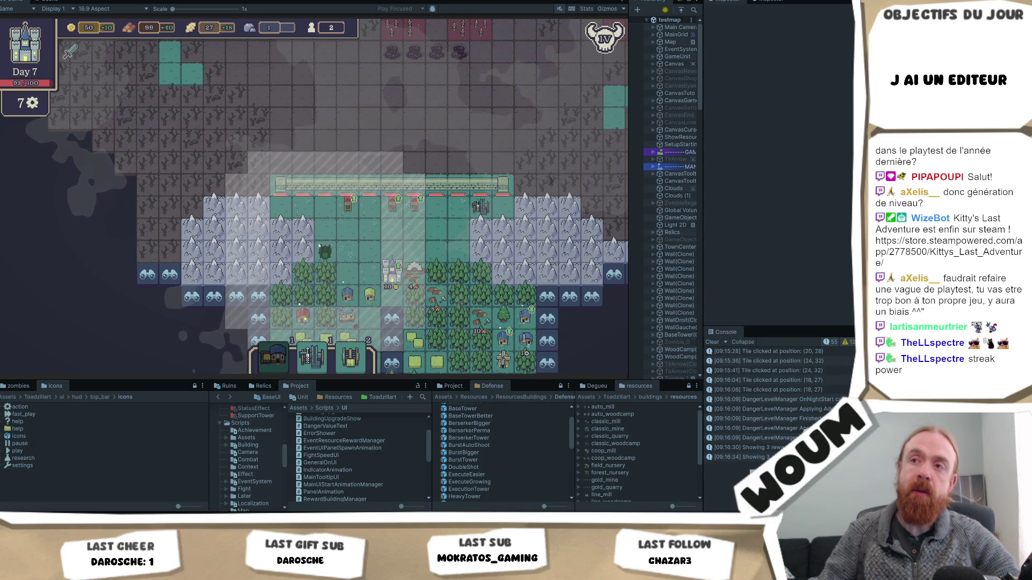
pyautogui.click(323, 250)
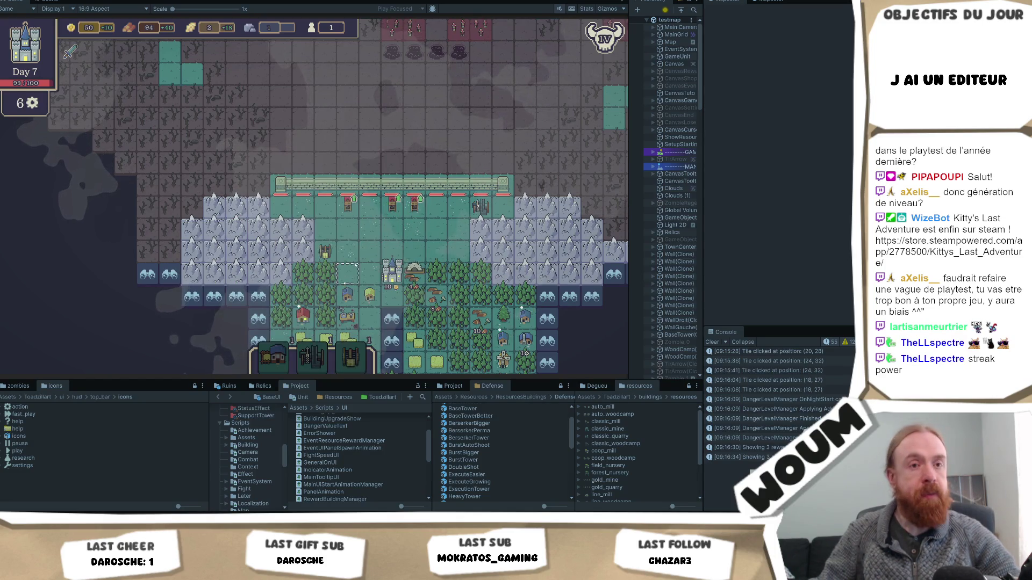
pyautogui.moveTo(356, 364)
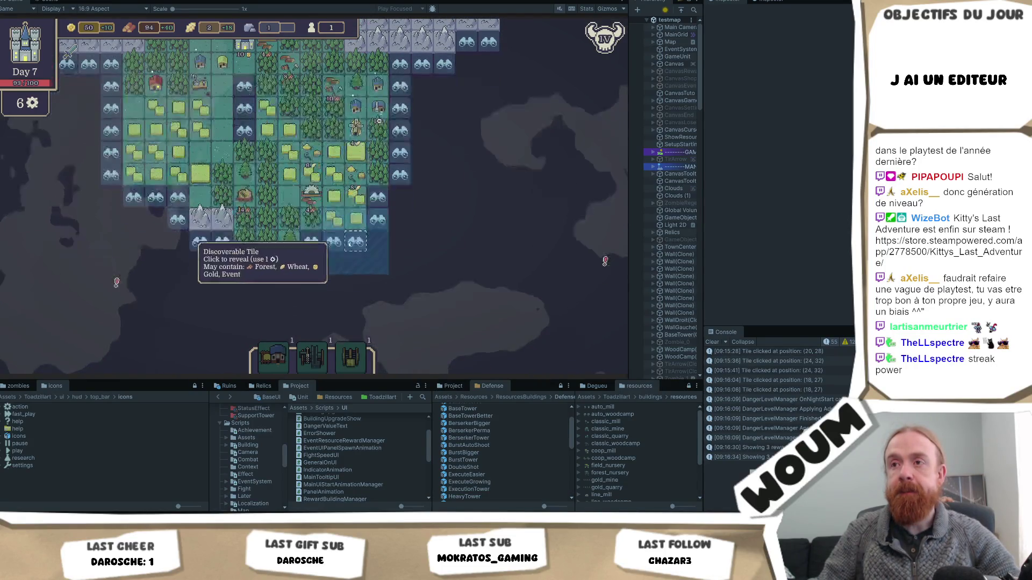
# Reveal five fog tiles along the eastern edge, the last triggering a wagon event.
pyautogui.press('d')
pyautogui.press('s')
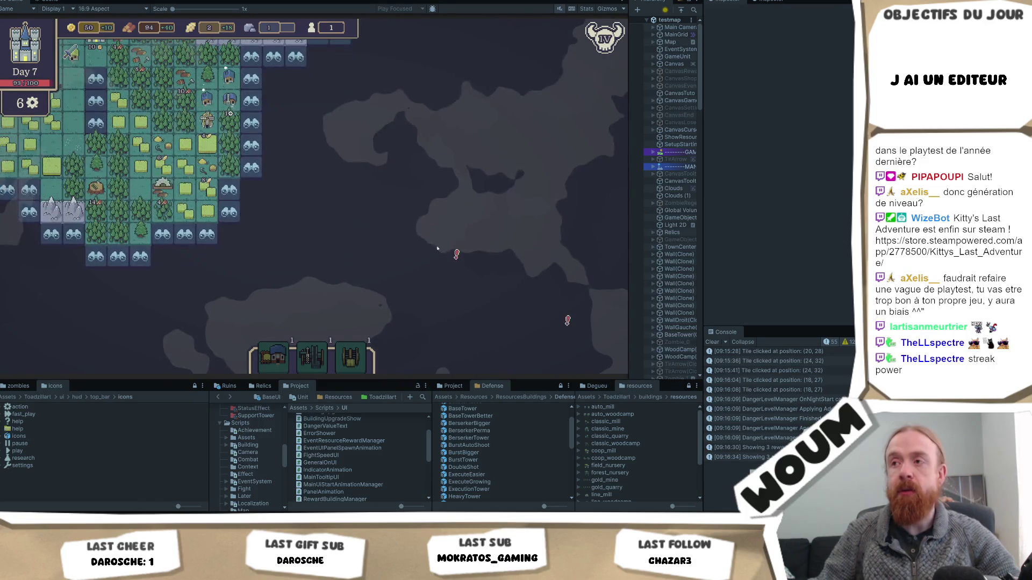
pyautogui.click(233, 193)
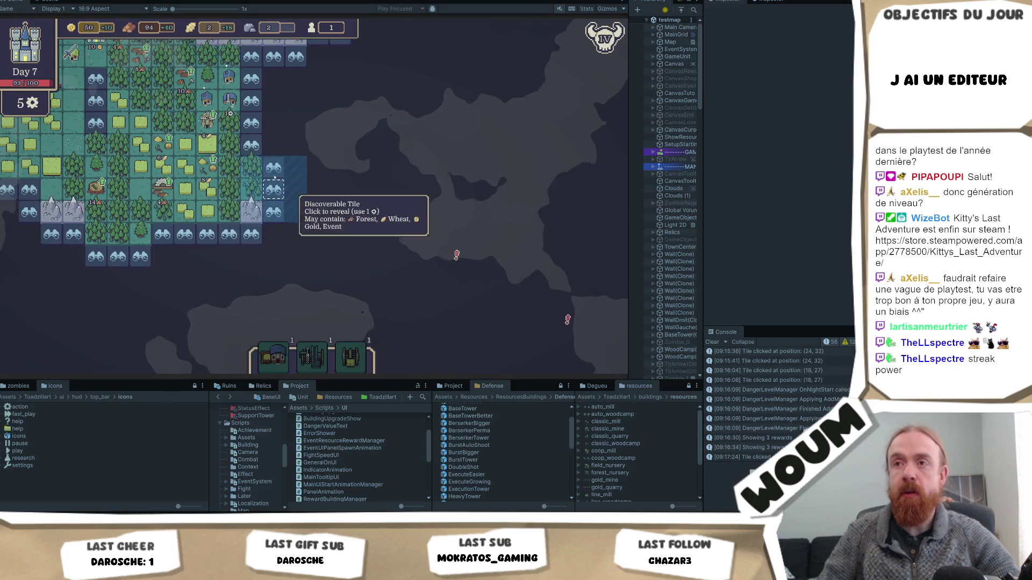
pyautogui.click(273, 145)
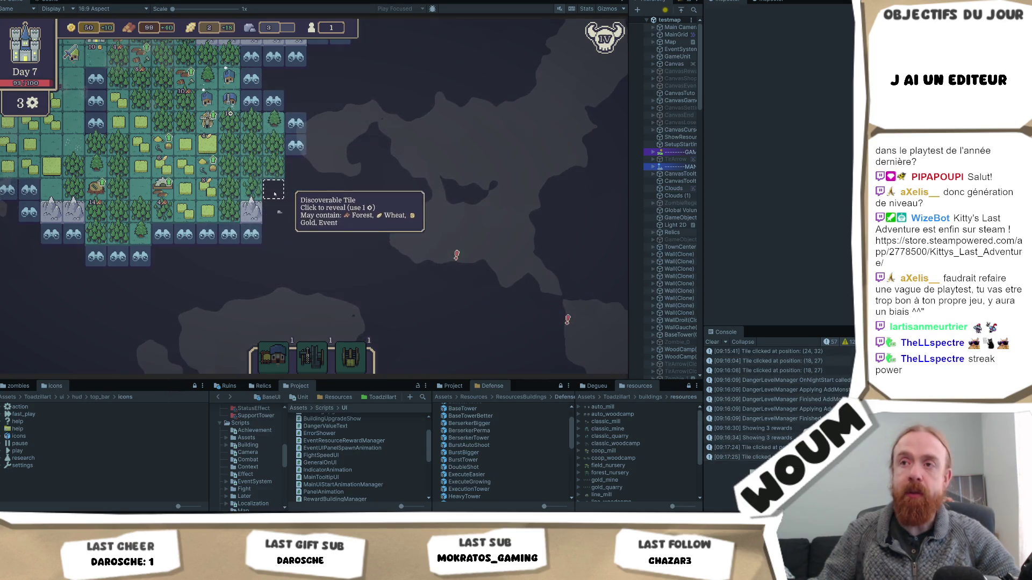
pyautogui.click(295, 213)
pyautogui.click(315, 221)
pyautogui.click(433, 299)
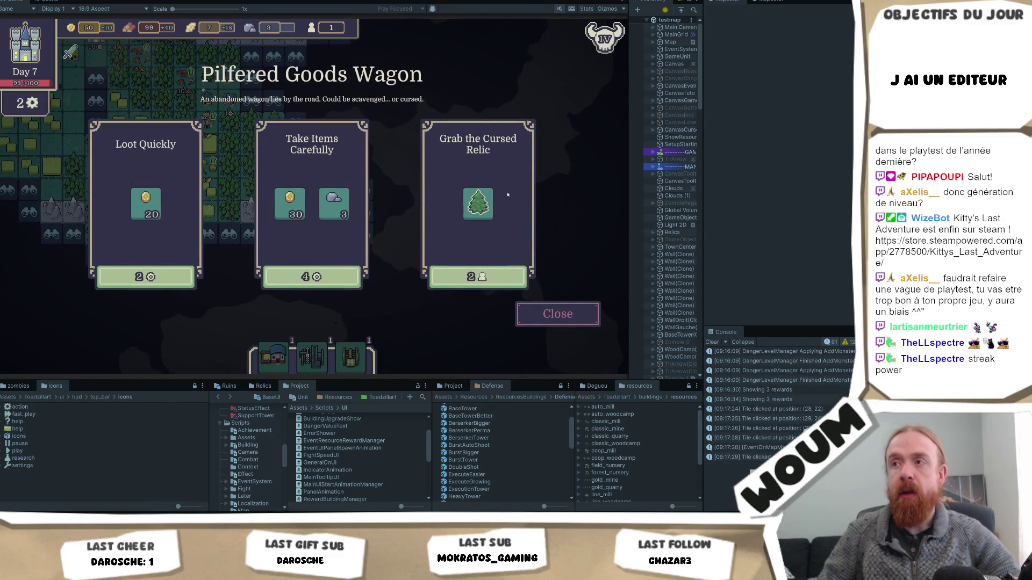
# Dismiss the Pilfered Goods Wagon event, reveal the tile beside the colony, and end Day 7.
pyautogui.moveTo(469, 208)
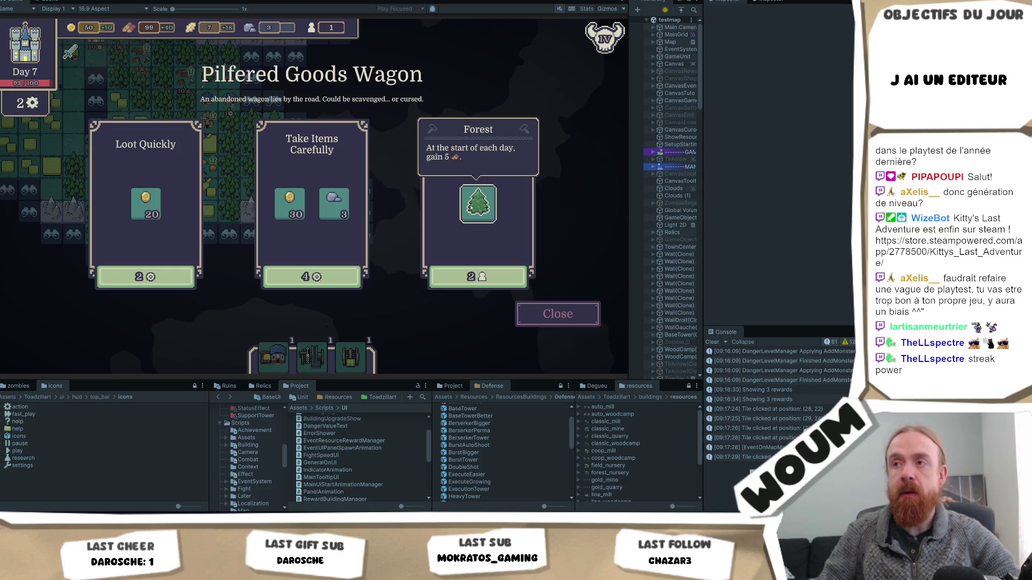
pyautogui.moveTo(273, 204)
pyautogui.moveTo(337, 207)
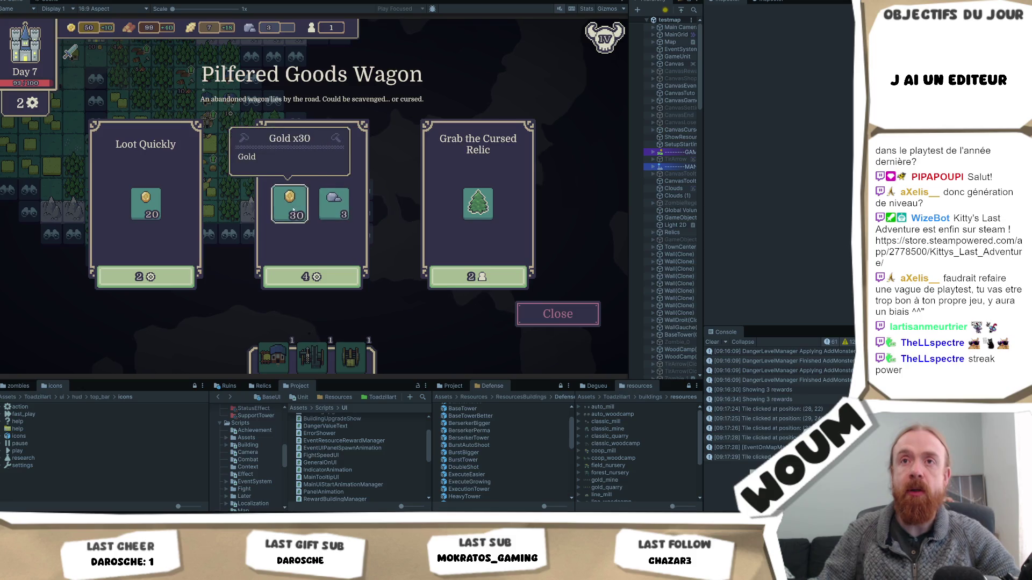
pyautogui.click(562, 316)
pyautogui.click(365, 238)
pyautogui.click(411, 260)
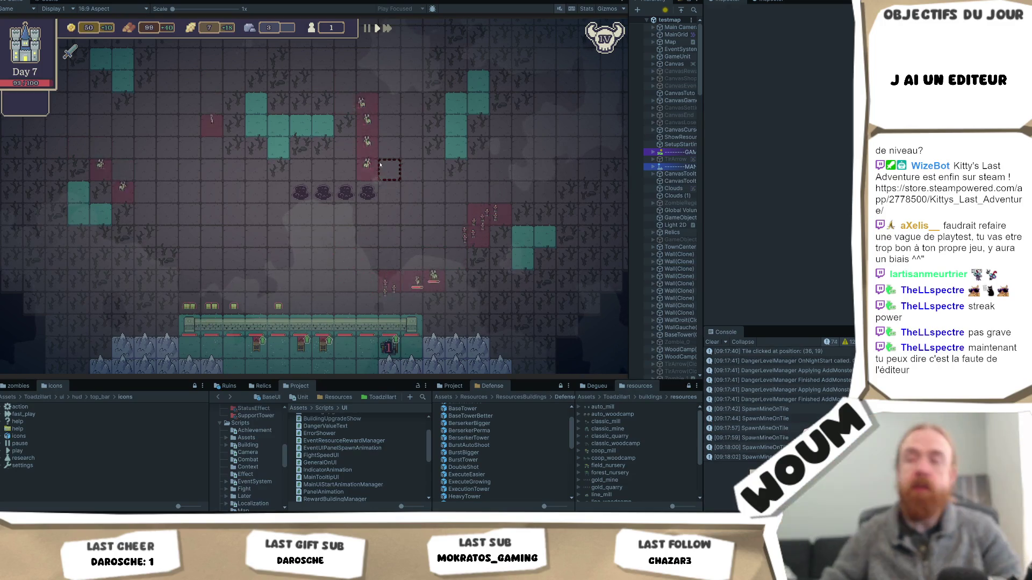
# Watch Day 7's night wave play out until the Day 8 trap kit appears.
pyautogui.scroll(-2, 484, 134)
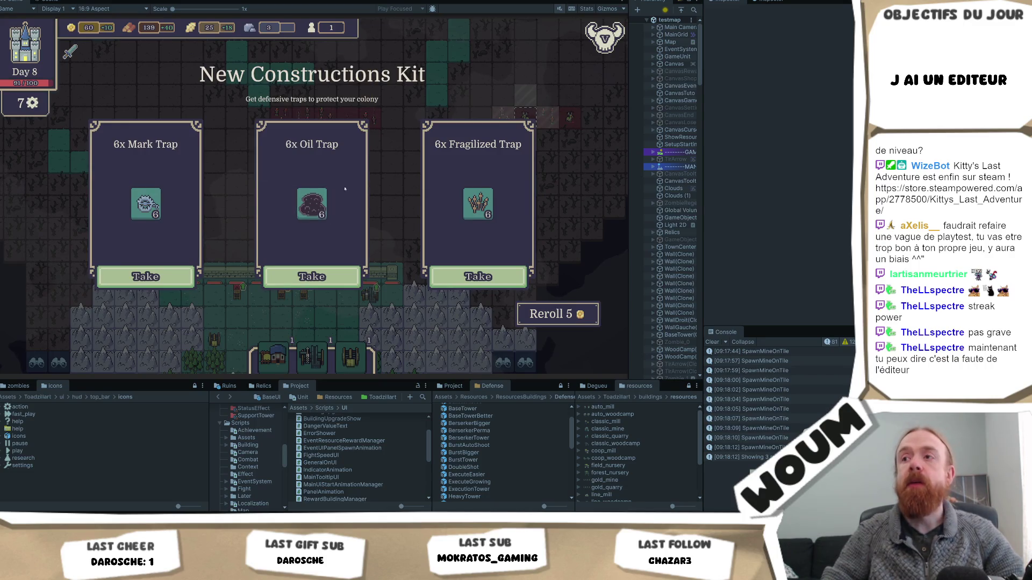
# Take the 6x Mark Trap kit, then the 1x Wood Market from the next kit.
pyautogui.moveTo(139, 200)
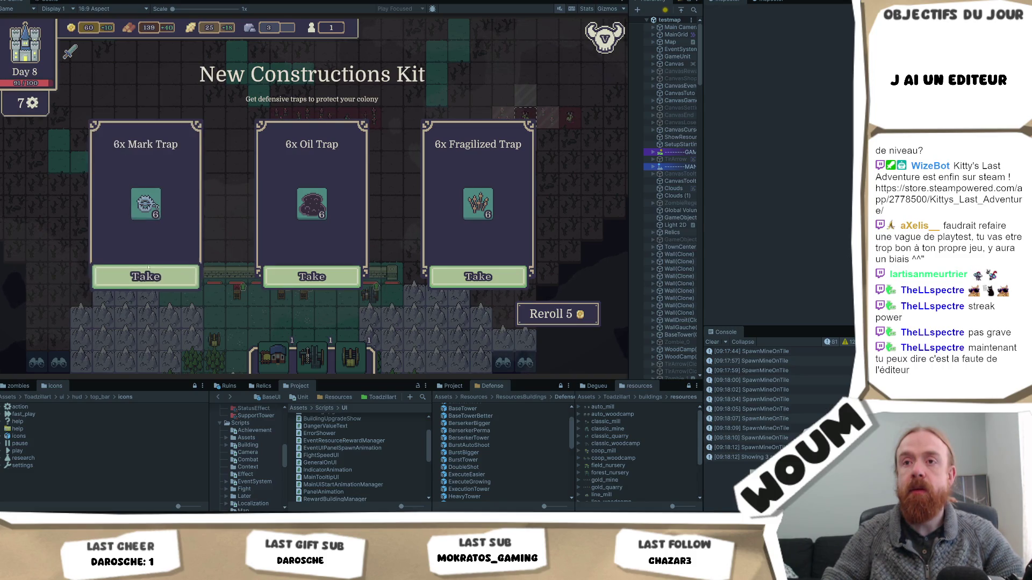
pyautogui.click(146, 276)
pyautogui.moveTo(312, 215)
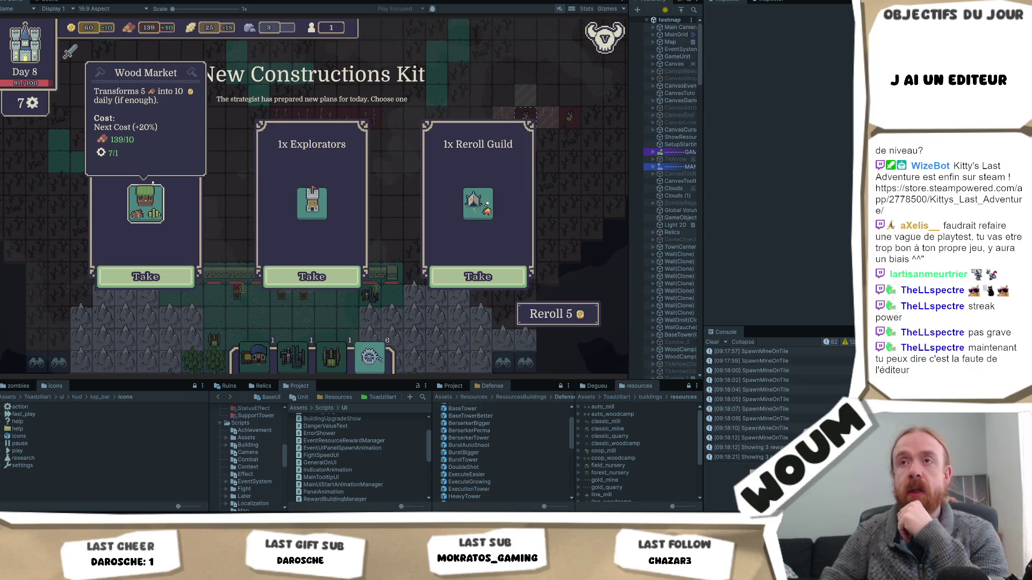
pyautogui.click(151, 276)
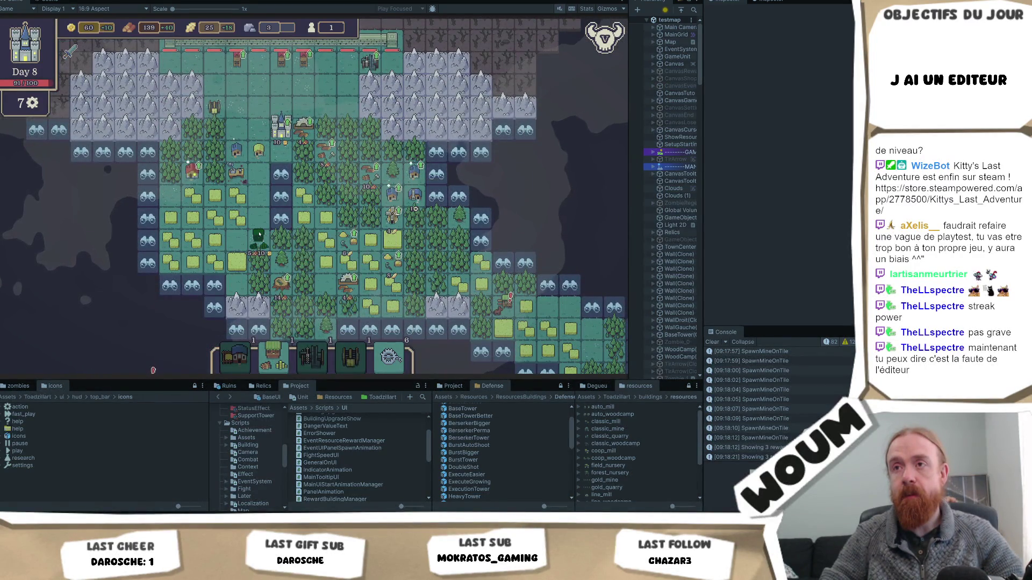
# Build the Wood Market and lay the Mark Traps in the field beyond the wall.
pyautogui.click(265, 200)
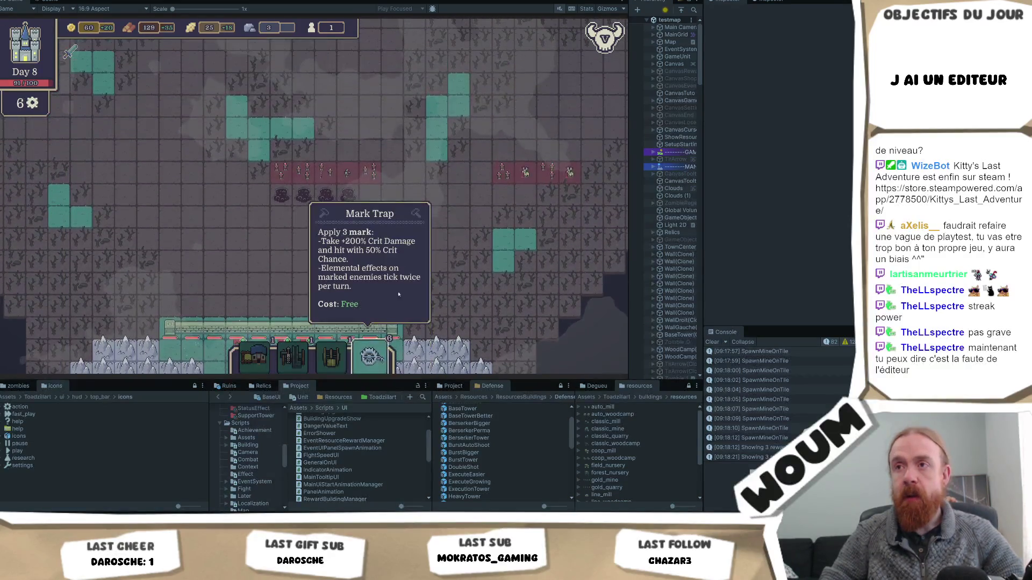
pyautogui.click(369, 355)
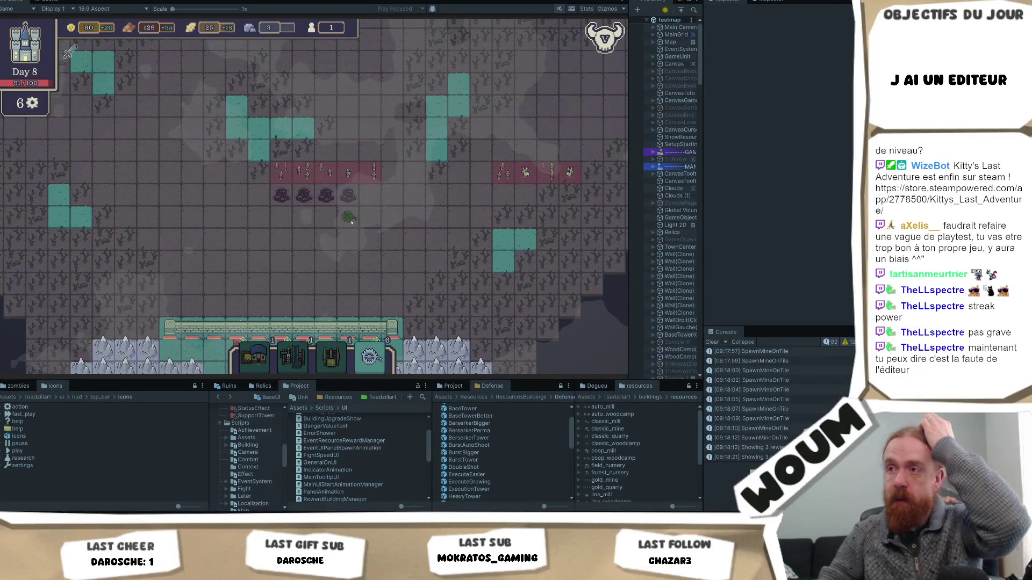
pyautogui.click(482, 216)
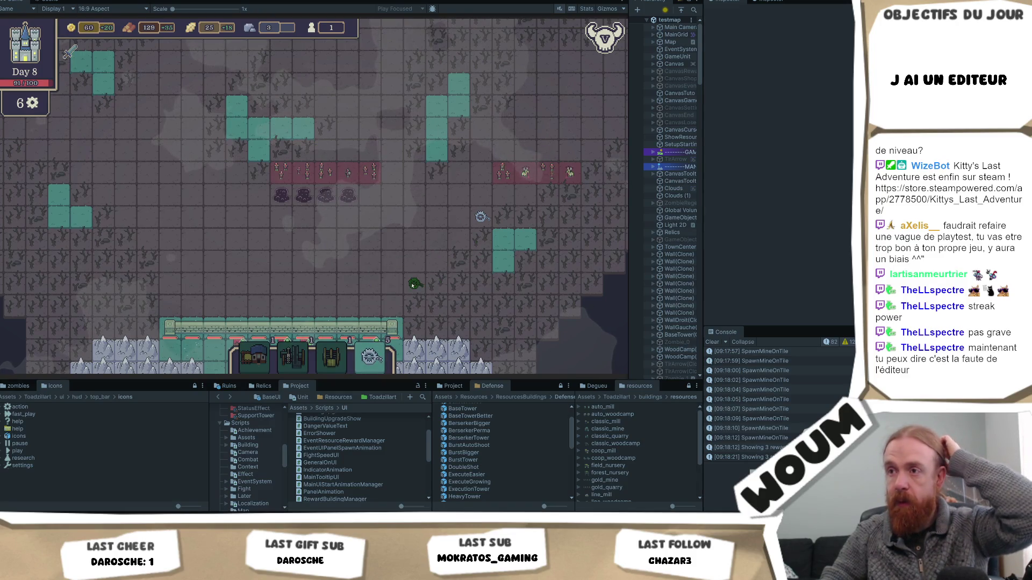
pyautogui.click(416, 284)
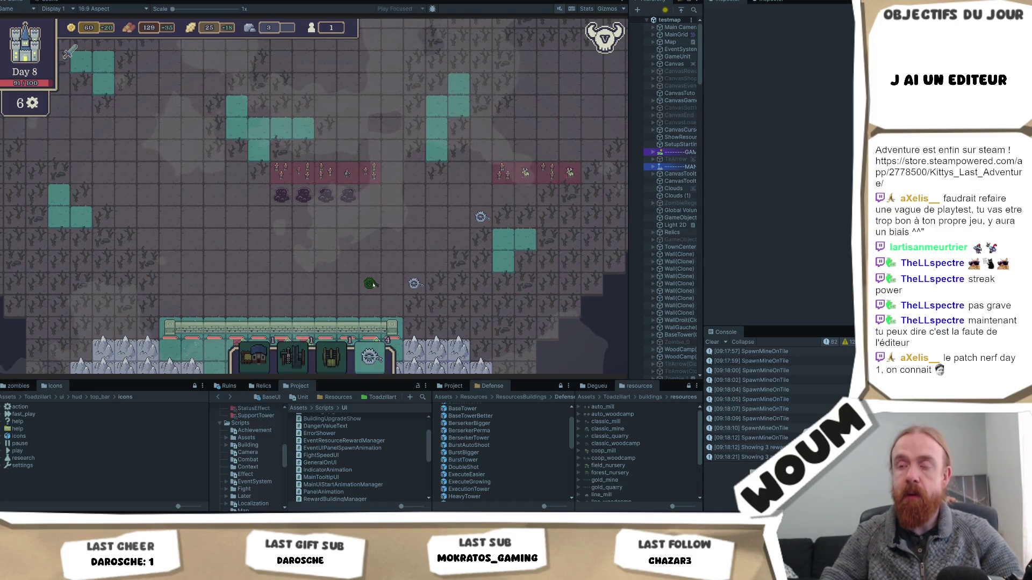
pyautogui.click(371, 284)
pyautogui.press('a')
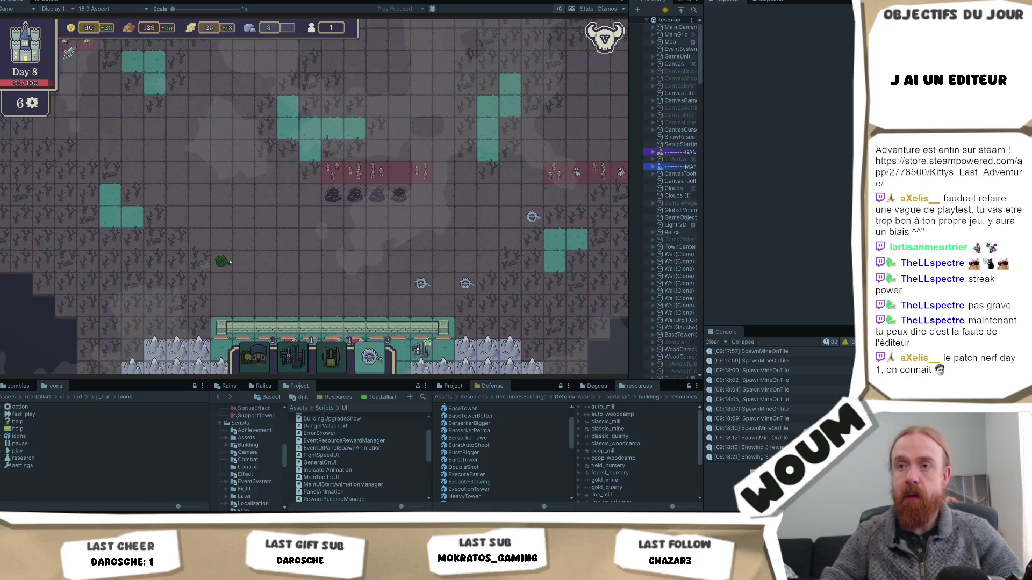
pyautogui.click(383, 279)
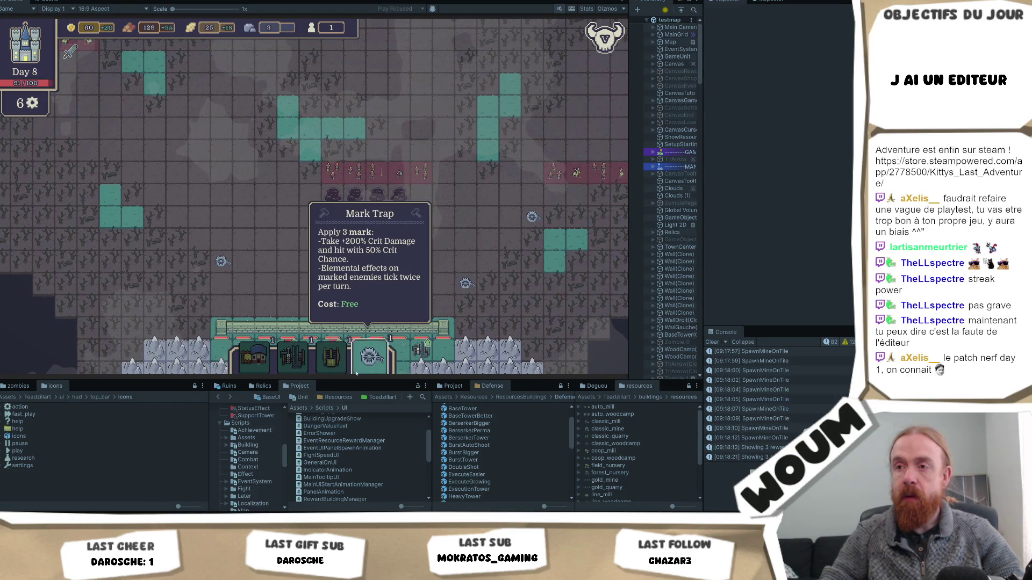
pyautogui.click(370, 356)
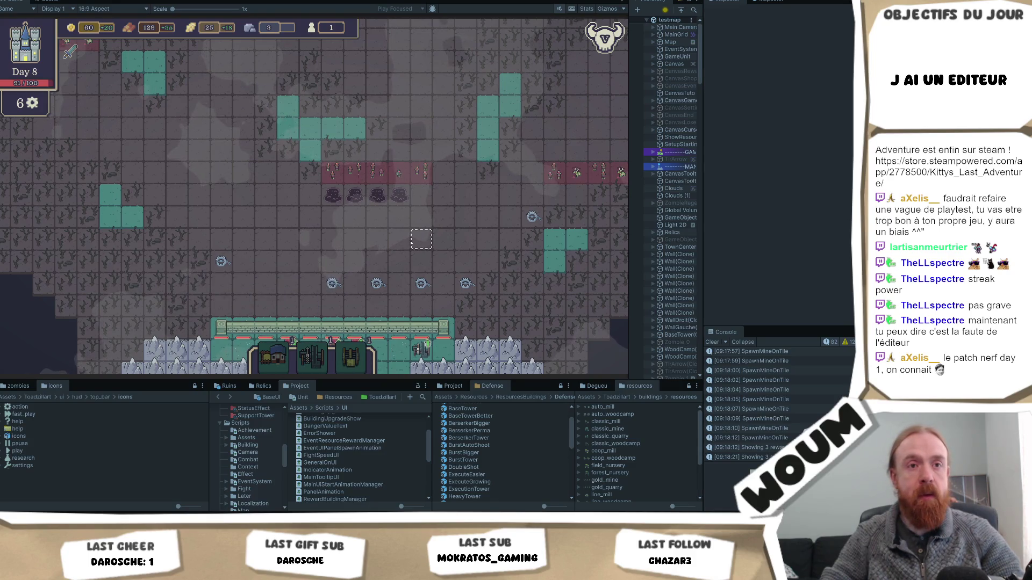
pyautogui.click(407, 244)
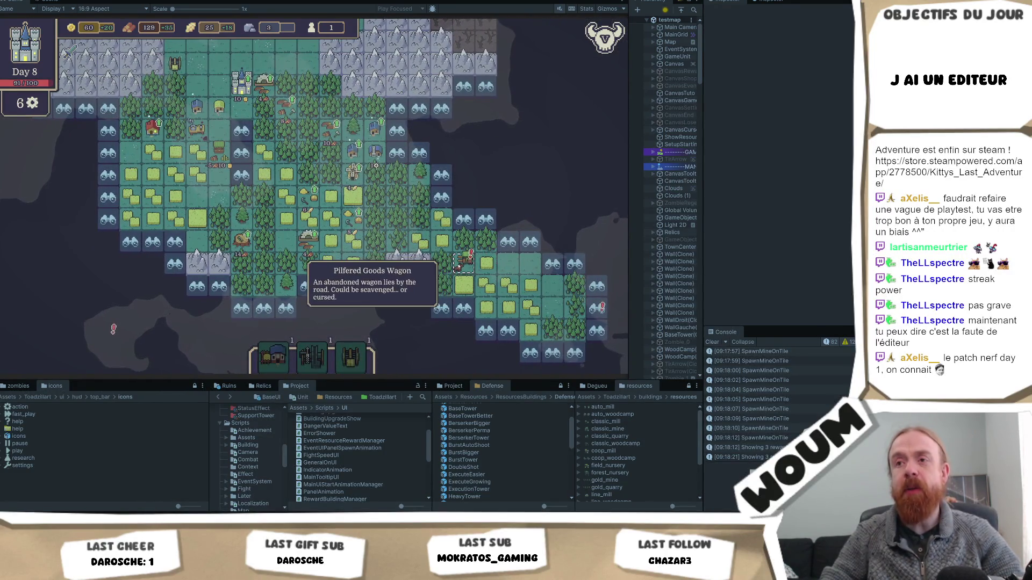
# Close the Pilfered Goods Wagon event unchosen and check a tower's options.
pyautogui.click(407, 273)
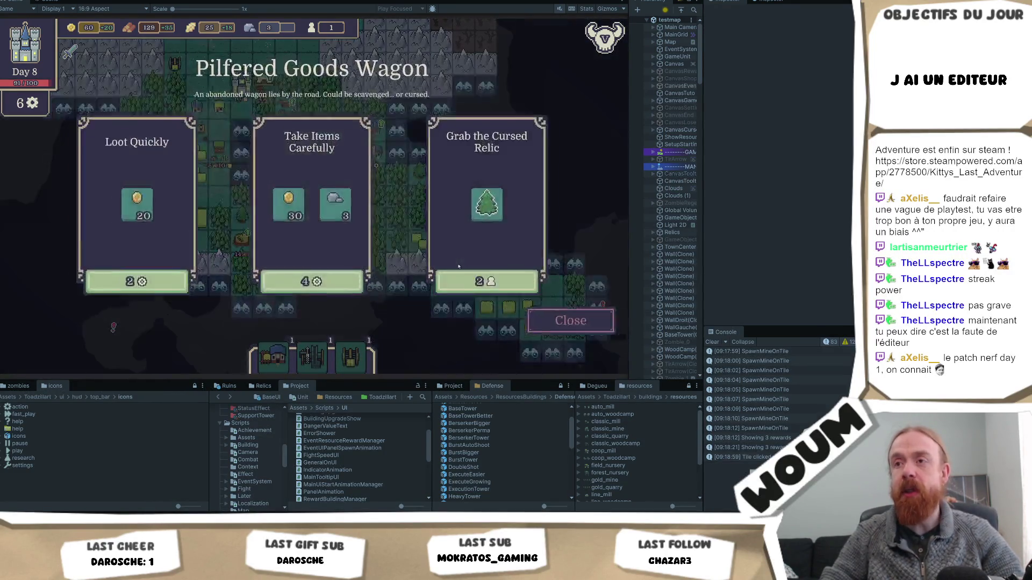
pyautogui.click(568, 316)
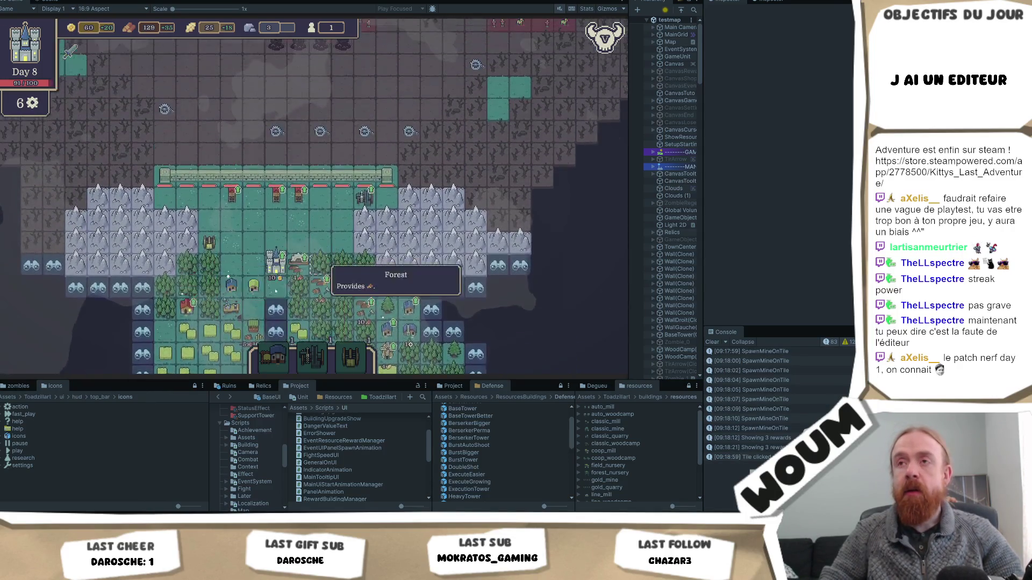
pyautogui.click(299, 289)
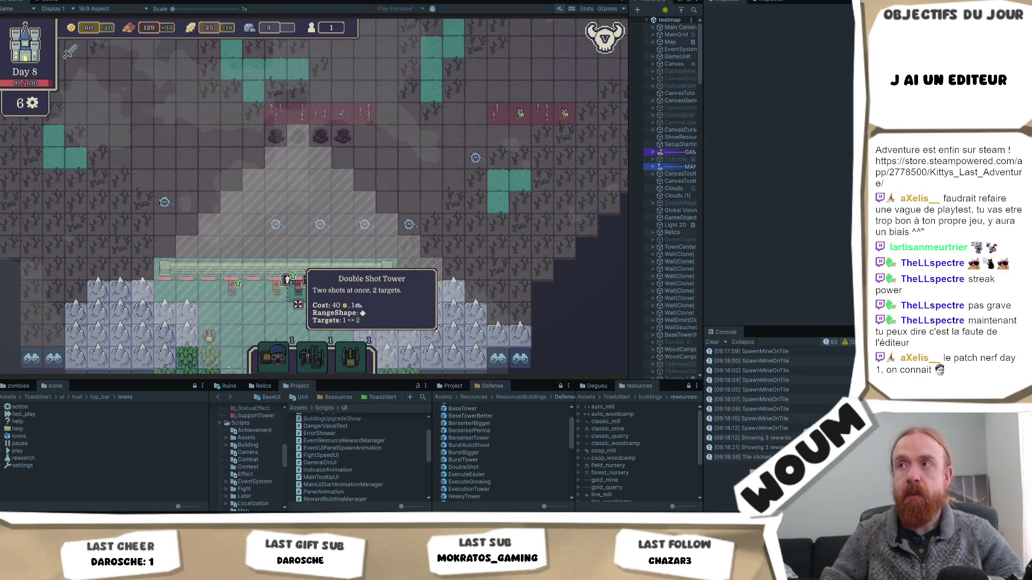
pyautogui.press('s')
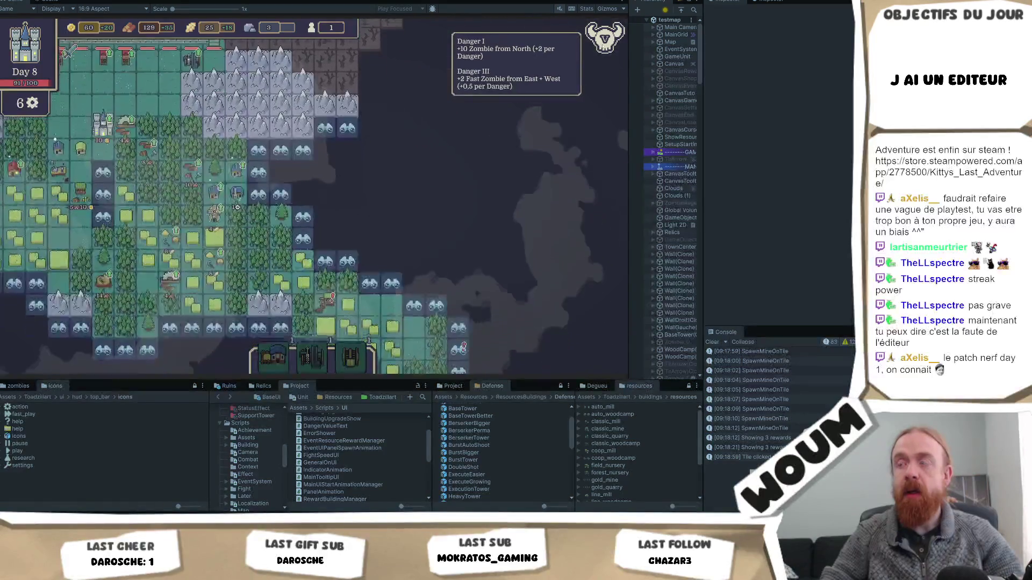
pyautogui.press('s')
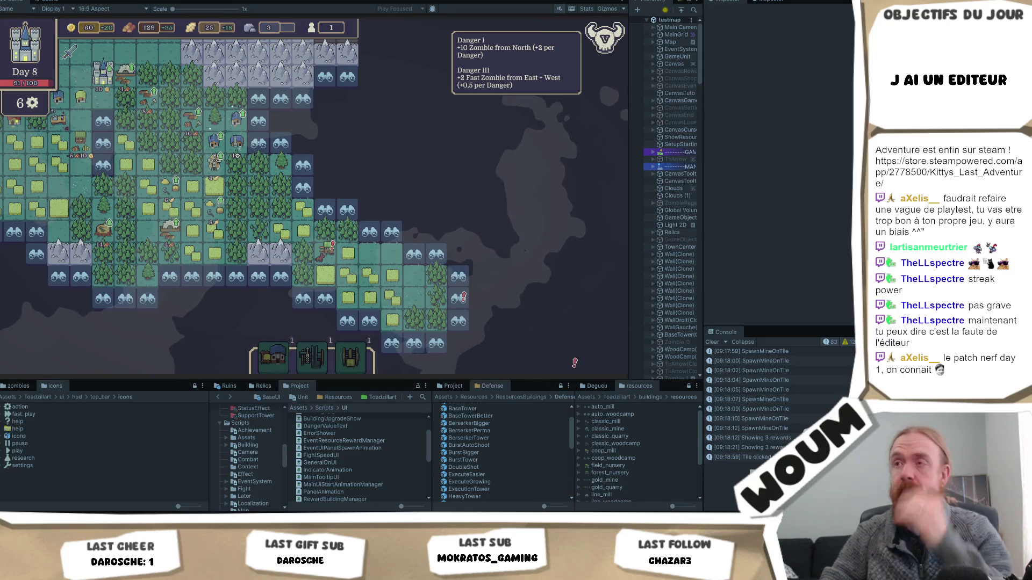
pyautogui.press('s')
# Reveal the eastern fog tile, close the Mystical Tower Beacon event, and buy Wheat for Gold Production.
pyautogui.click(458, 255)
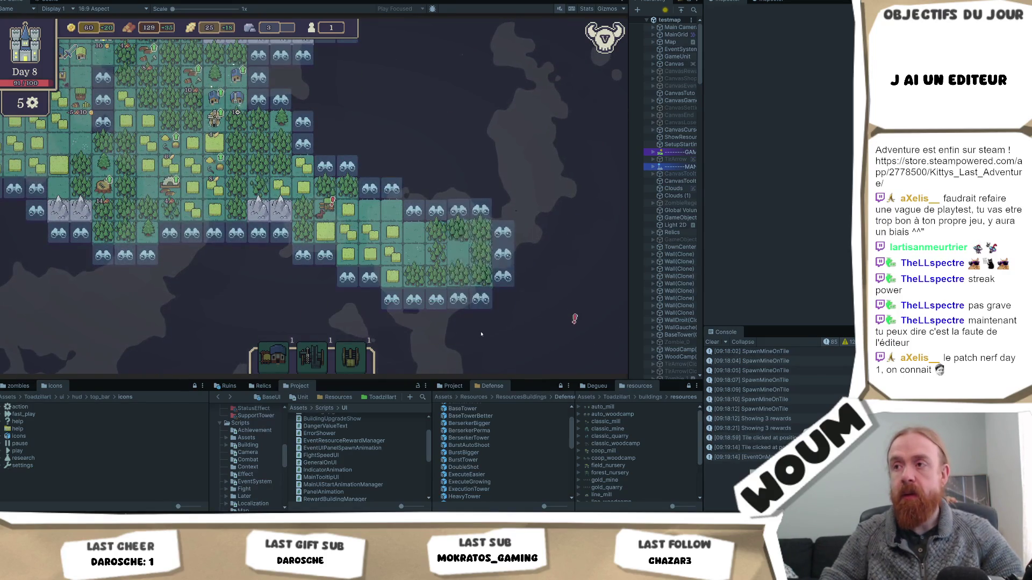
pyautogui.click(459, 253)
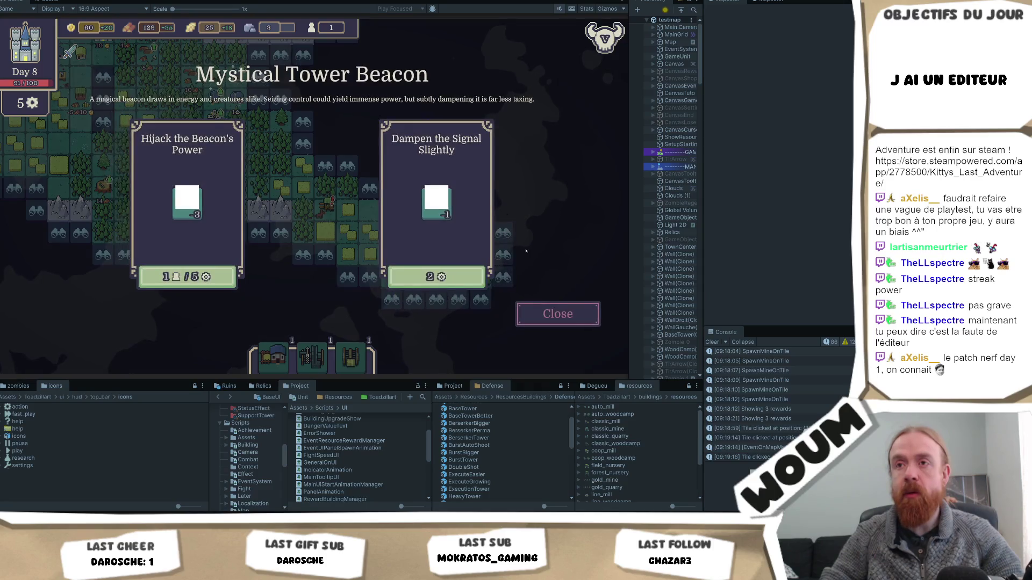
pyautogui.moveTo(184, 208)
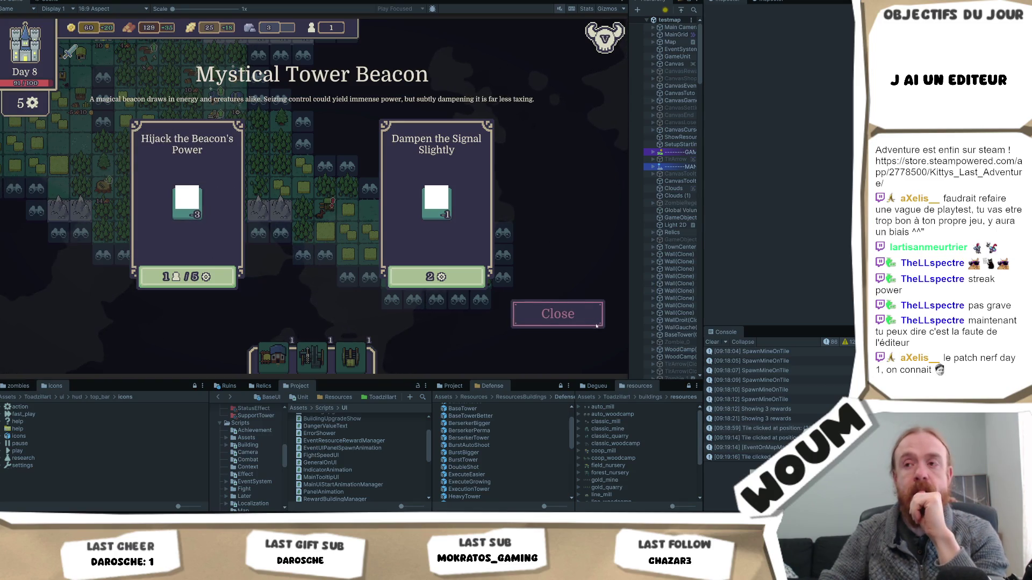
pyautogui.click(569, 318)
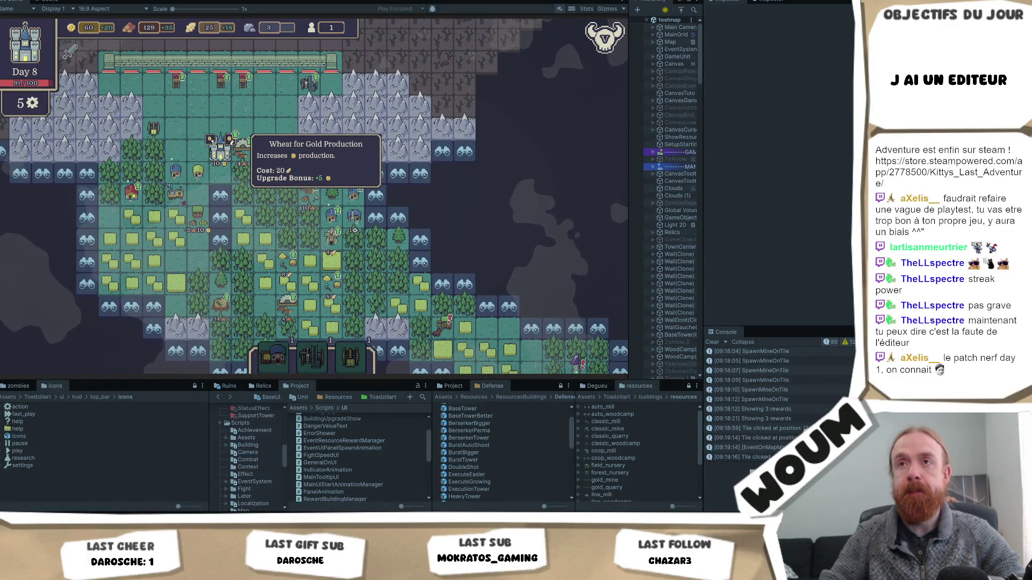
pyautogui.click(231, 139)
# Upgrade the wall-side tower to Double Shot and dampen the Mystical Tower Beacon signal slightly.
pyautogui.click(221, 287)
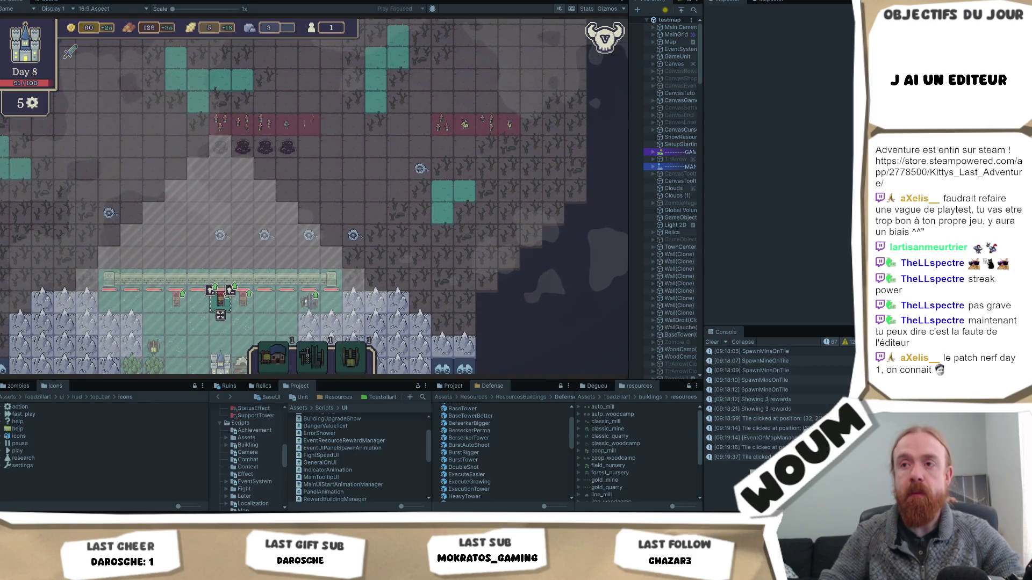
pyautogui.moveTo(221, 290)
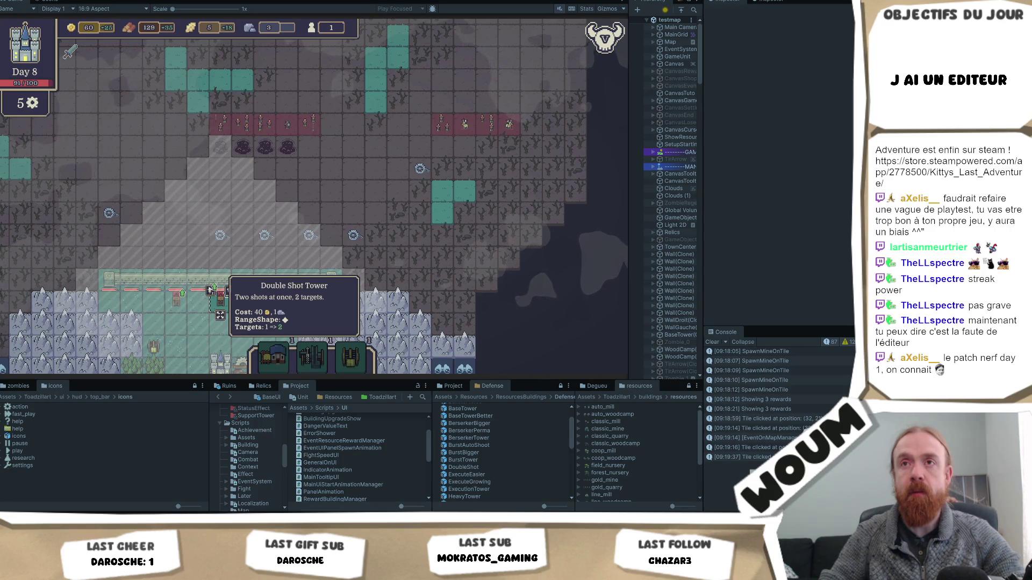
pyautogui.click(211, 290)
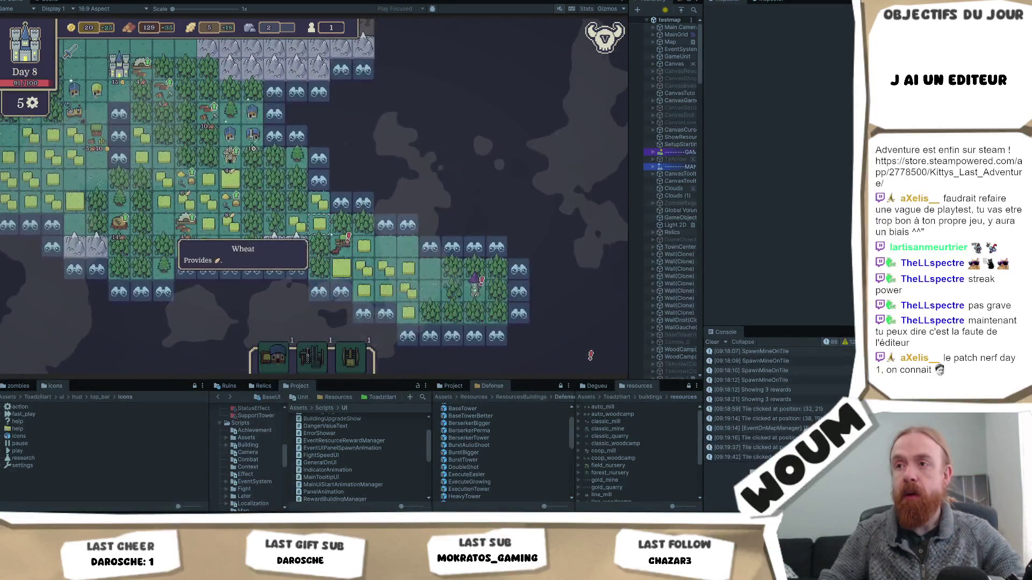
pyautogui.click(474, 285)
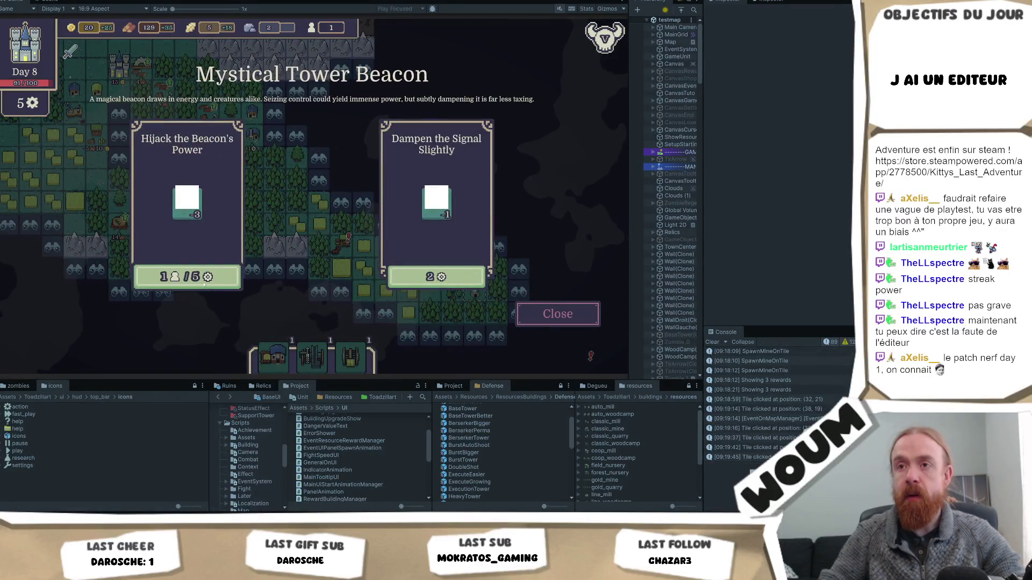
pyautogui.click(436, 276)
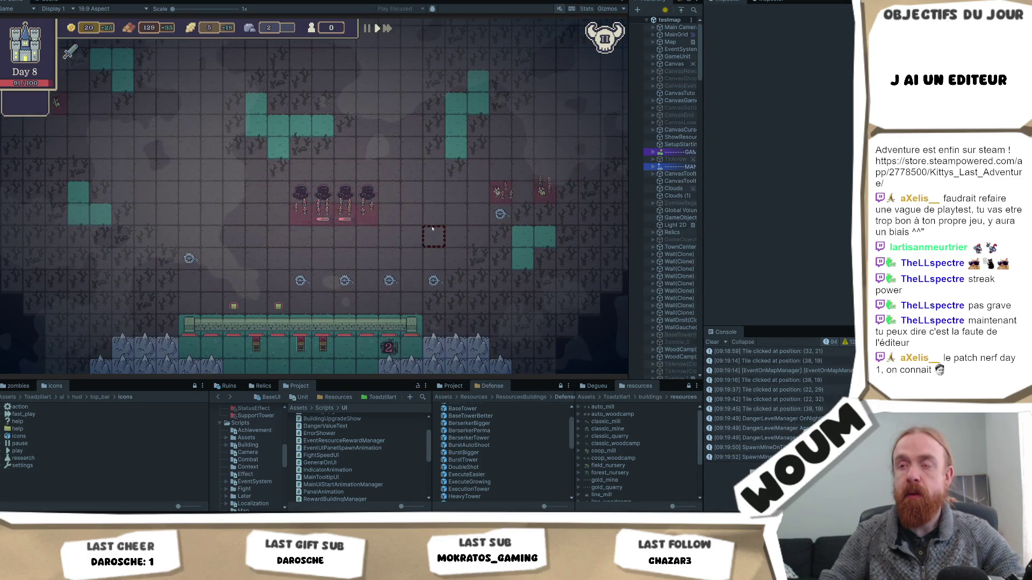
pyautogui.press('s')
pyautogui.press('d')
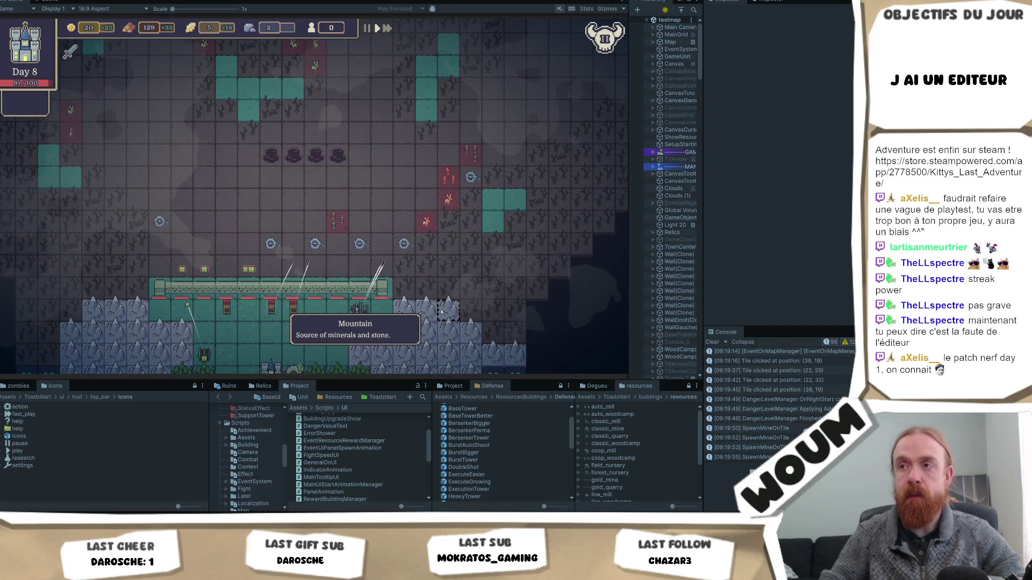
pyautogui.press('s')
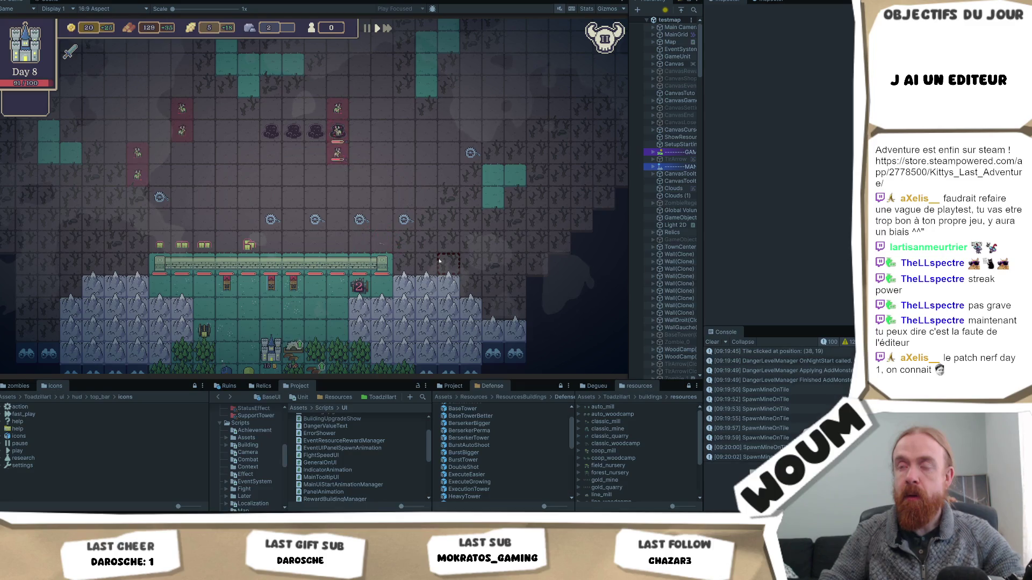
pyautogui.press('w')
pyautogui.press('a')
pyautogui.press('s')
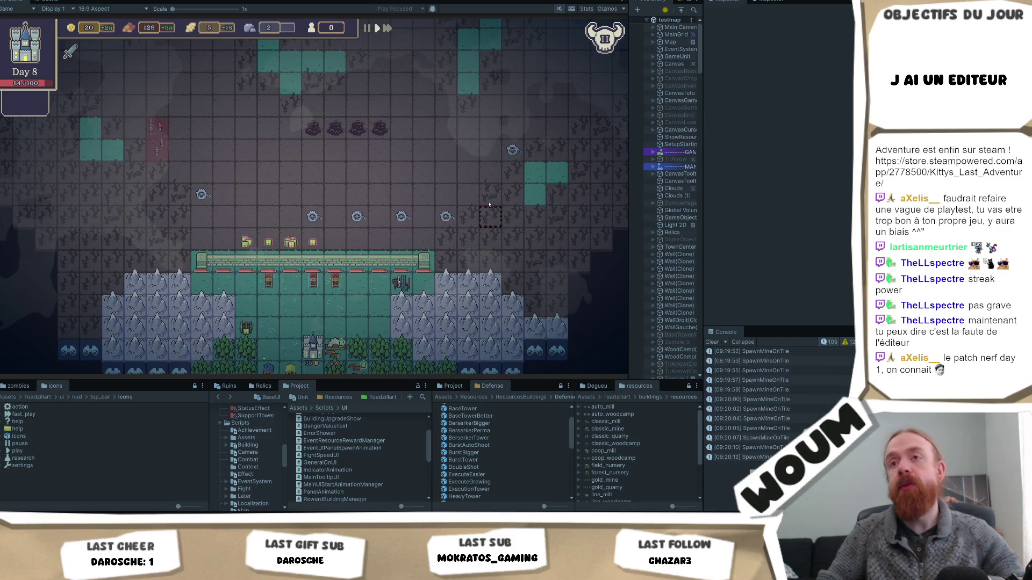
pyautogui.press('w')
pyautogui.press('a')
pyautogui.moveTo(604, 38)
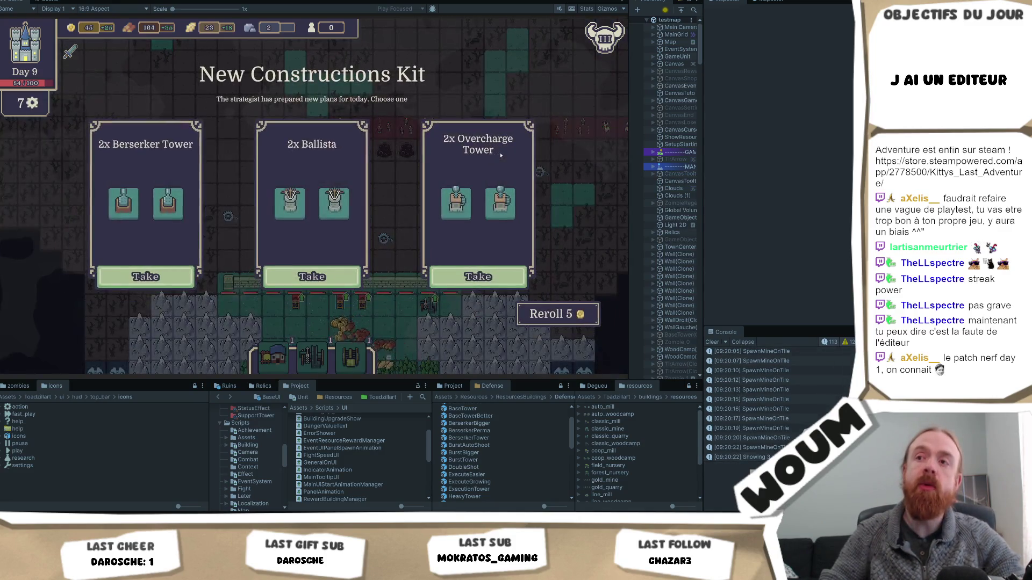
# Take the 2x Berserker Tower kit and the 1x Helper Country House plan.
pyautogui.moveTo(454, 210)
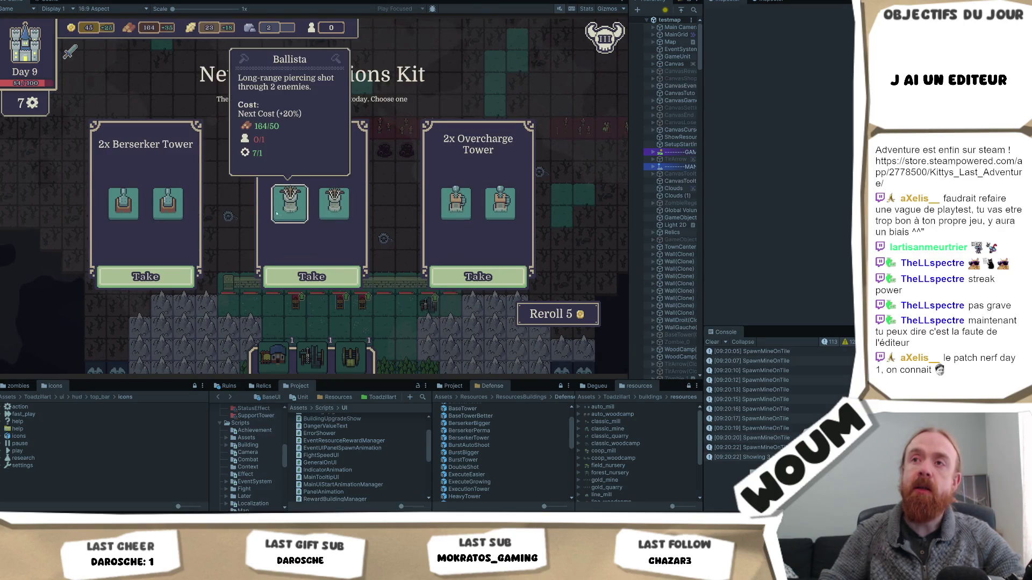
pyautogui.moveTo(172, 218)
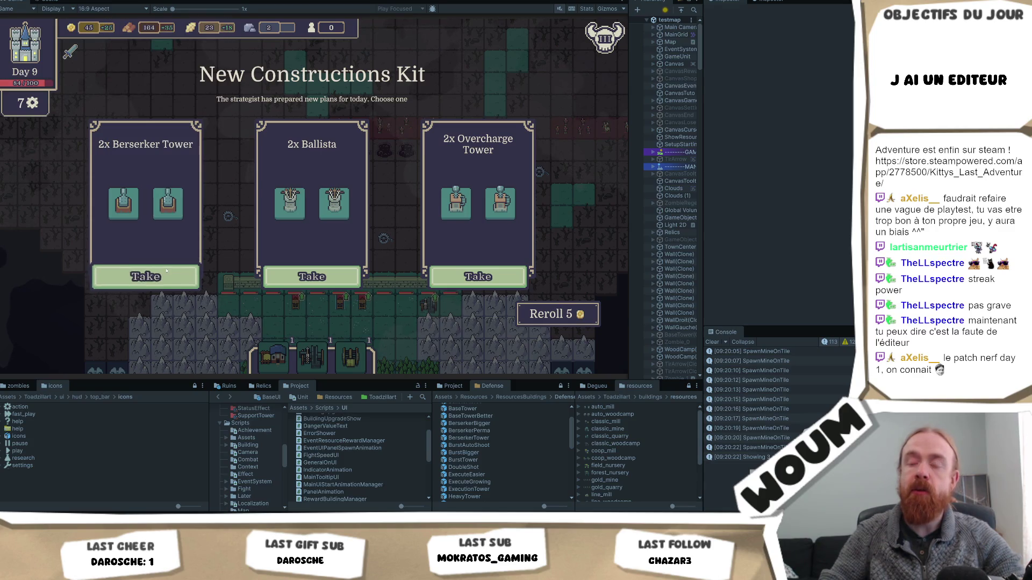
pyautogui.click(166, 272)
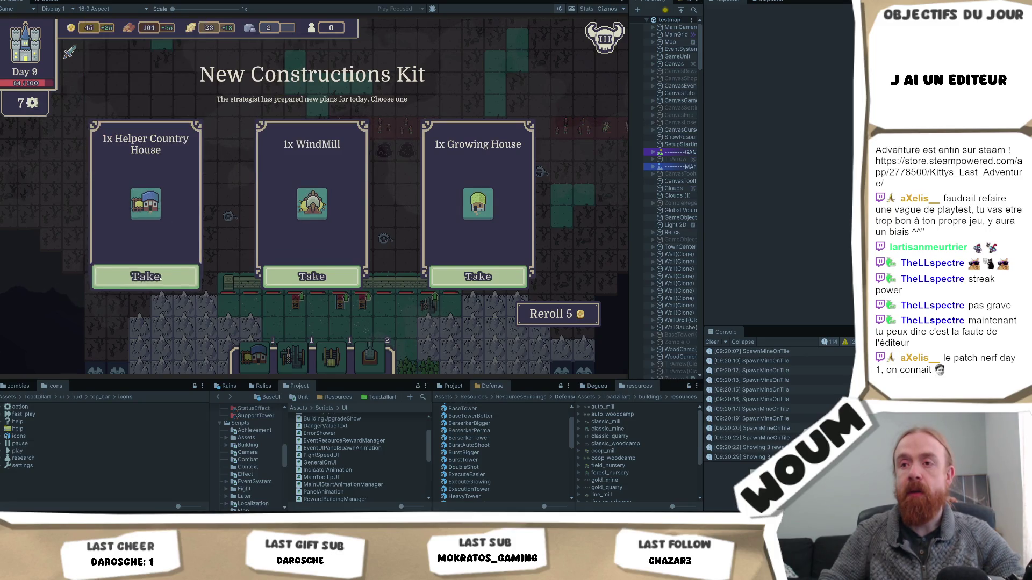
pyautogui.click(135, 276)
pyautogui.press('s')
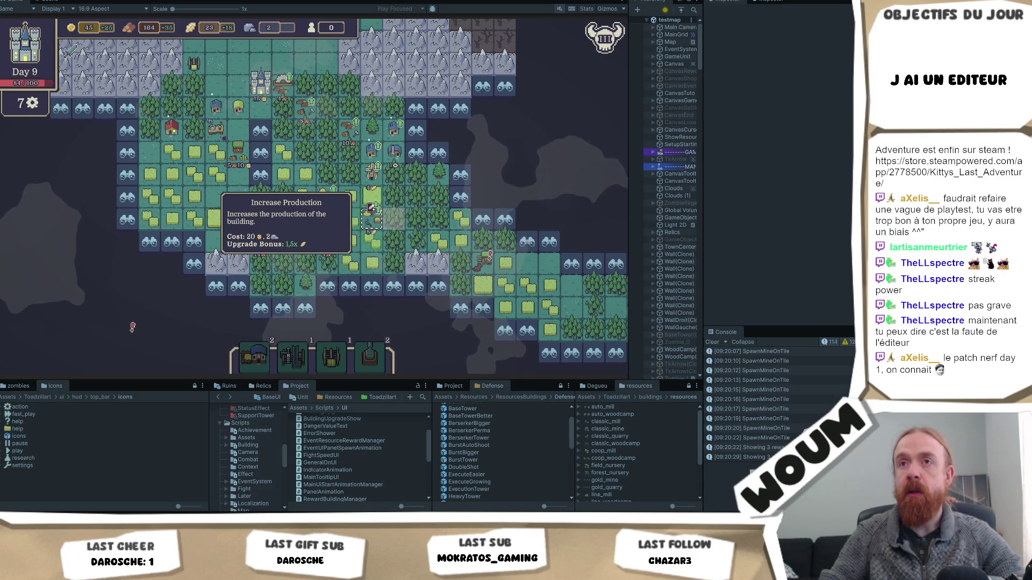
# Buy Increase Production, reveal a tile, and take items carefully from the Pilfered Goods Wagon.
pyautogui.click(371, 208)
pyautogui.press('s')
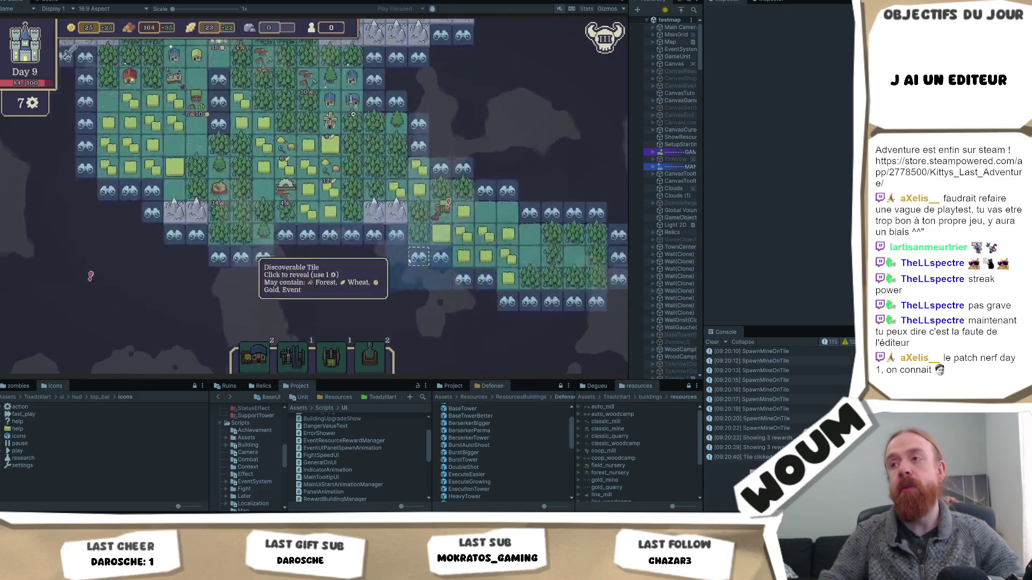
pyautogui.click(418, 254)
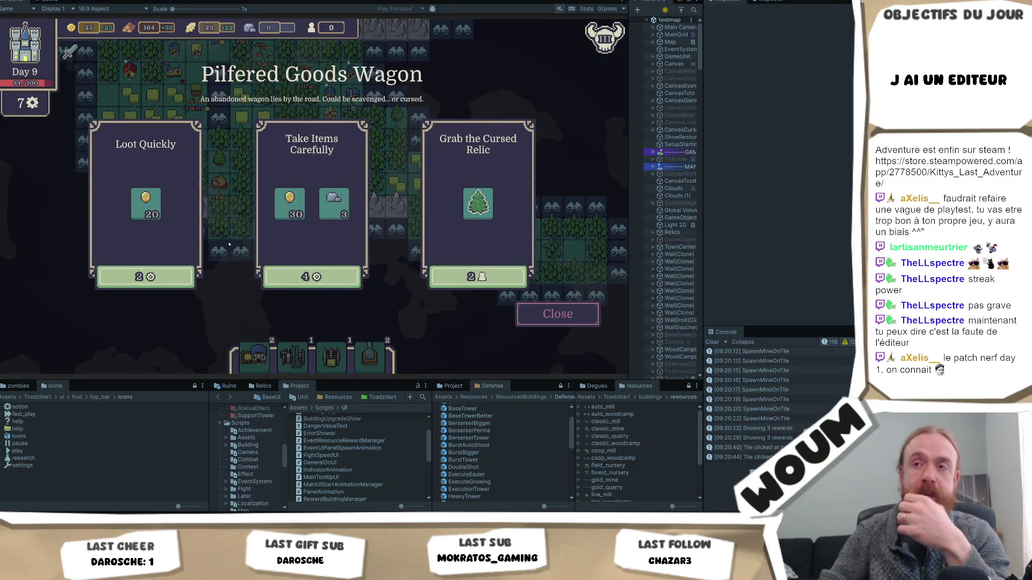
pyautogui.click(538, 316)
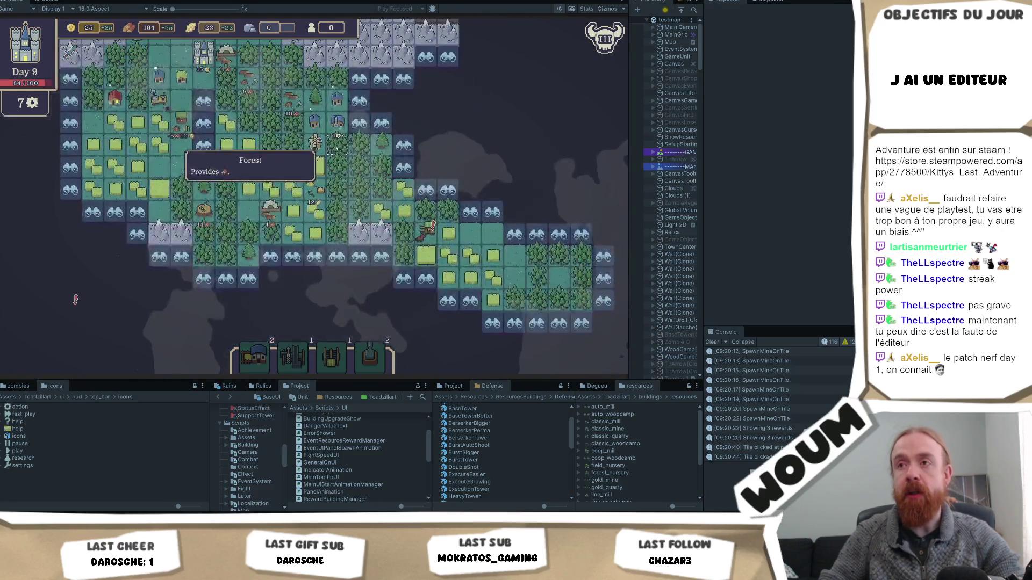
pyautogui.click(317, 259)
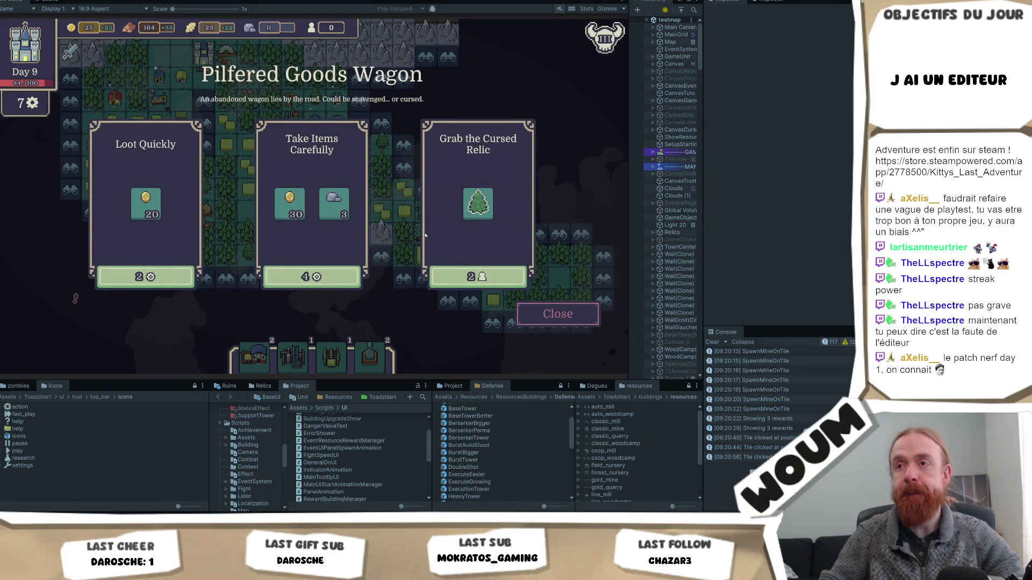
pyautogui.click(333, 271)
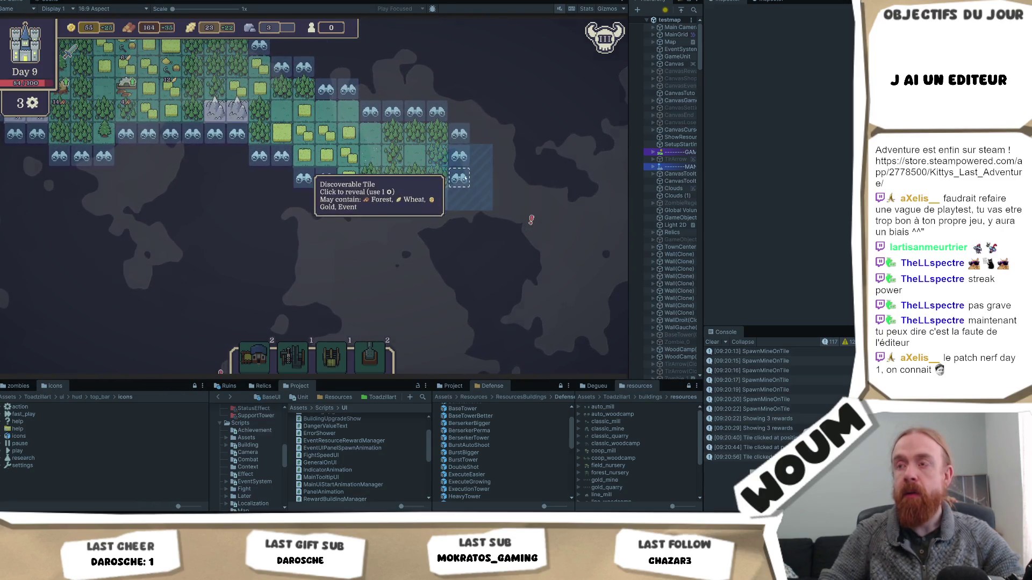
# Reveal the tiles right of the forest, dismiss the Tower Debris event, and reveal the last tile.
pyautogui.click(460, 179)
pyautogui.click(505, 202)
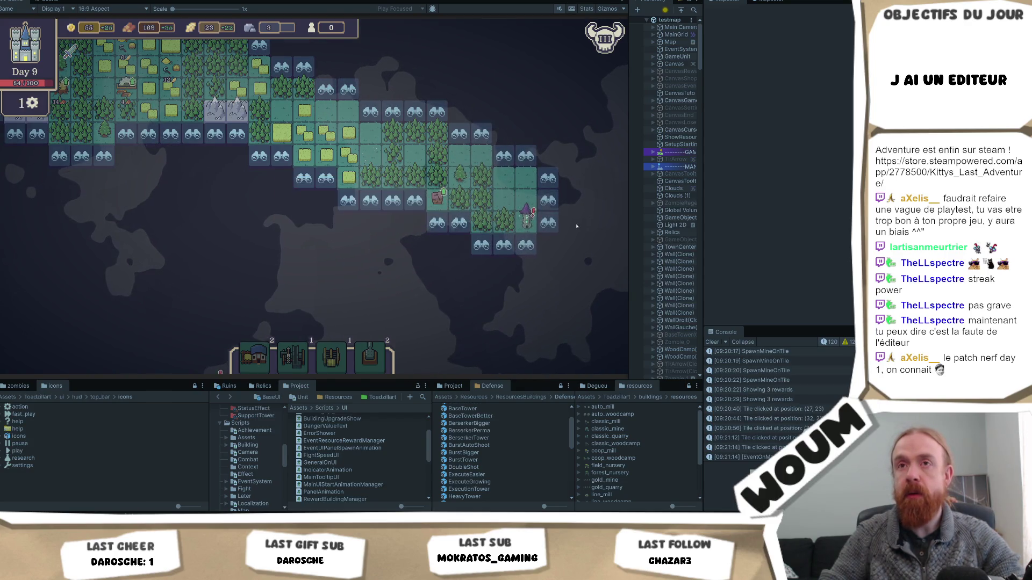
pyautogui.click(536, 221)
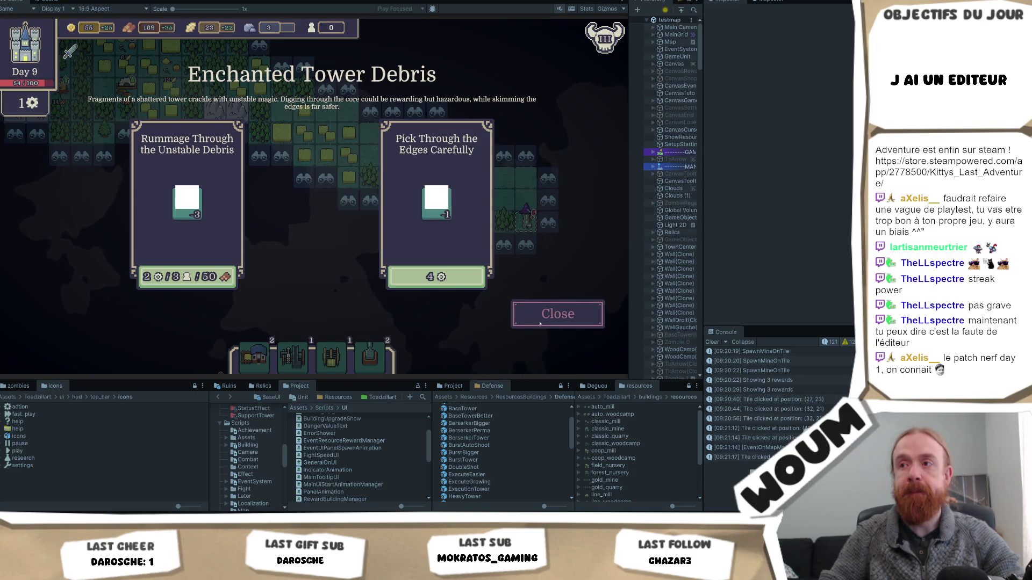
pyautogui.click(567, 322)
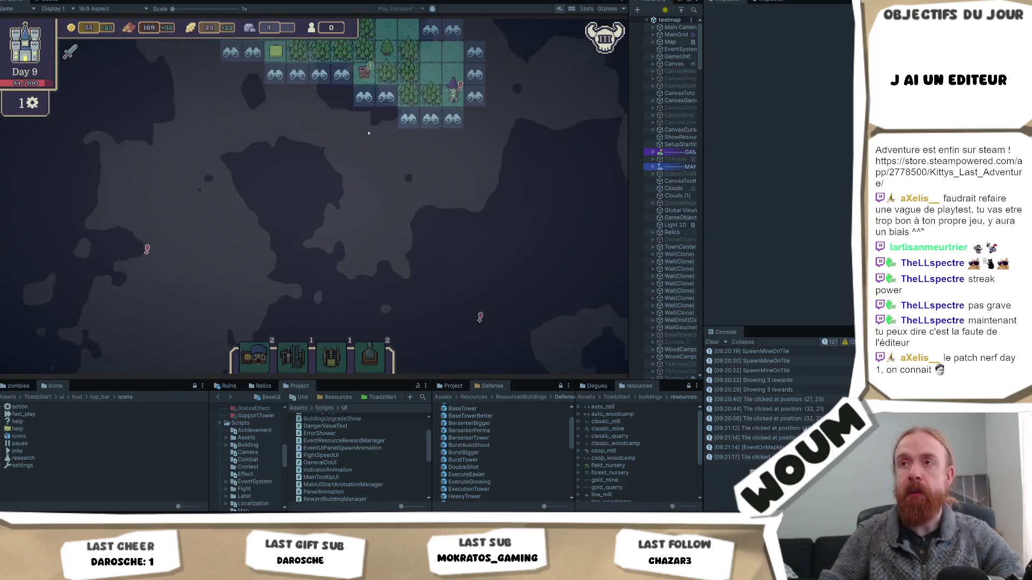
pyautogui.click(424, 126)
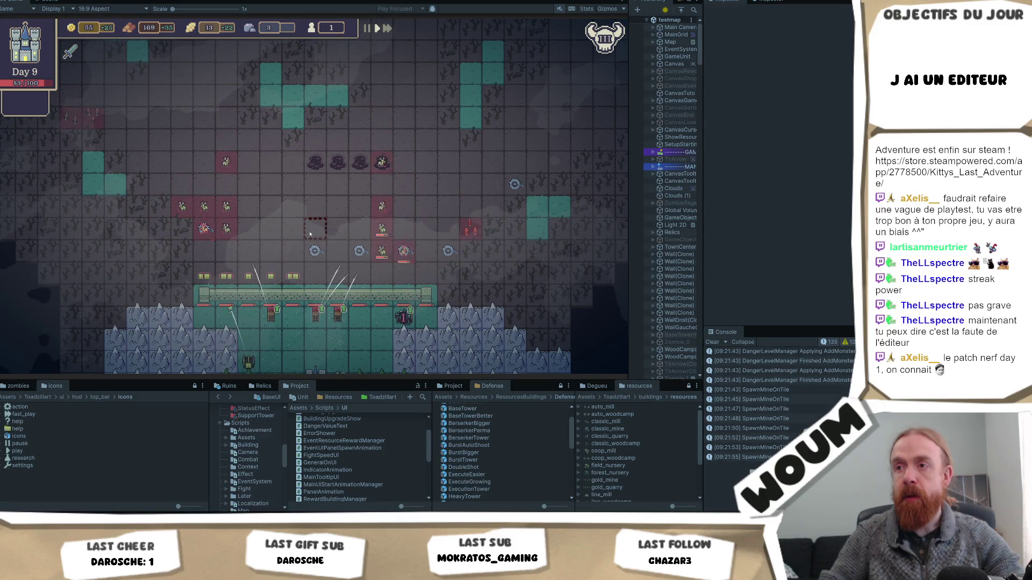
# Watch the night wave play out, scrolling the map to follow the traps.
pyautogui.scroll(-1, 310, 234)
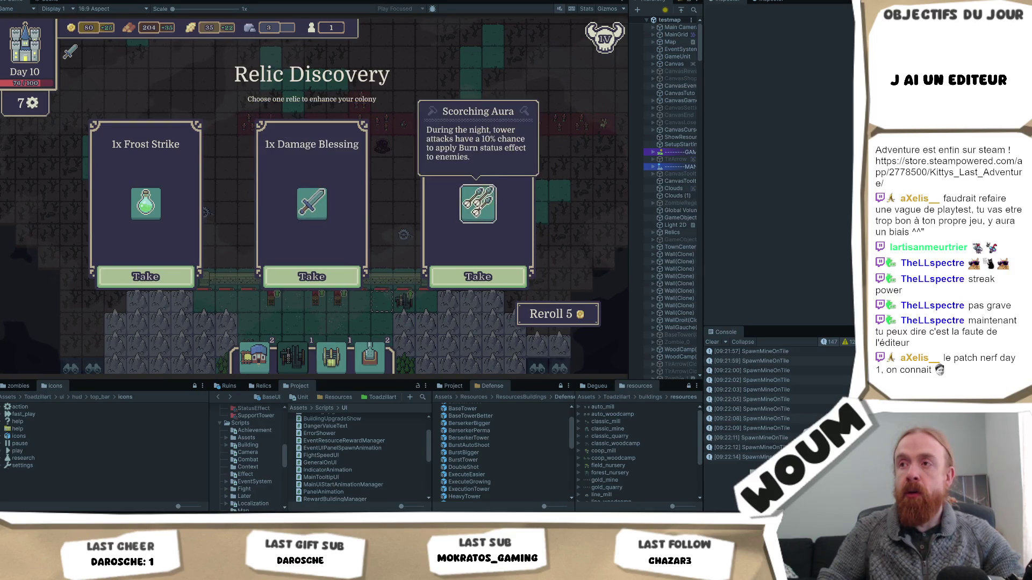
# Take Damage Blessing, 6x Fragilized Trap and the Wood Market, placing the Wood Market on the map.
pyautogui.click(330, 282)
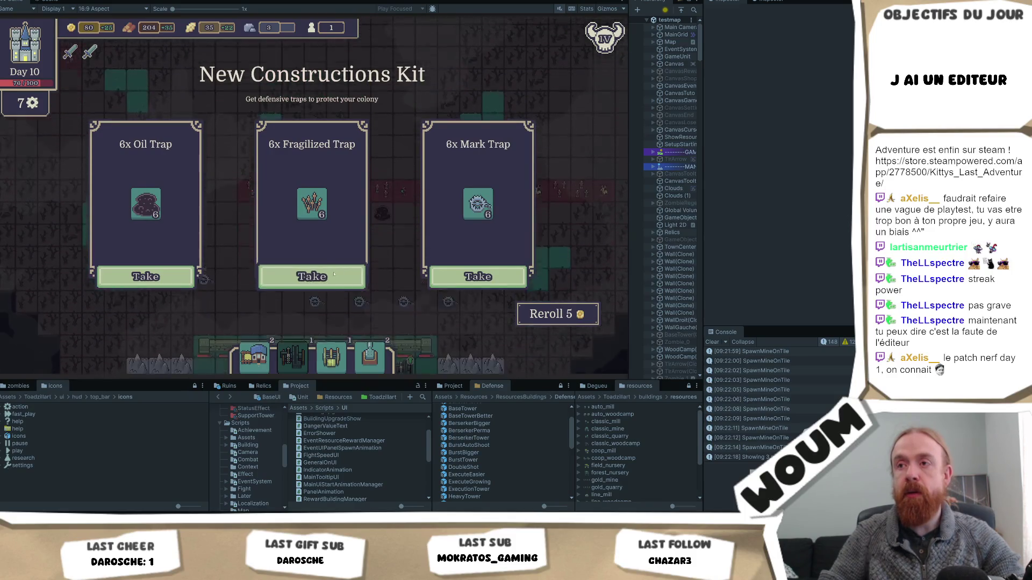
pyautogui.click(353, 278)
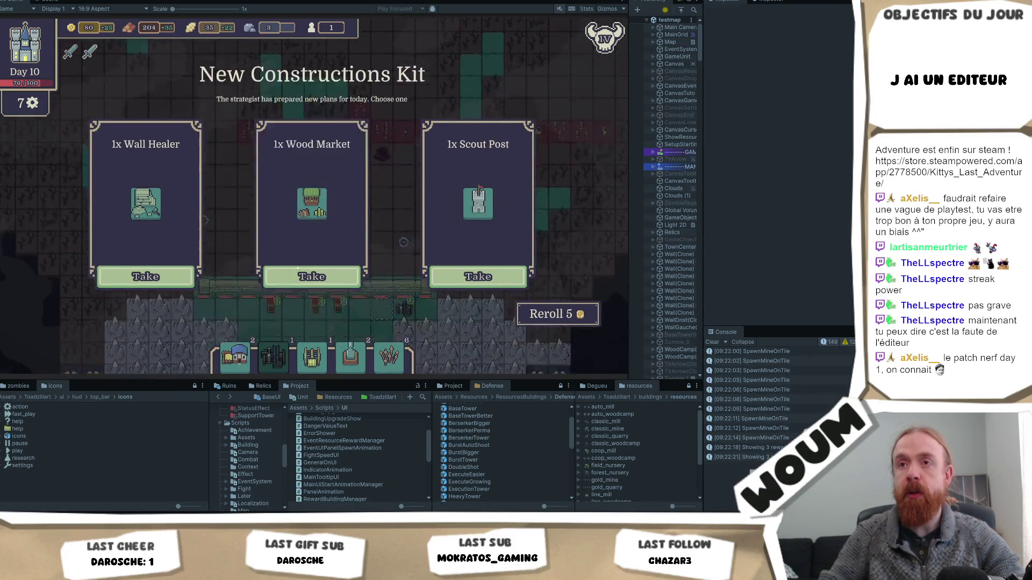
pyautogui.click(319, 273)
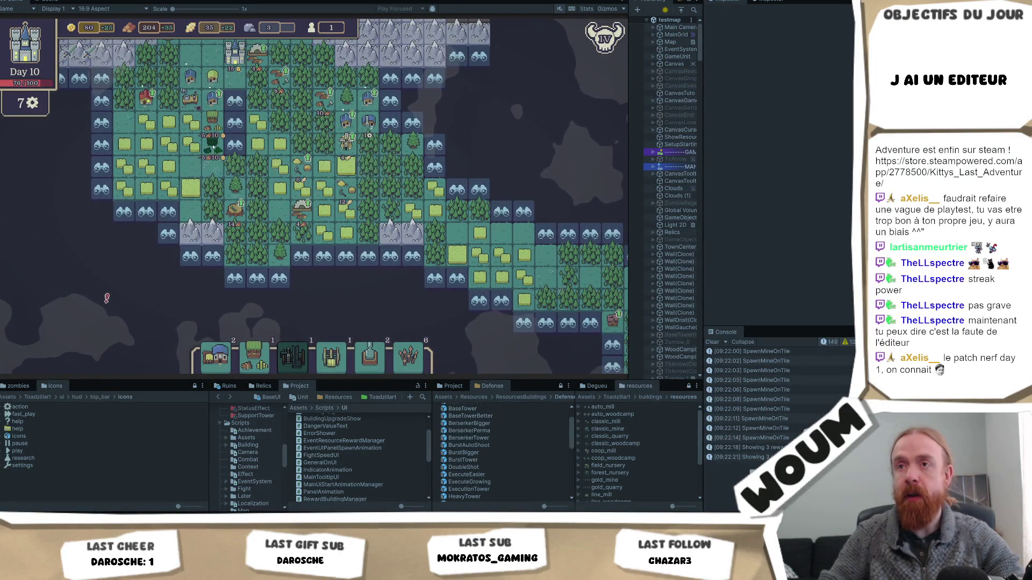
pyautogui.click(212, 144)
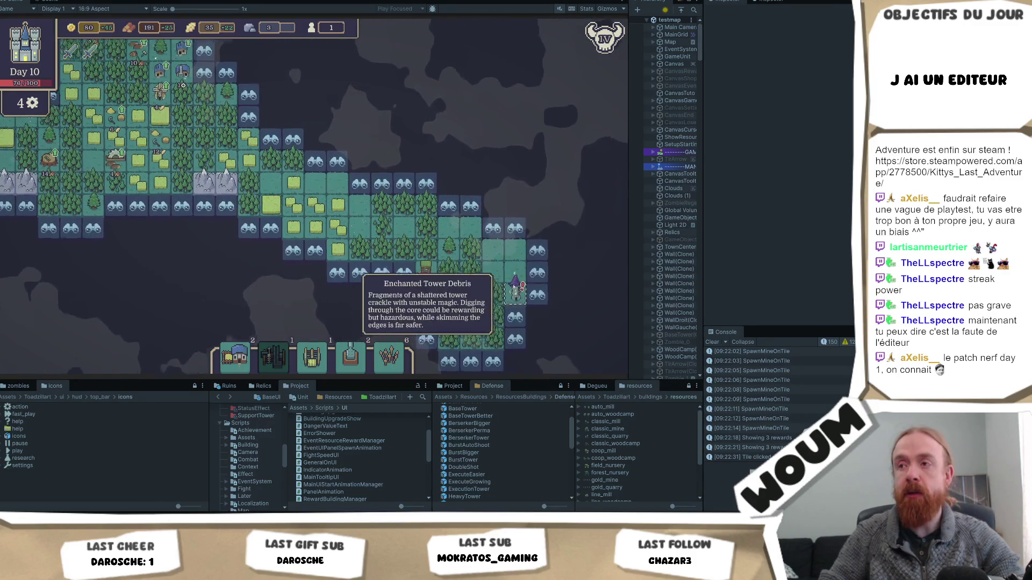
# Place a tower on a tile up by the zombie area.
pyautogui.press('w')
pyautogui.press('a')
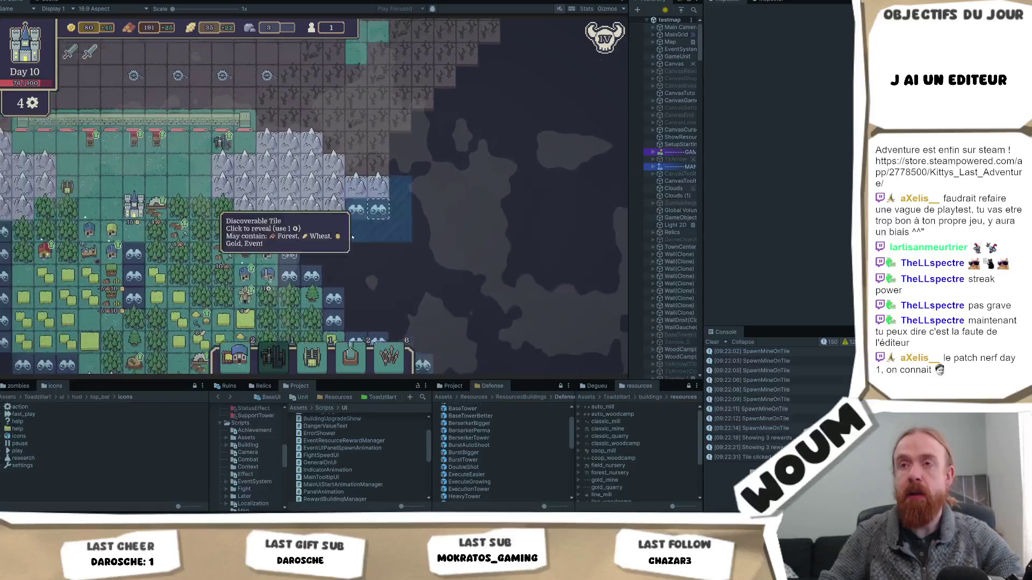
pyautogui.press('w')
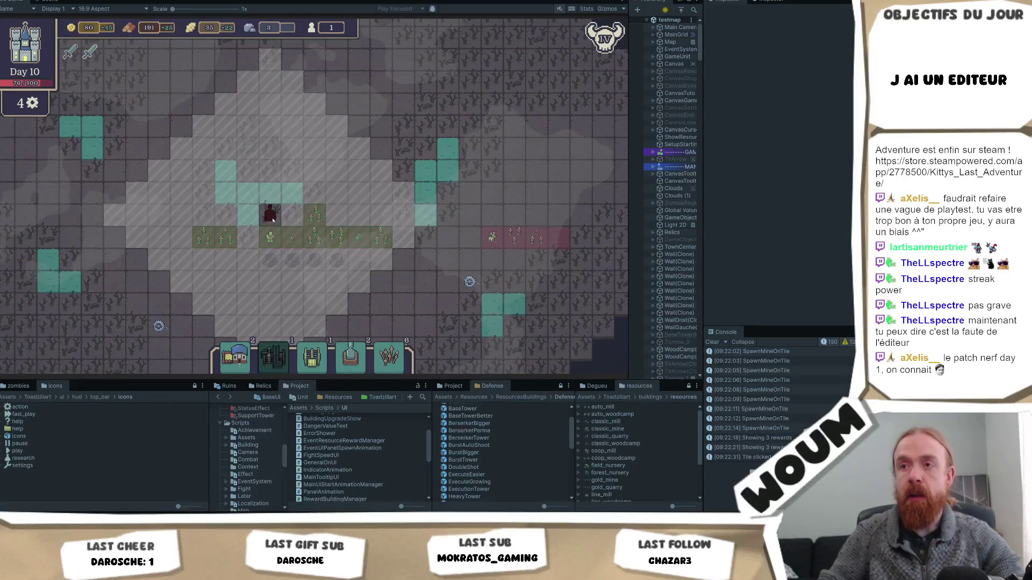
pyautogui.click(247, 218)
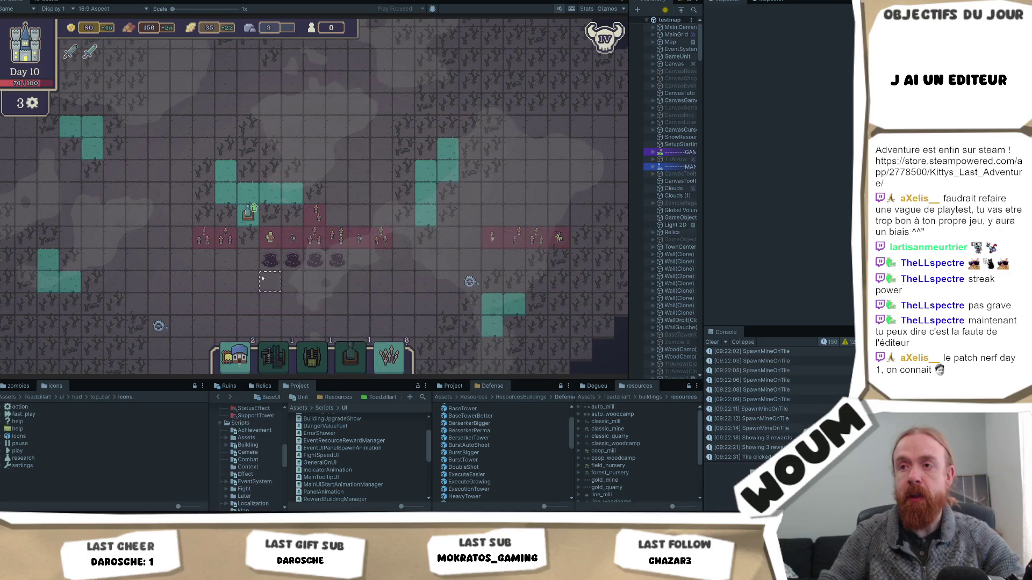
# Place a building among the wheat fields to the south.
pyautogui.press('s')
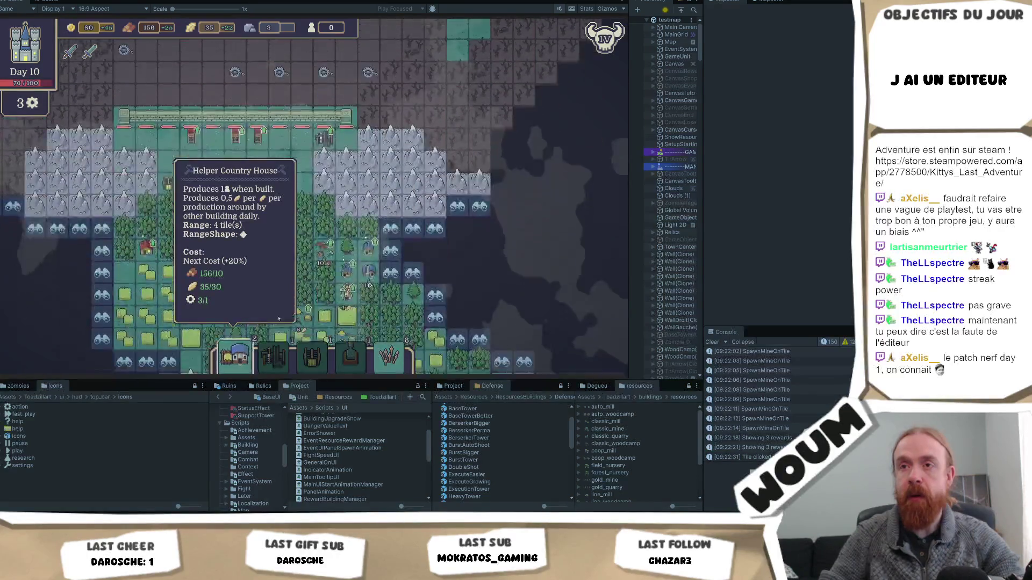
pyautogui.press('s')
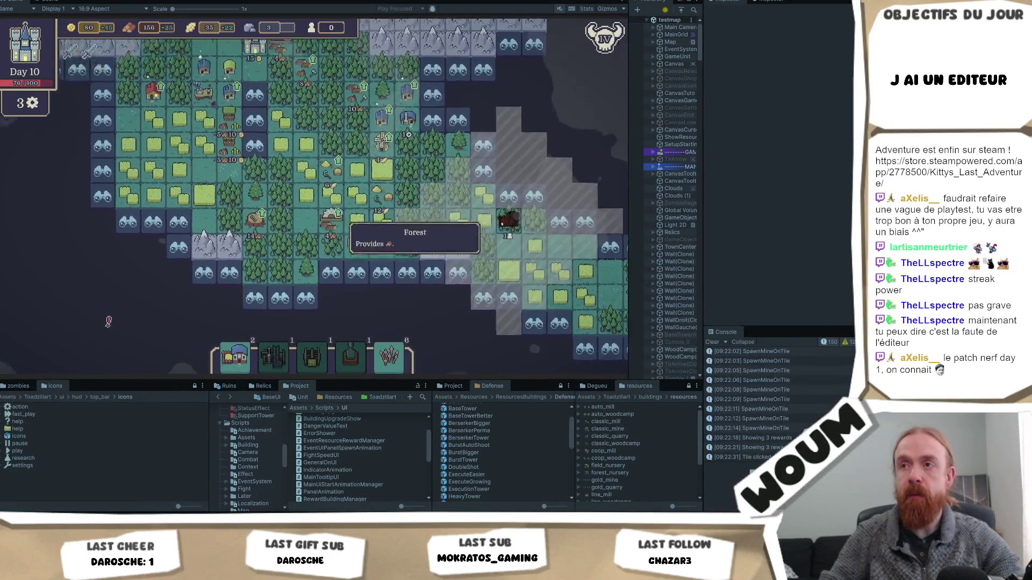
pyautogui.scroll(2, 524, 308)
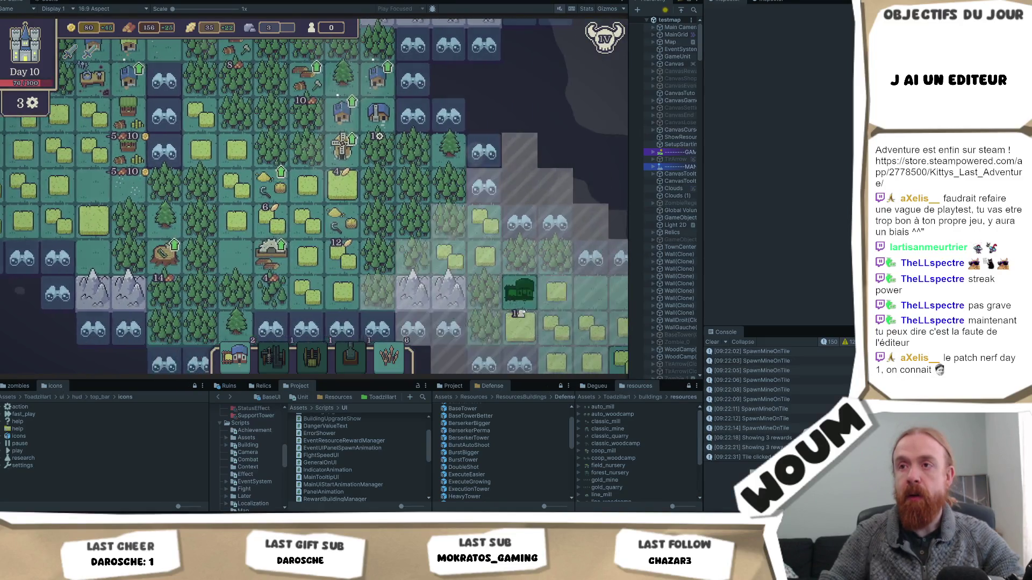
pyautogui.press('w')
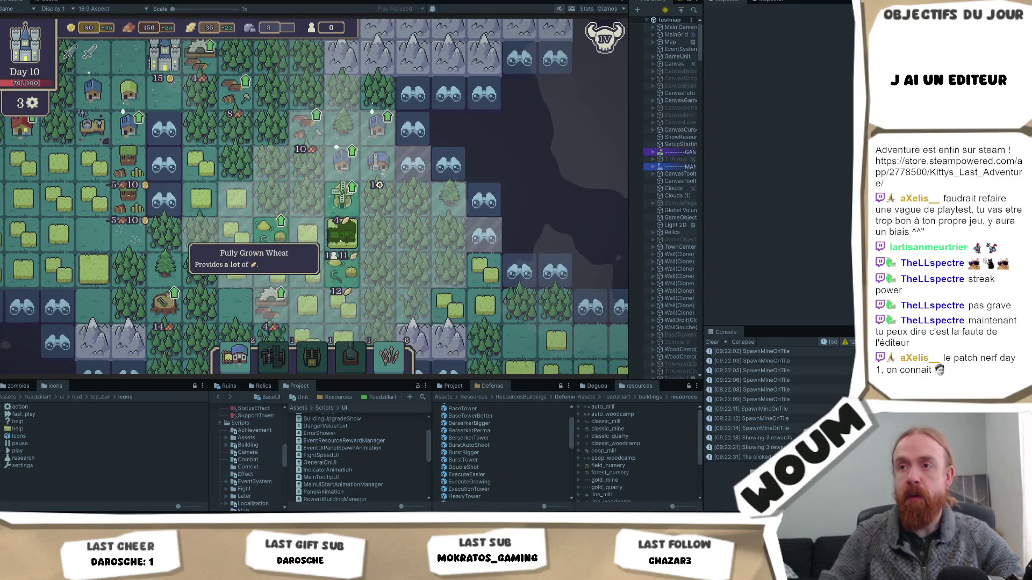
pyautogui.scroll(-1, 340, 241)
pyautogui.press('s')
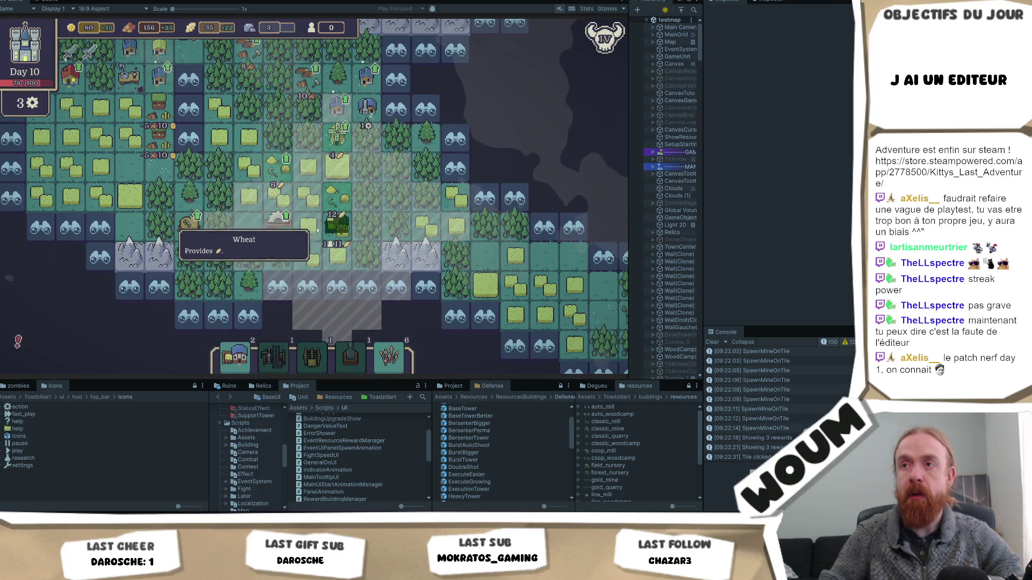
pyautogui.click(309, 229)
# Place another tower near the base and lay the Fragilized Trap ahead of the wall.
pyautogui.press('w')
pyautogui.press('a')
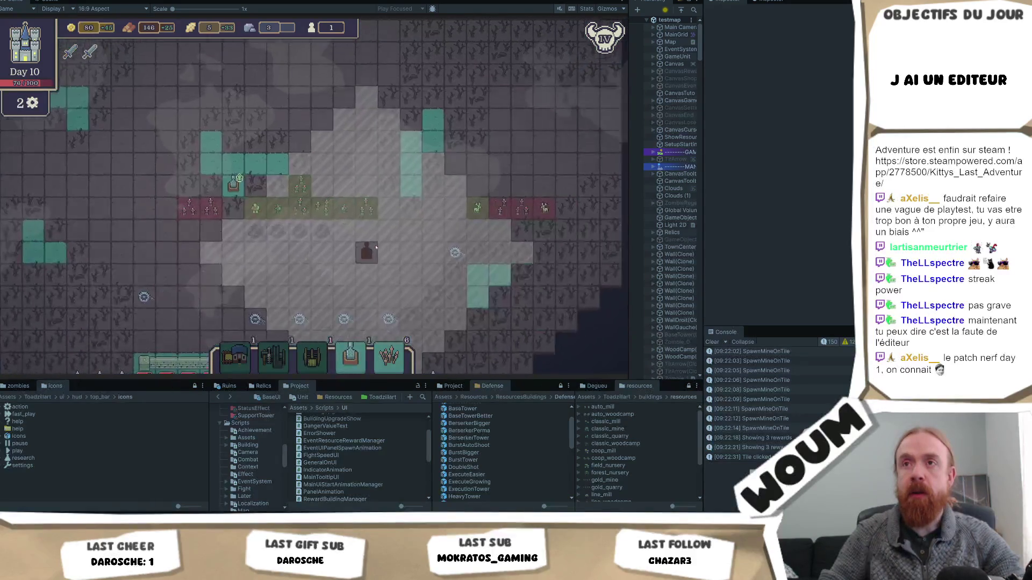
pyautogui.click(250, 164)
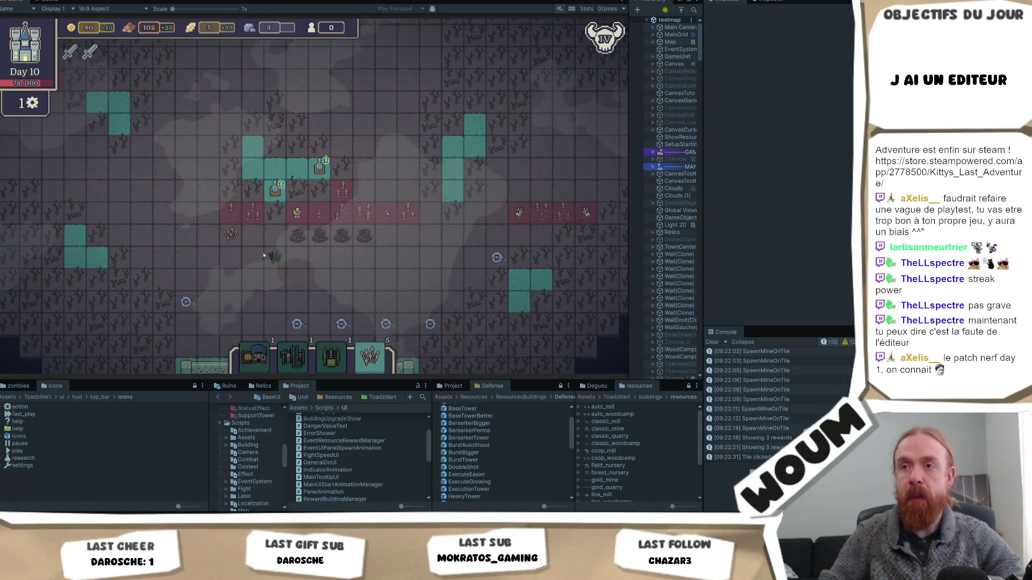
pyautogui.moveTo(365, 370)
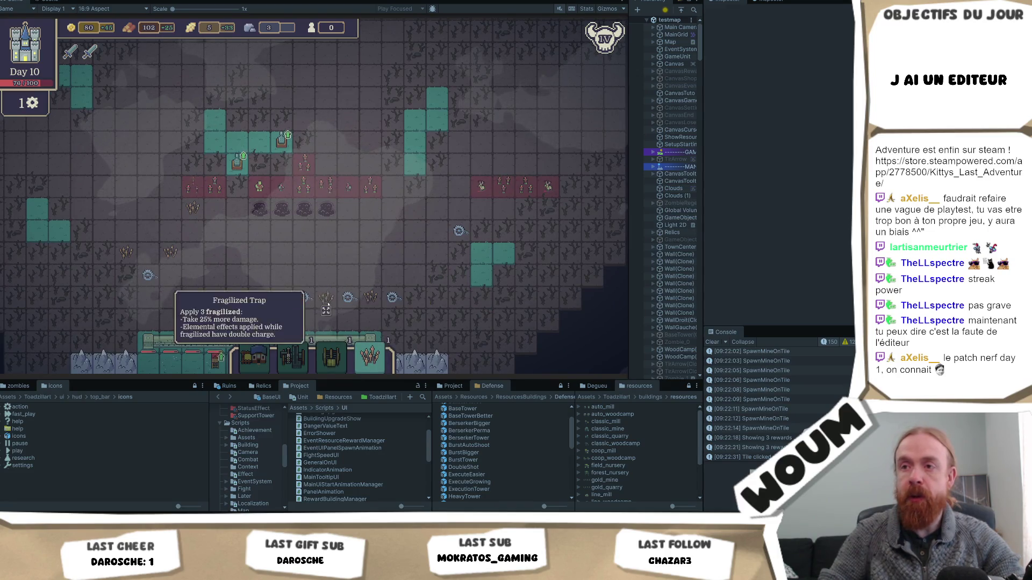
pyautogui.click(326, 298)
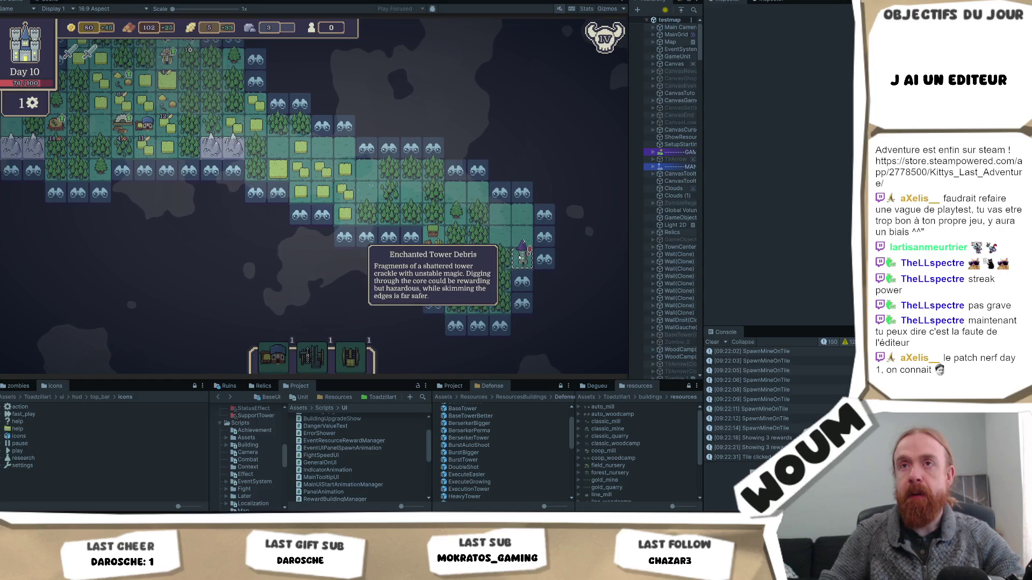
# Reveal the discoverable tile on the colony's eastern edge, spending Day 10's last action.
pyautogui.press('a')
pyautogui.press('w')
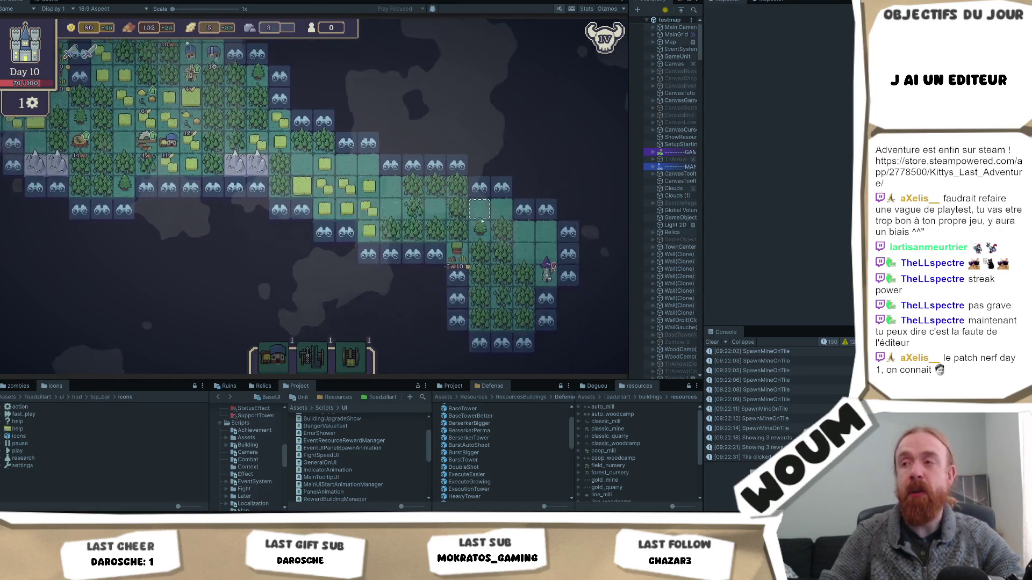
pyautogui.press('s')
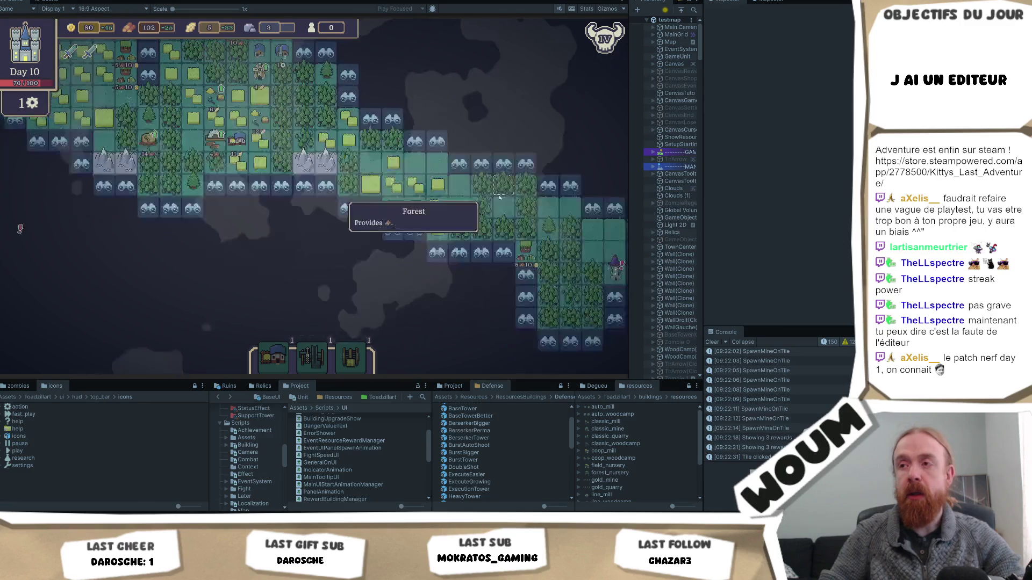
pyautogui.press('s')
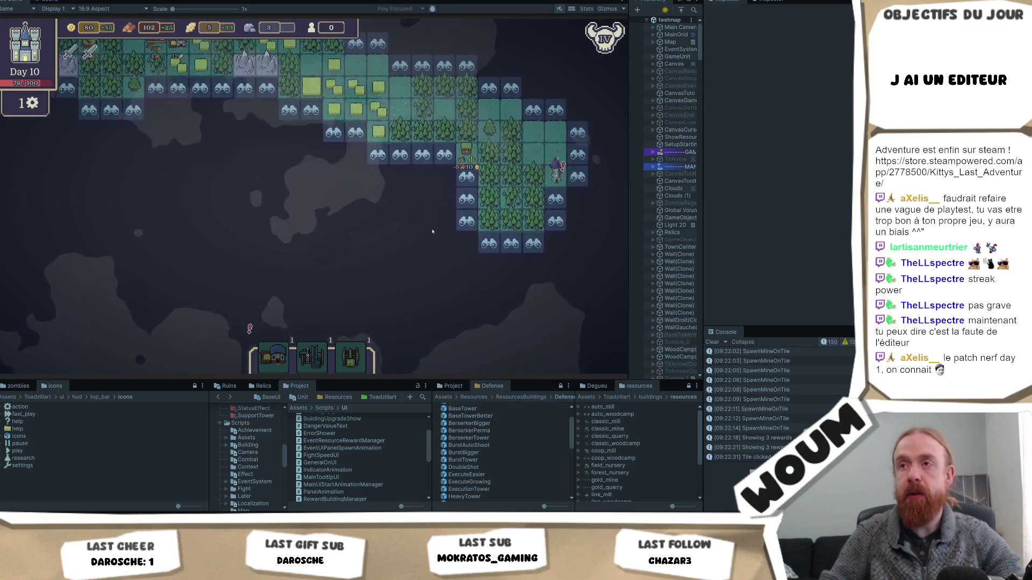
pyautogui.press('d')
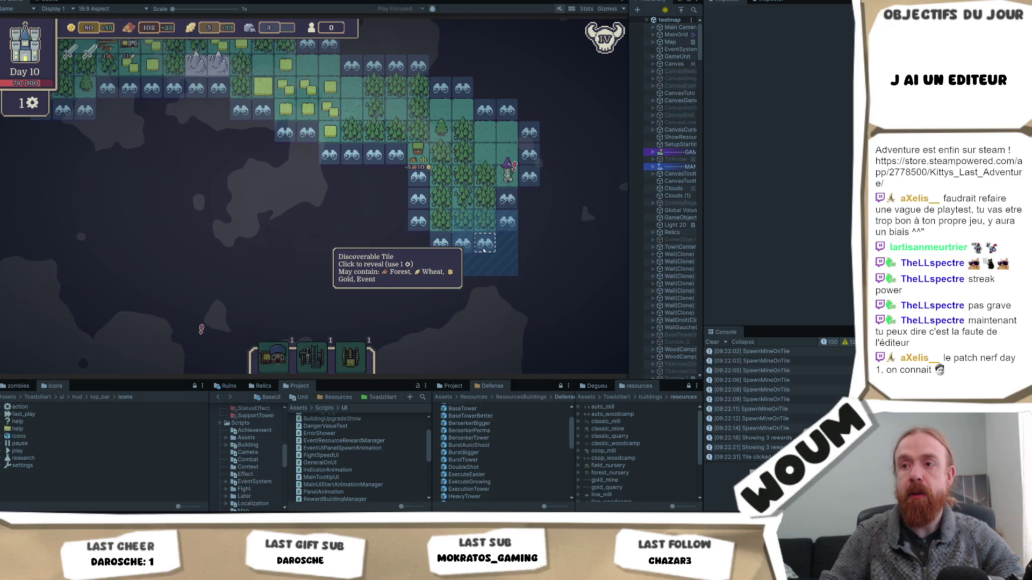
pyautogui.click(484, 249)
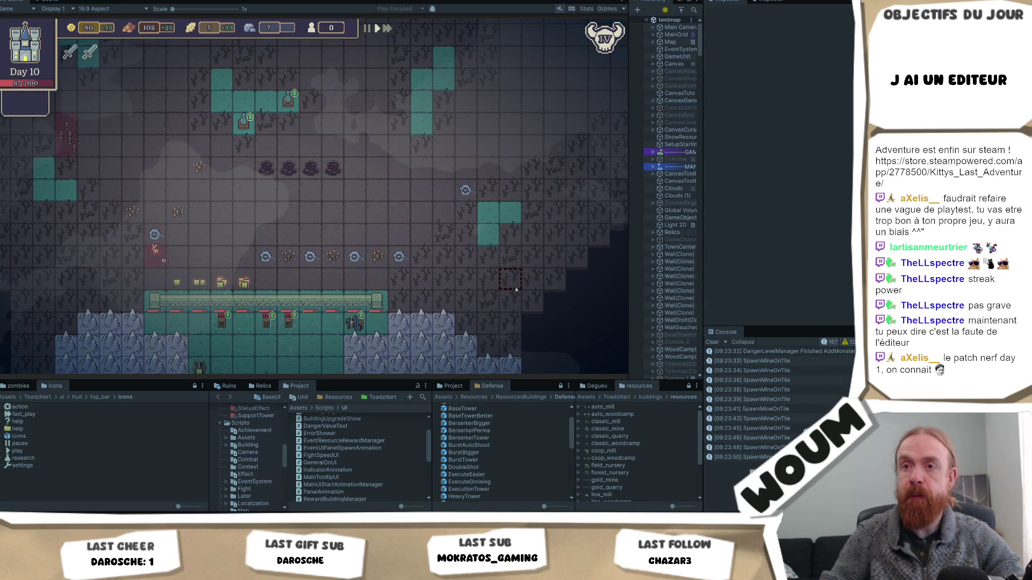
# Pan around the defense grid through the night until the Day 11 tower kit offer appears.
pyautogui.press('a')
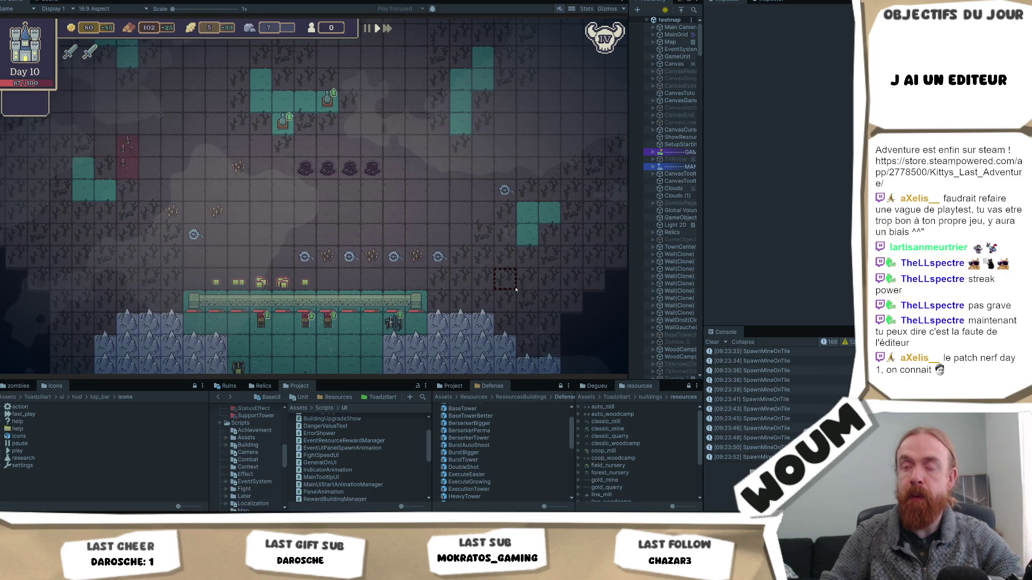
pyautogui.press('w')
pyautogui.press('a')
pyautogui.press('s')
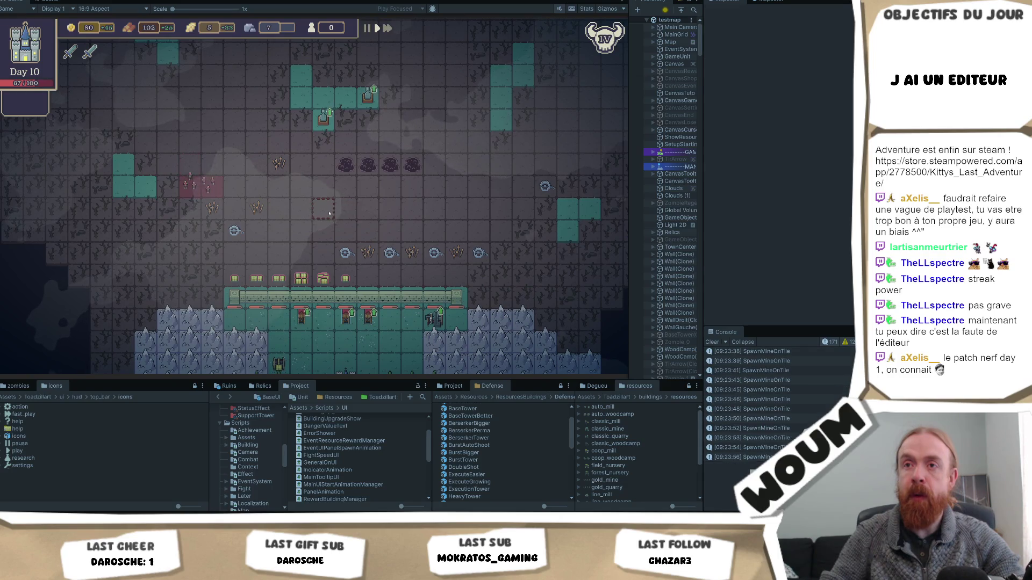
pyautogui.press('s')
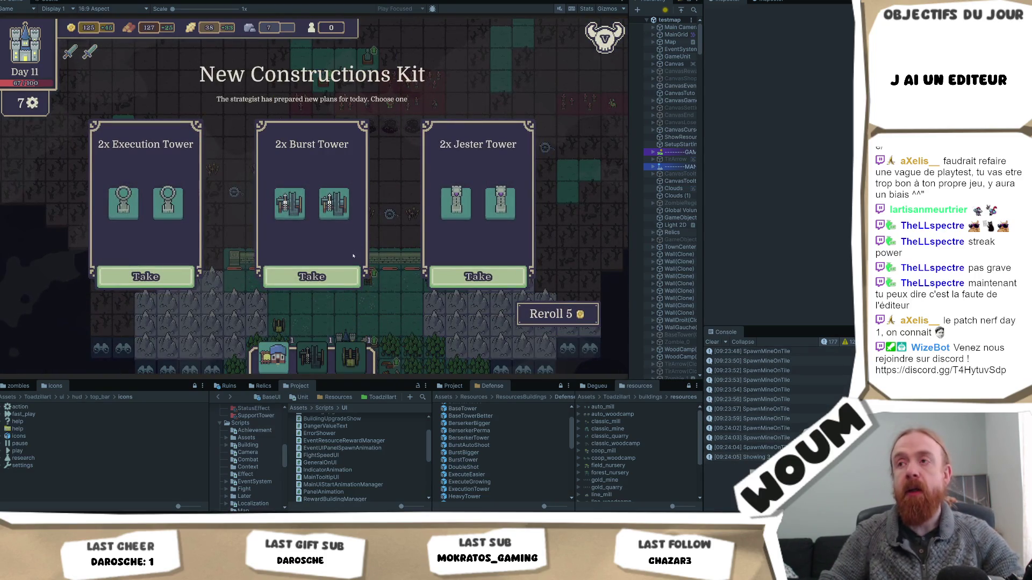
# Take the 2x Jester Tower kit and the 1x WindMill kit.
pyautogui.moveTo(457, 210)
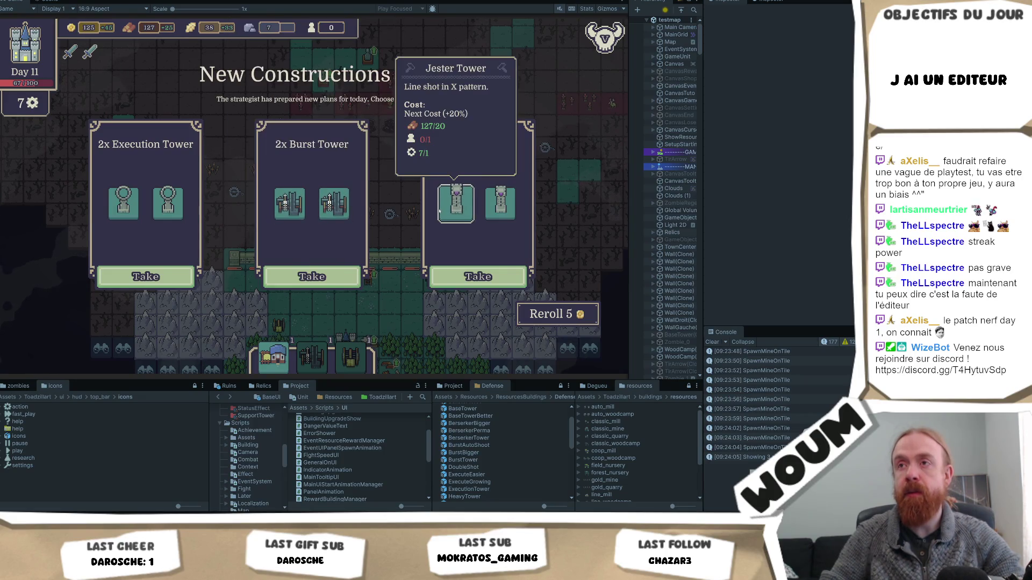
pyautogui.click(477, 276)
pyautogui.moveTo(305, 204)
pyautogui.moveTo(144, 205)
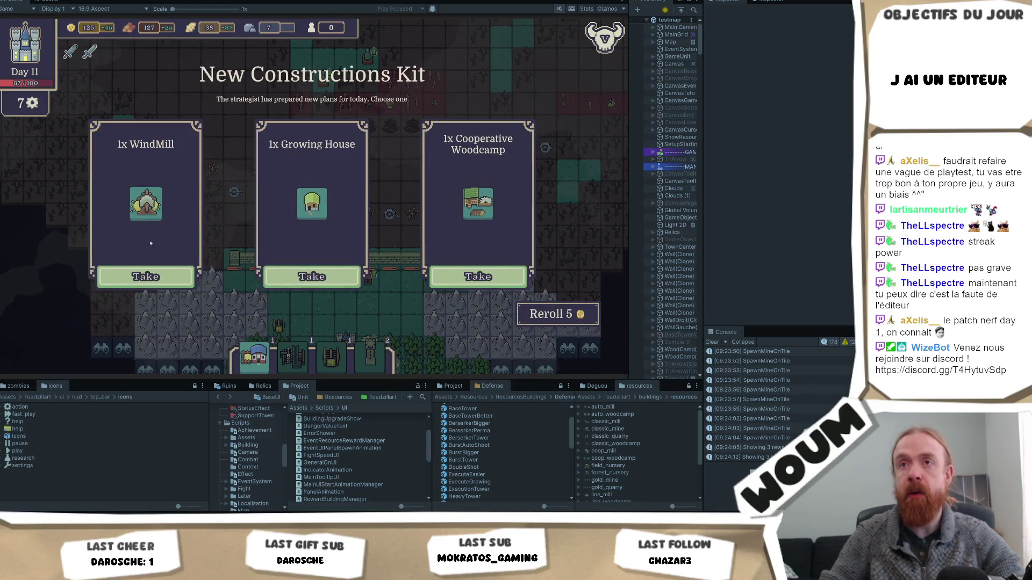
pyautogui.click(145, 276)
# Place the WindMill and a building by the wheat fields, plus Double Shot and Jester Towers along the wall.
pyautogui.moveTo(281, 376)
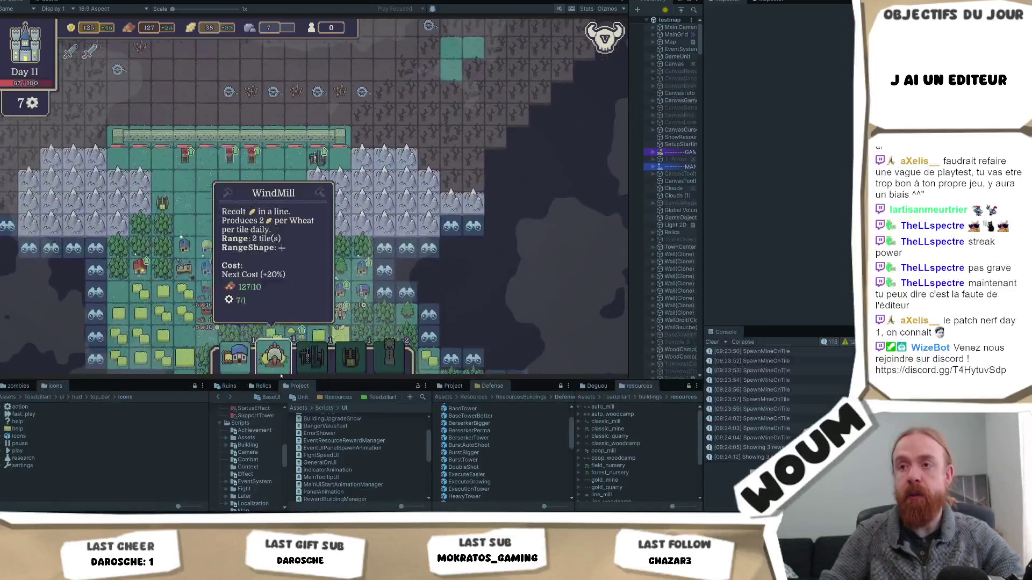
pyautogui.press('s')
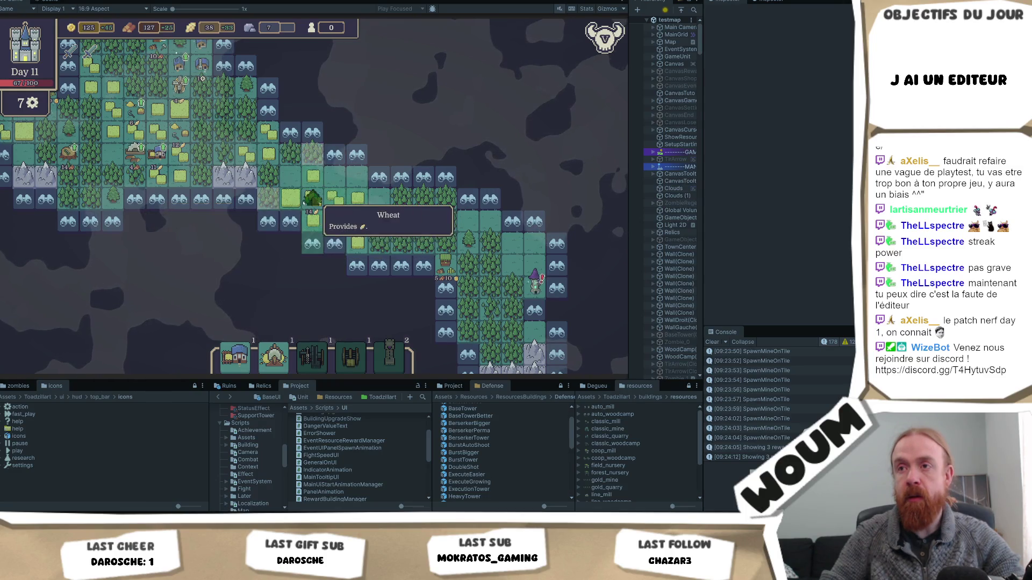
pyautogui.click(314, 204)
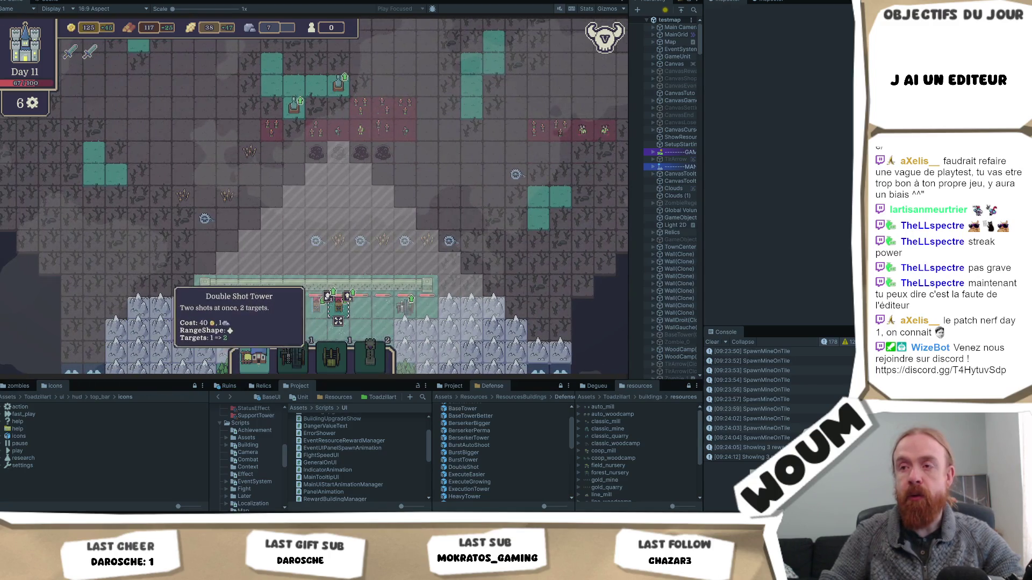
pyautogui.click(337, 321)
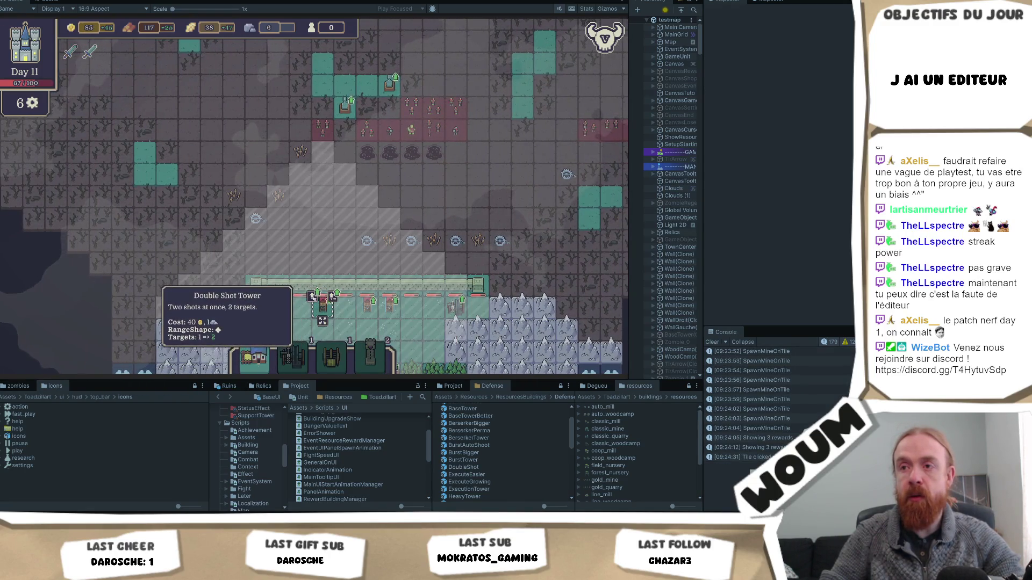
pyautogui.click(322, 317)
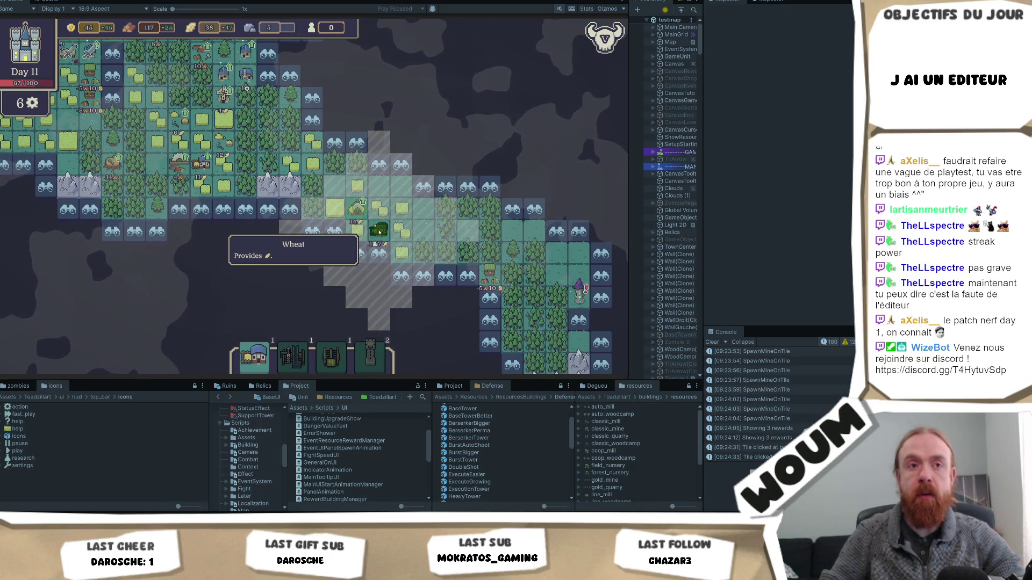
pyautogui.click(378, 232)
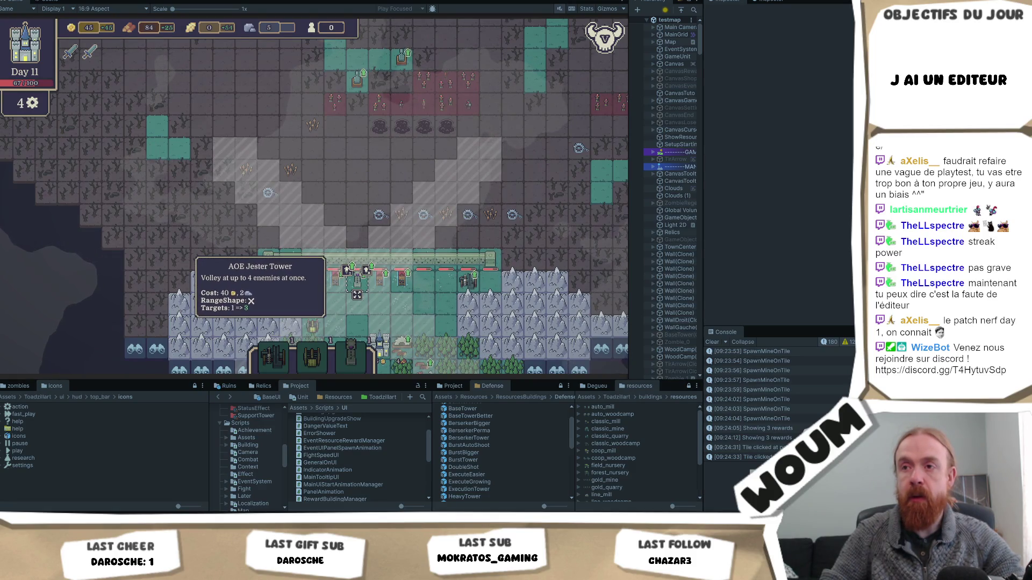
pyautogui.click(357, 294)
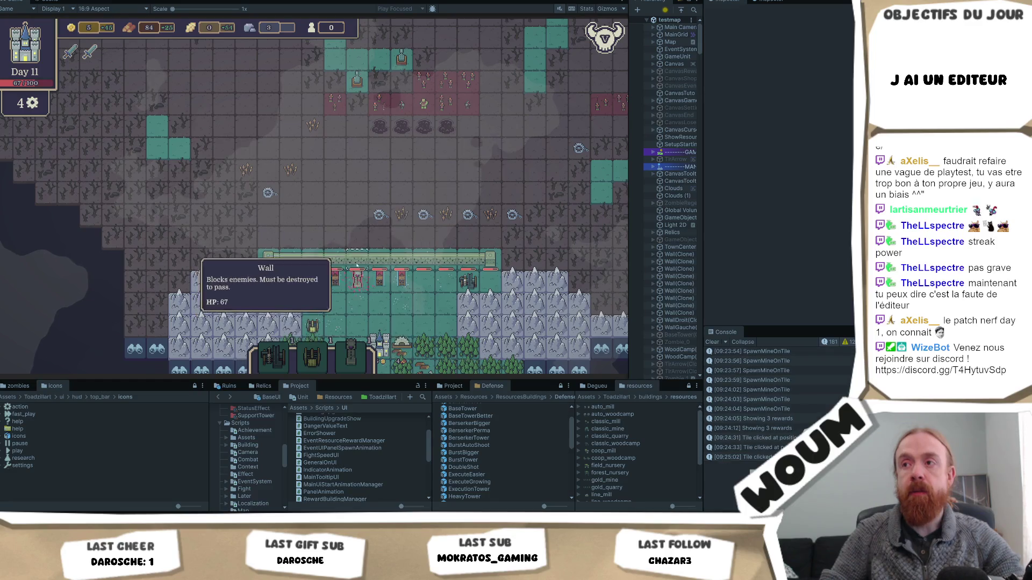
# Reveal the southeast discoverable tile area and open its Pilgrim Caravan event.
pyautogui.press('s')
pyautogui.press('d')
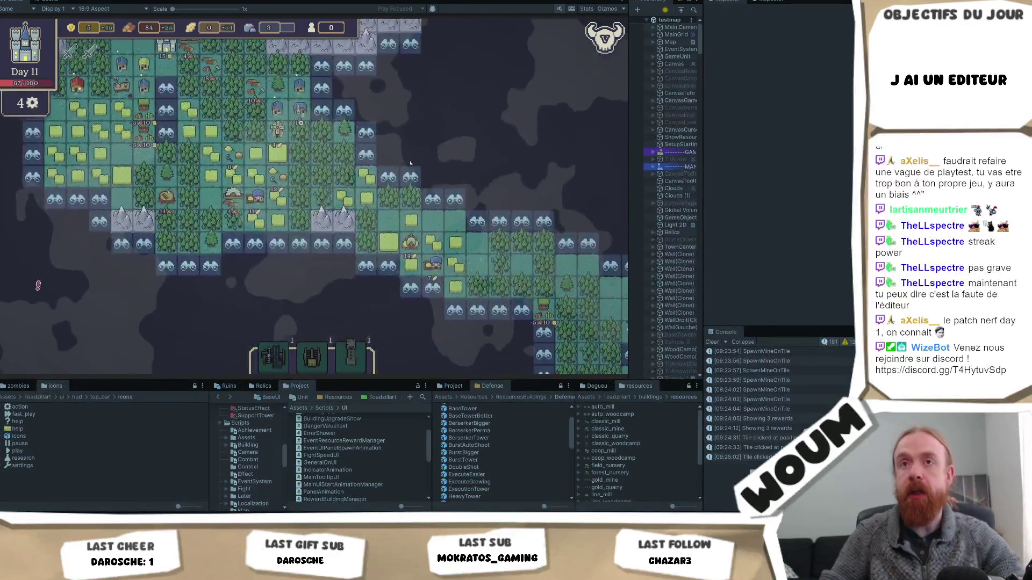
pyautogui.press('s')
pyautogui.press('d')
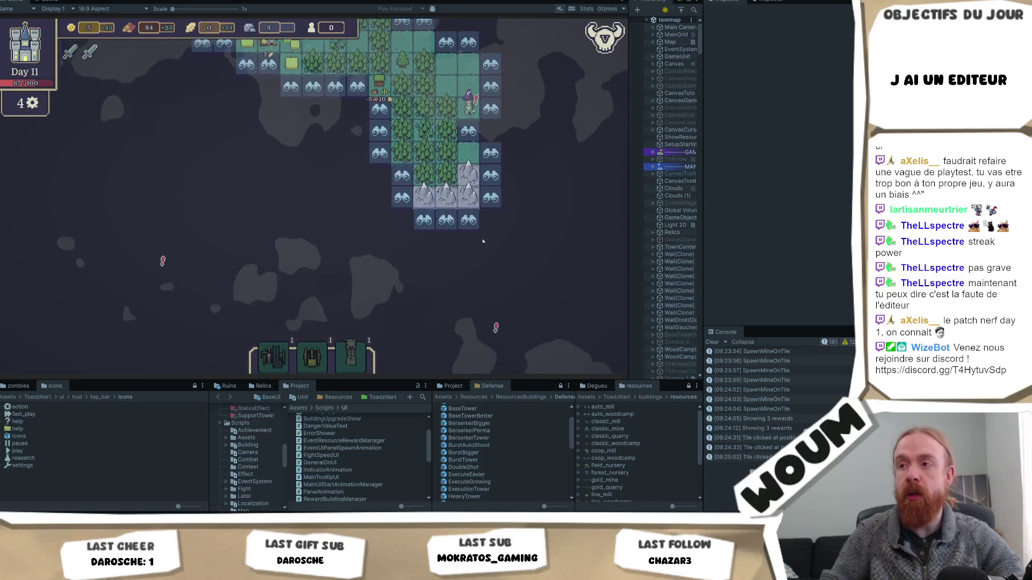
pyautogui.click(417, 184)
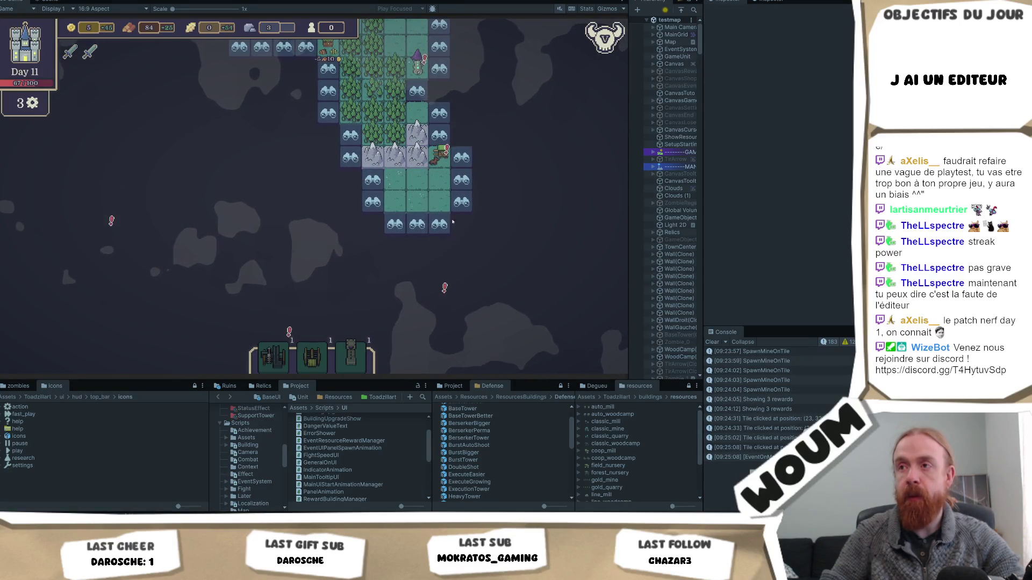
pyautogui.click(432, 165)
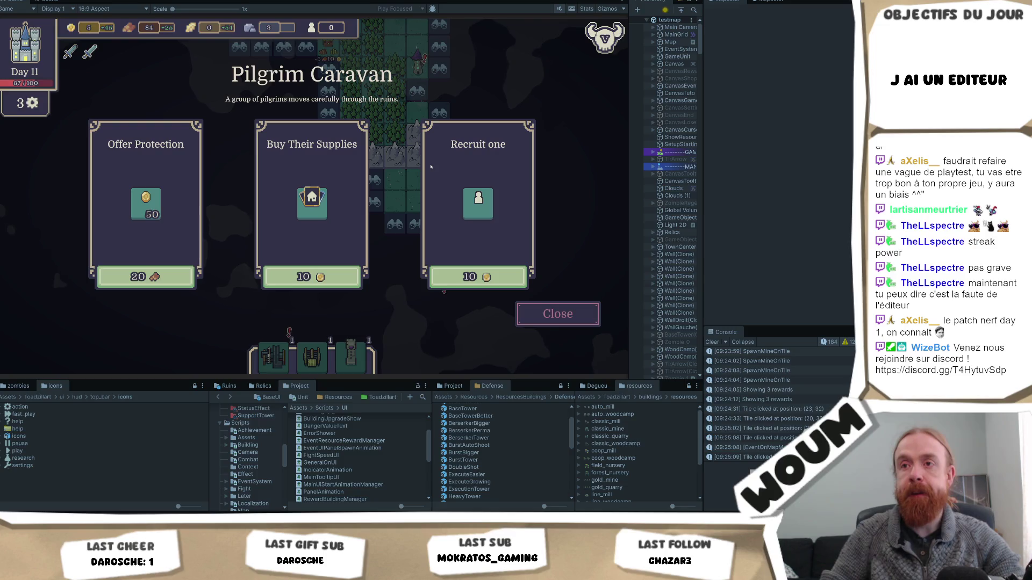
# Protect the pilgrims for 50 gold, reveal two fog tile groups, and open the Mana Core event.
pyautogui.click(558, 314)
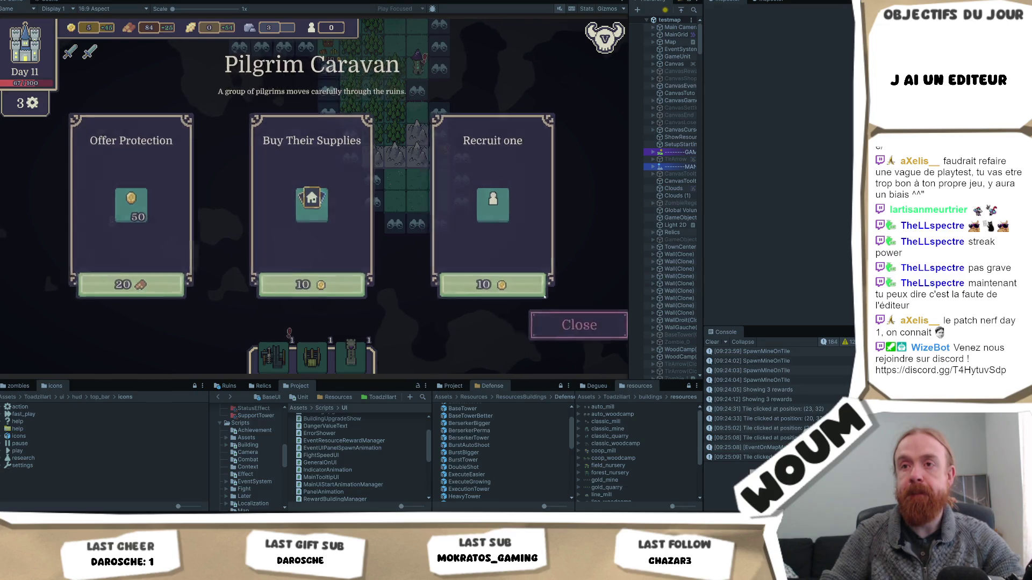
pyautogui.click(440, 157)
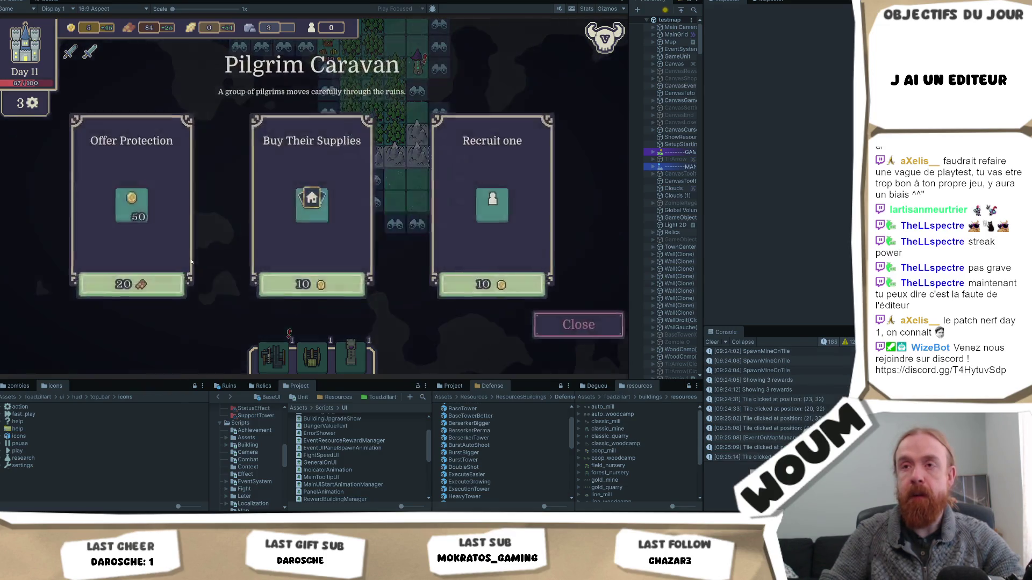
pyautogui.click(143, 280)
pyautogui.click(439, 224)
pyautogui.click(439, 268)
pyautogui.click(440, 291)
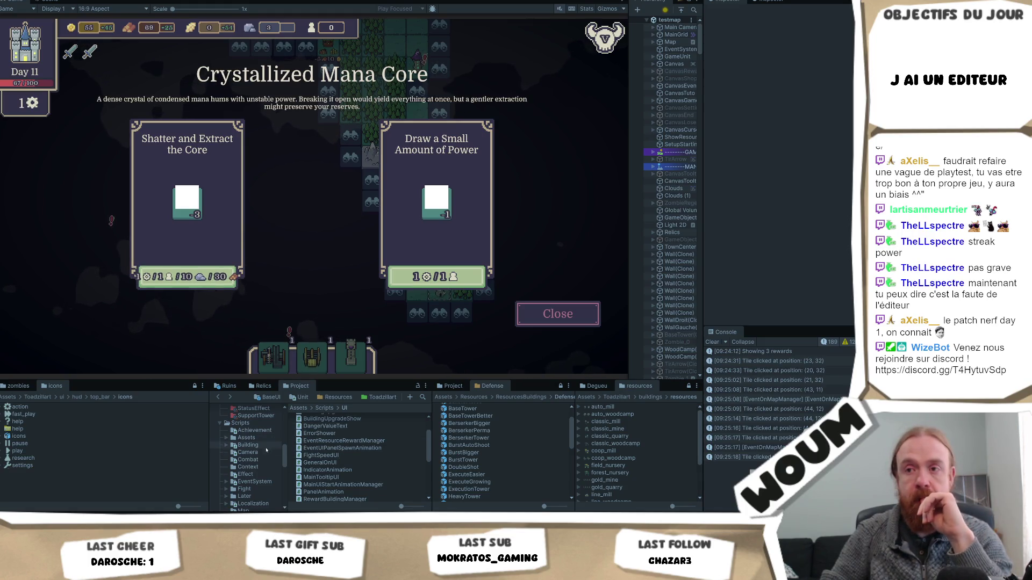
# Open the Resources > Events folder in the Project window to list its assets.
pyautogui.scroll(2, 267, 449)
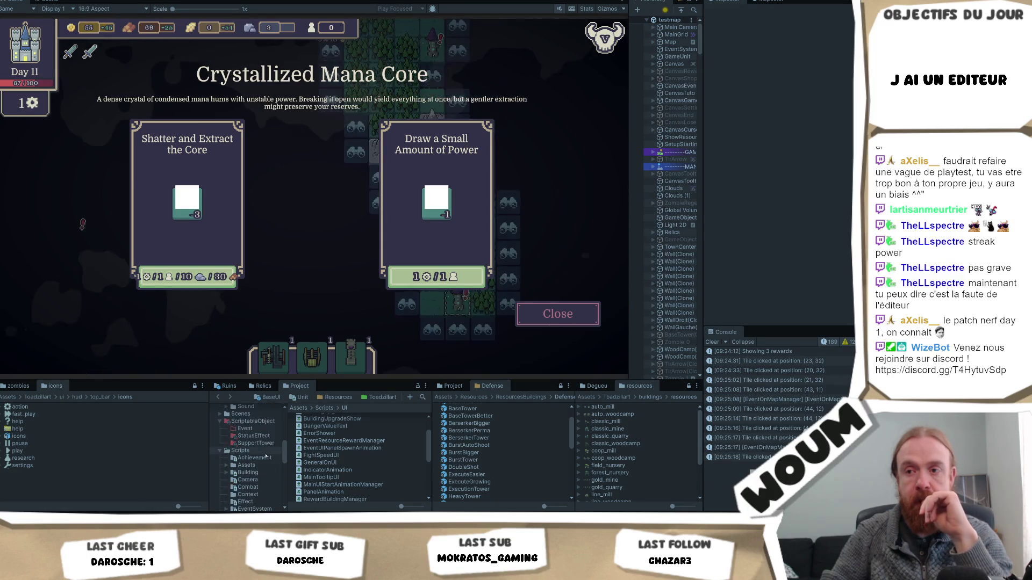
pyautogui.scroll(-2, 265, 457)
pyautogui.scroll(-2, 265, 456)
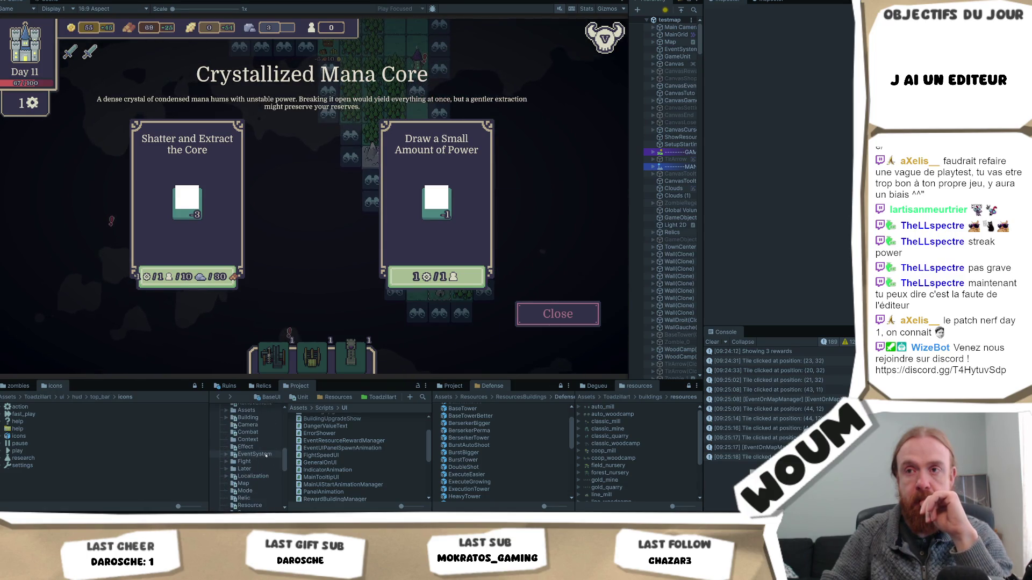
pyautogui.scroll(6, 287, 460)
pyautogui.scroll(-4, 293, 447)
pyautogui.scroll(-7, 286, 462)
pyautogui.scroll(14, 286, 462)
pyautogui.scroll(-1, 259, 458)
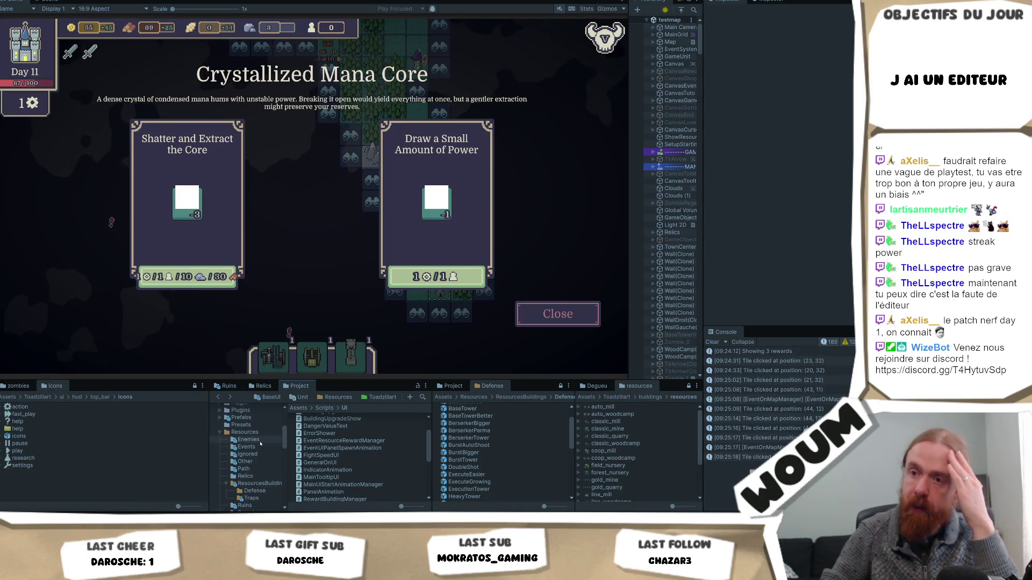
pyautogui.click(260, 445)
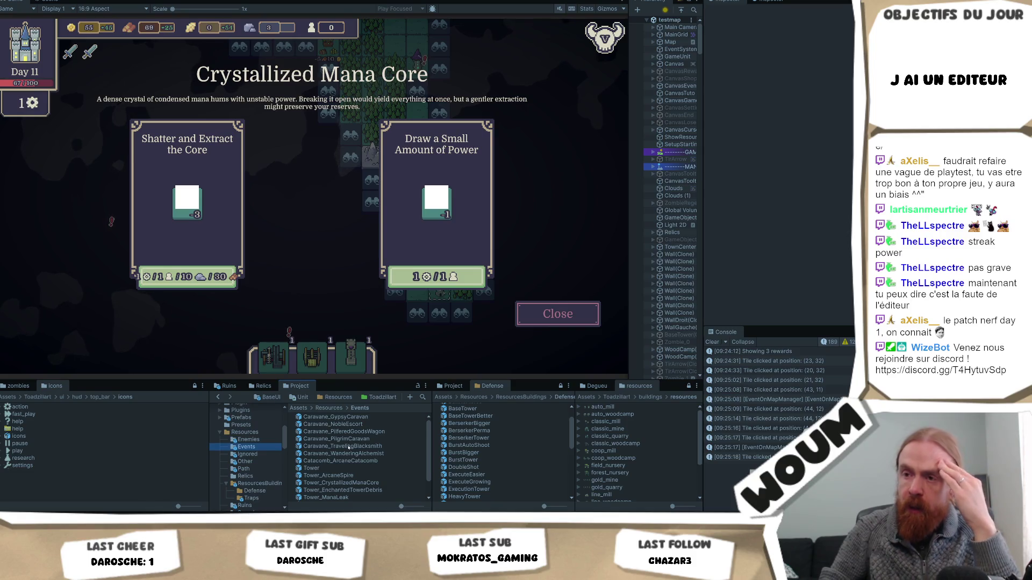
# Select Tower_CrystallizedManaCore to show its Danger rewards of -3 and -1 in the Inspector.
pyautogui.scroll(-2, 348, 447)
pyautogui.click(365, 461)
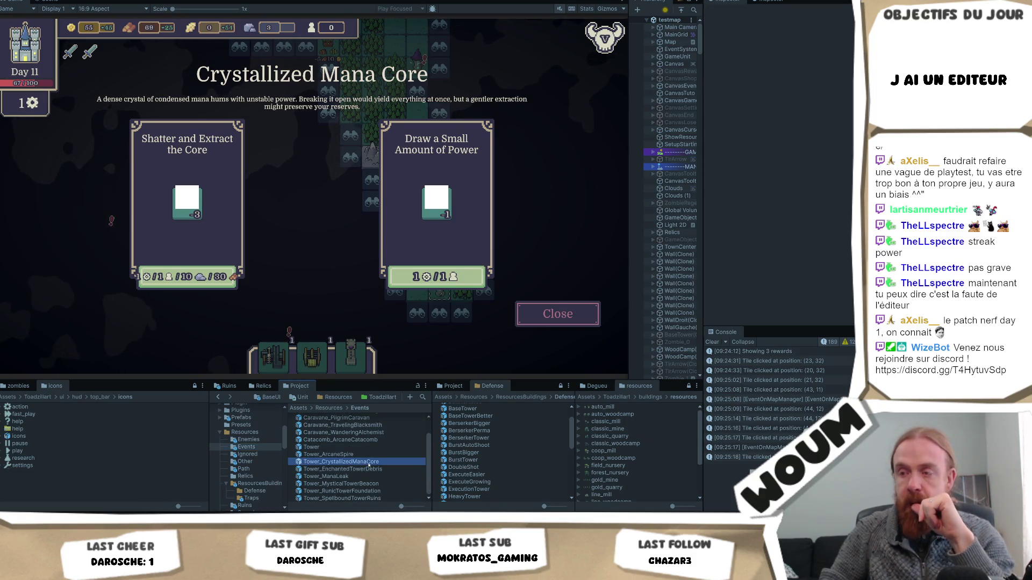
pyautogui.scroll(-15, 782, 250)
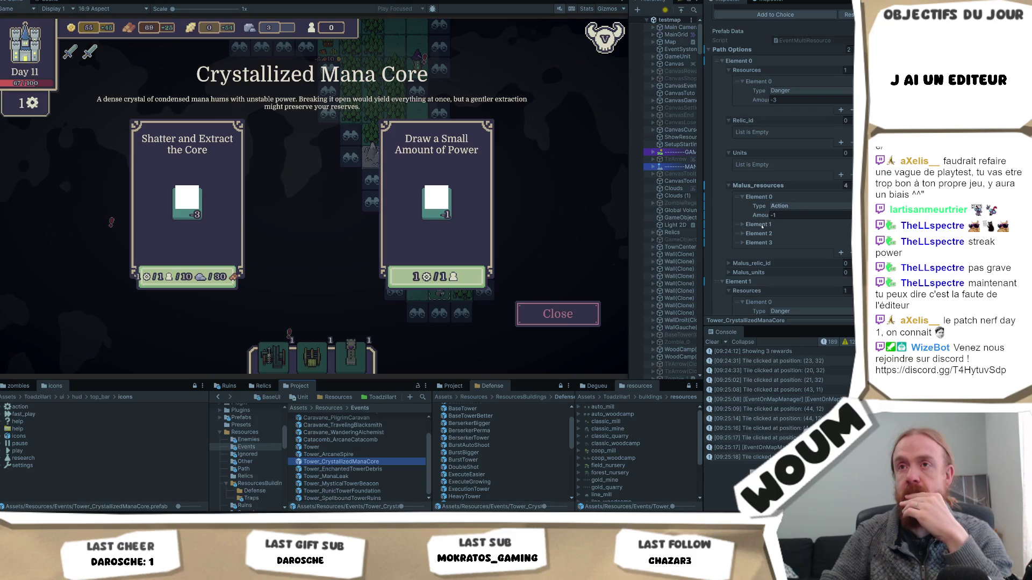
# Delete Element 1 from the Crystallized Mana Core event's Malus_resources list.
pyautogui.click(758, 225)
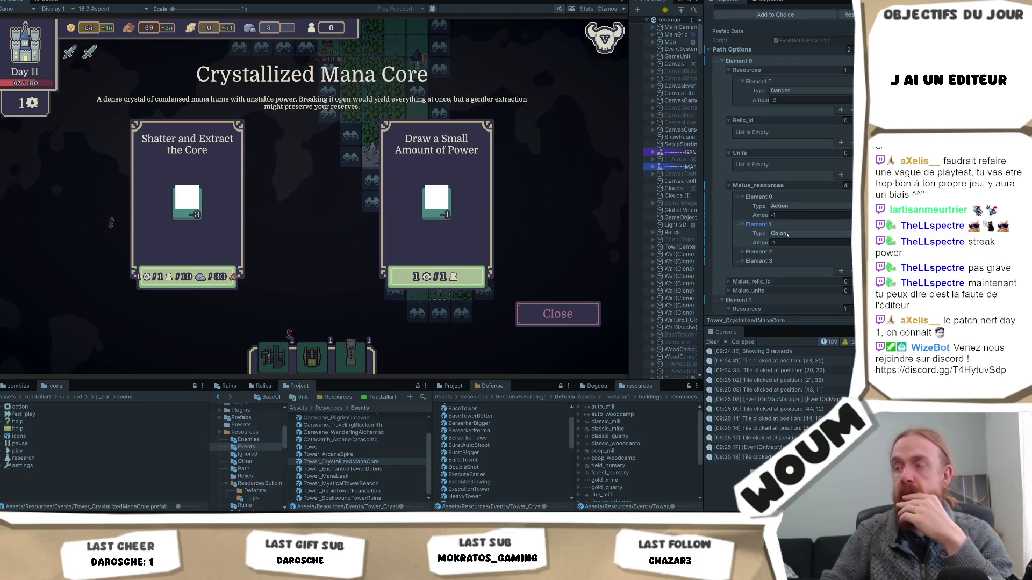
pyautogui.rightClick(758, 225)
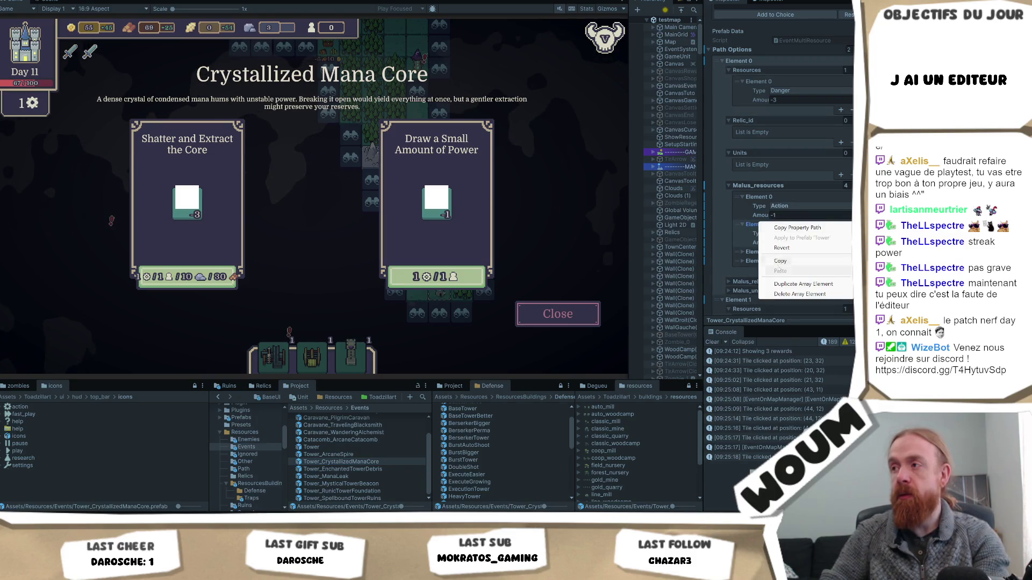
pyautogui.click(764, 232)
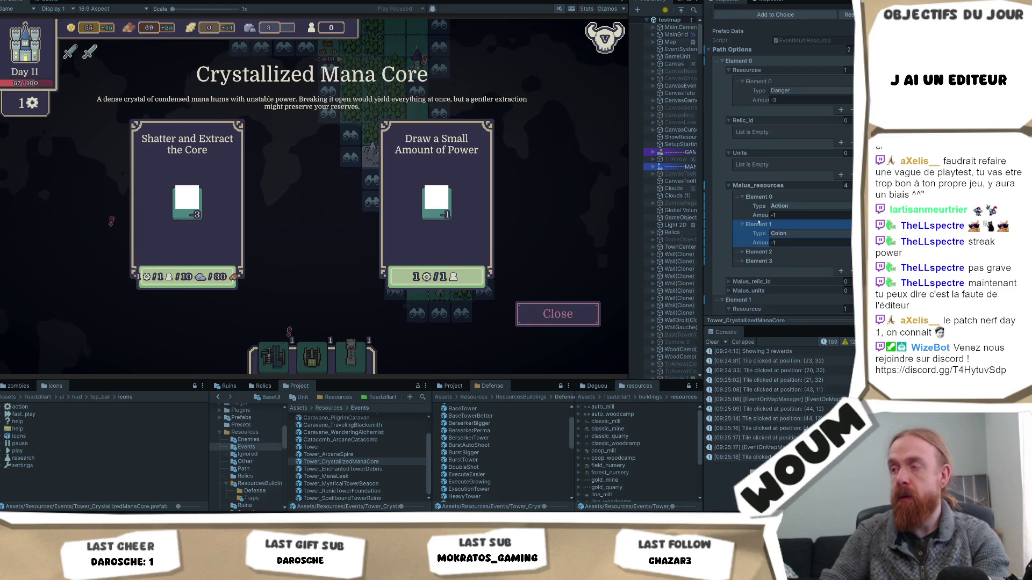
pyautogui.rightClick(768, 228)
pyautogui.click(800, 299)
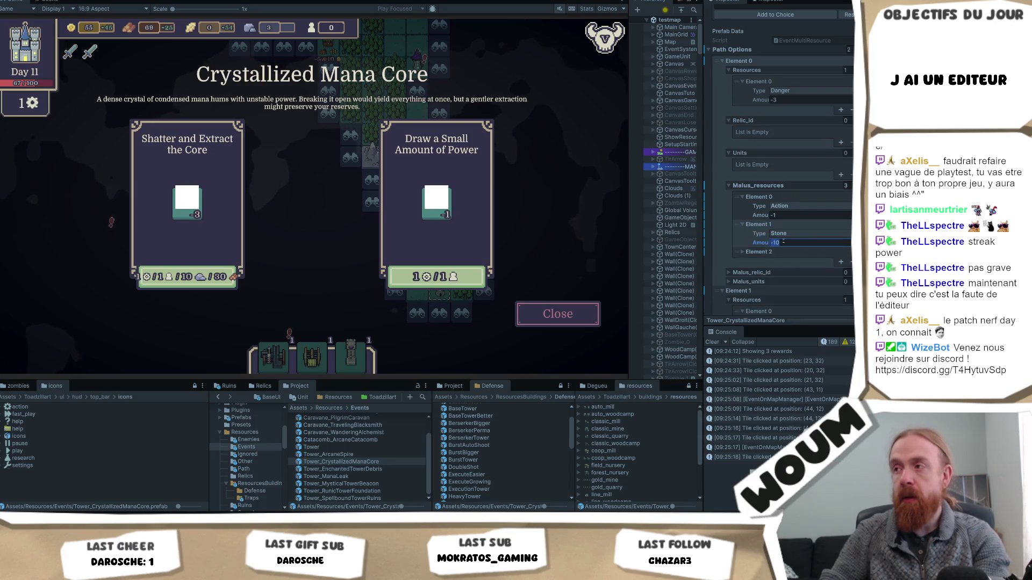
pyautogui.write('-5')
# Set the Wood penalty amount to -50, then close the Crystallized Mana Core event.
pyautogui.click(743, 252)
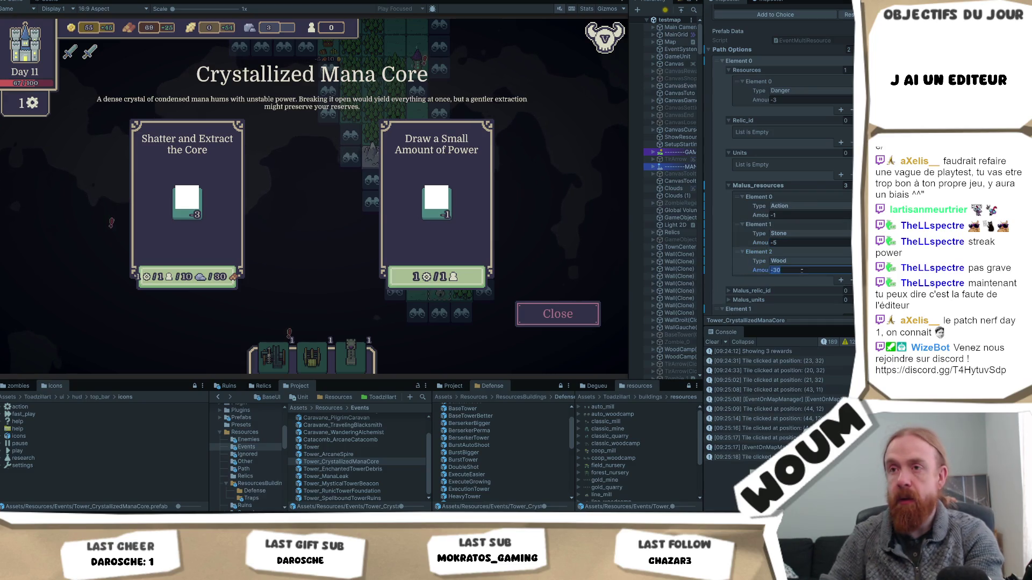
pyautogui.write('0')
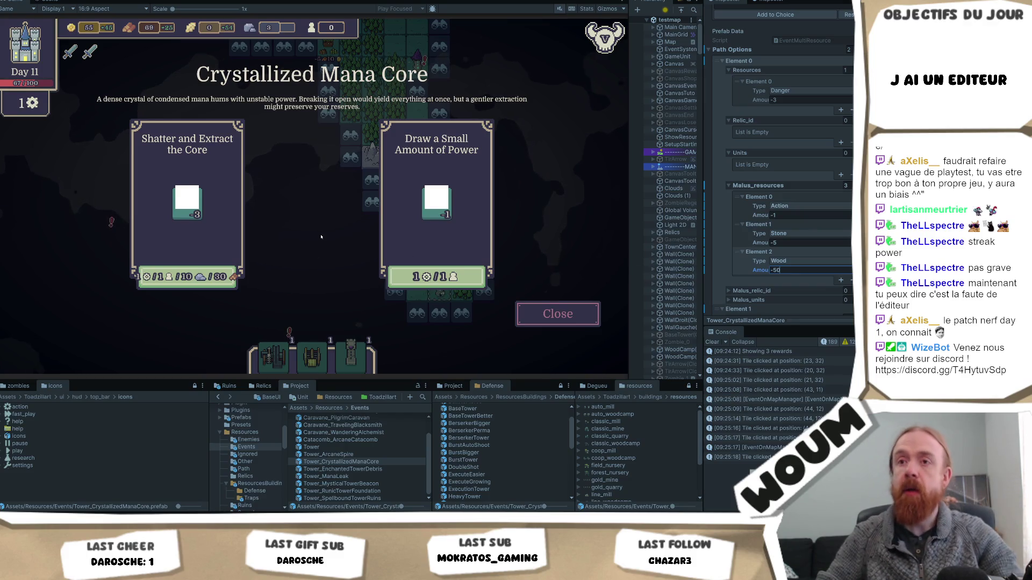
pyautogui.click(496, 315)
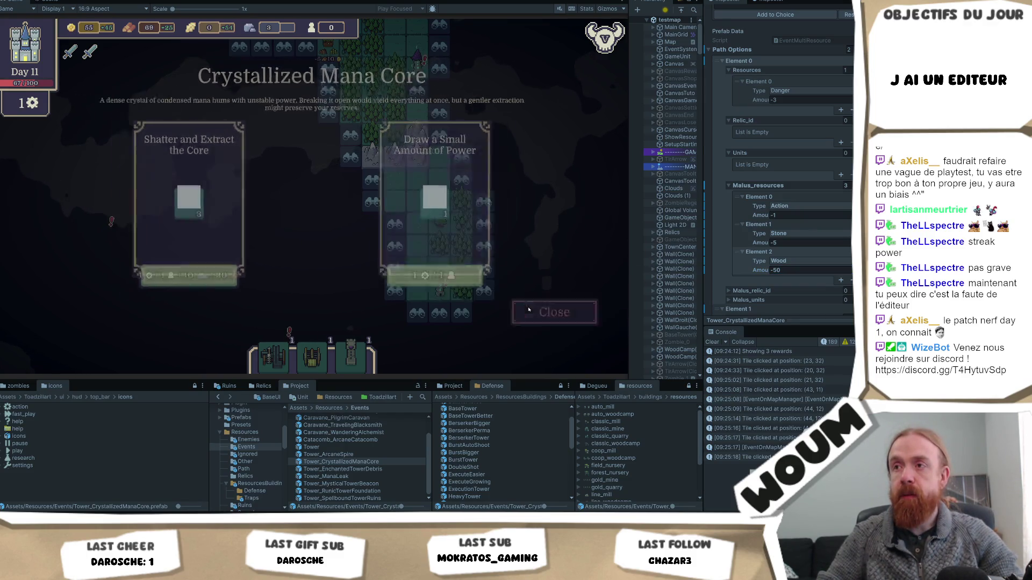
pyautogui.click(465, 321)
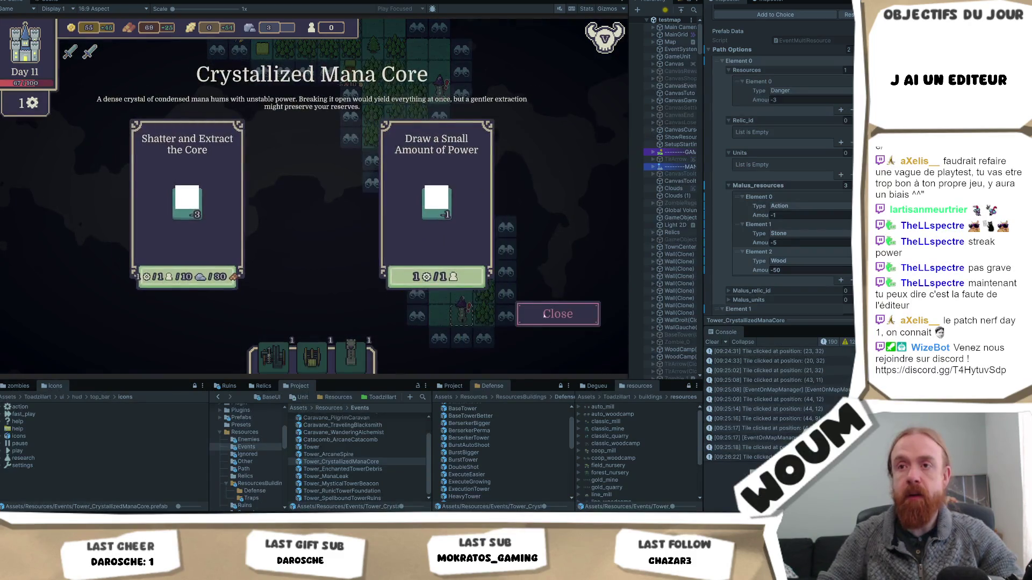
pyautogui.click(568, 318)
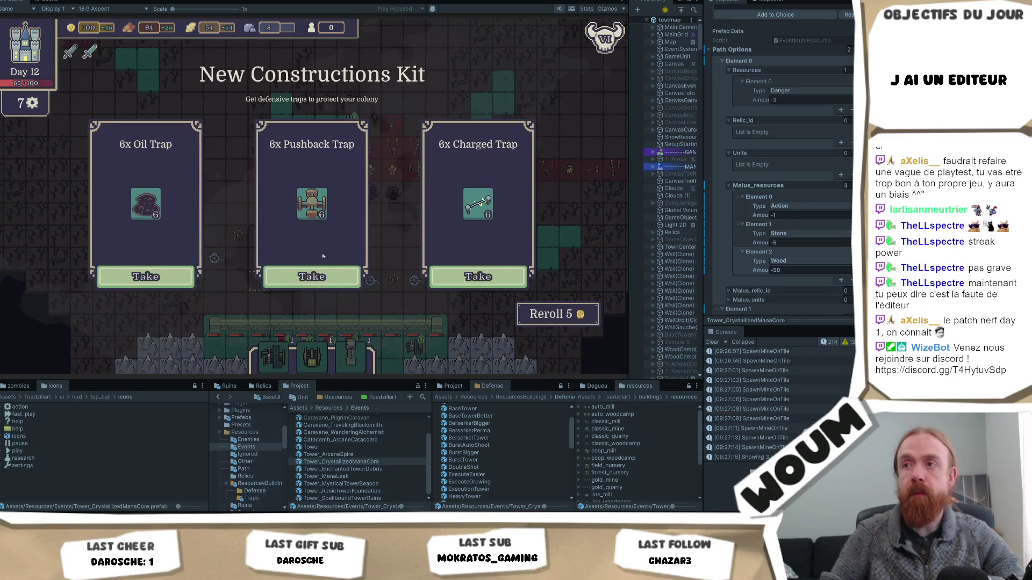
# Take the 6x Charged Trap kit and the 1x Wheat Market.
pyautogui.click(477, 283)
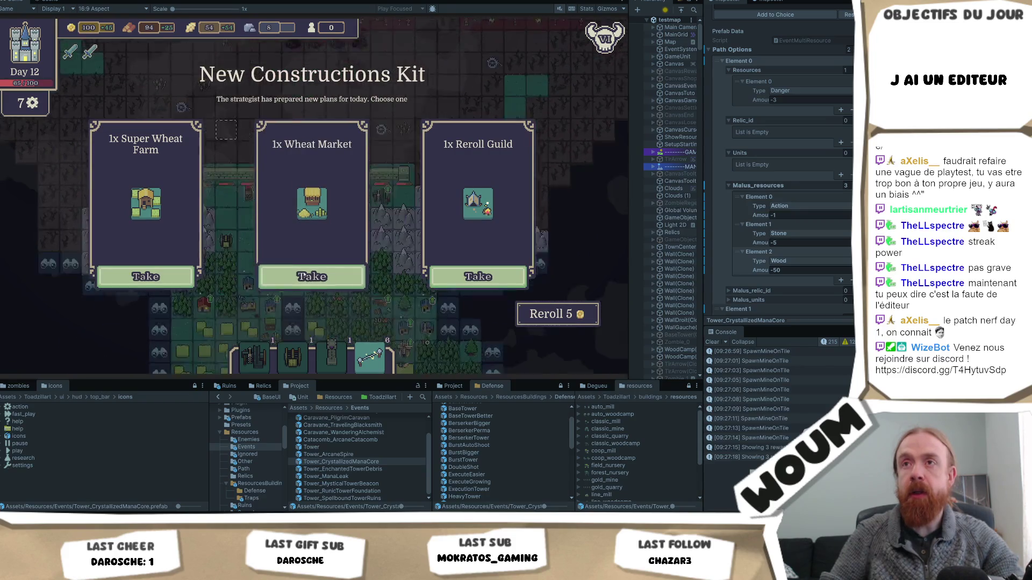
pyautogui.click(331, 280)
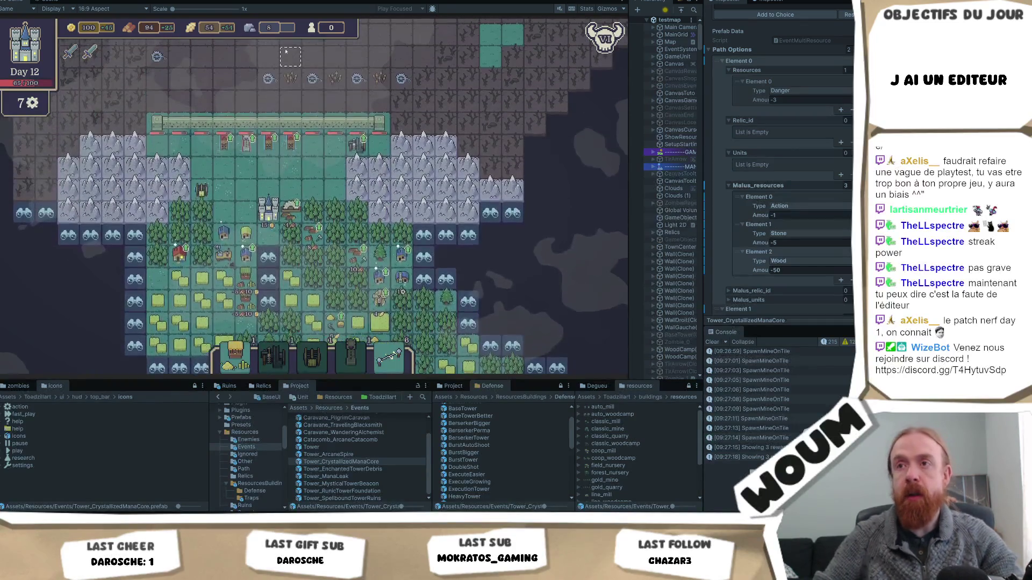
# Build the Auto Burst Tower on a wall tile.
pyautogui.press('Down')
pyautogui.press('Right')
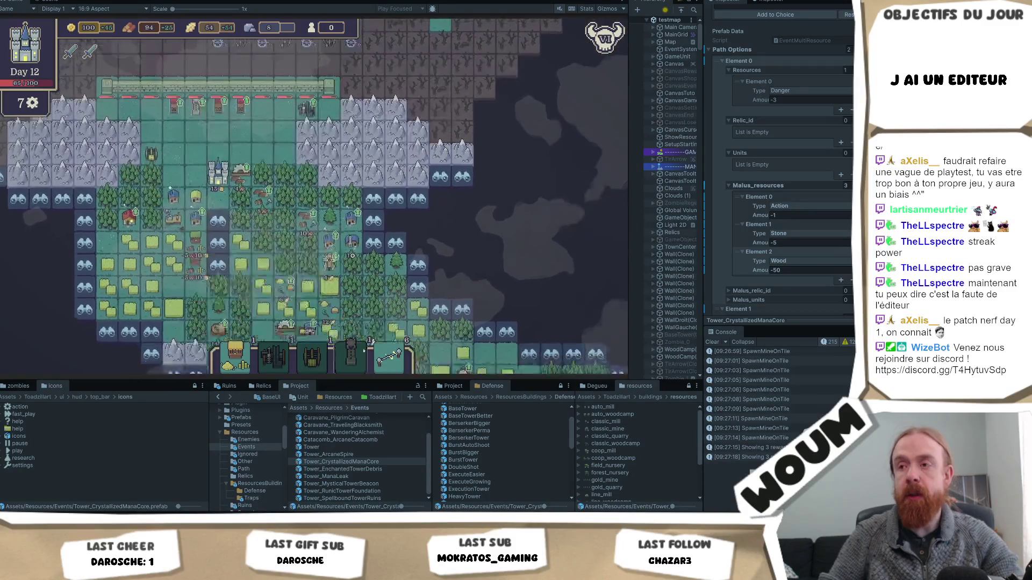
pyautogui.press('Left')
pyautogui.press('Down')
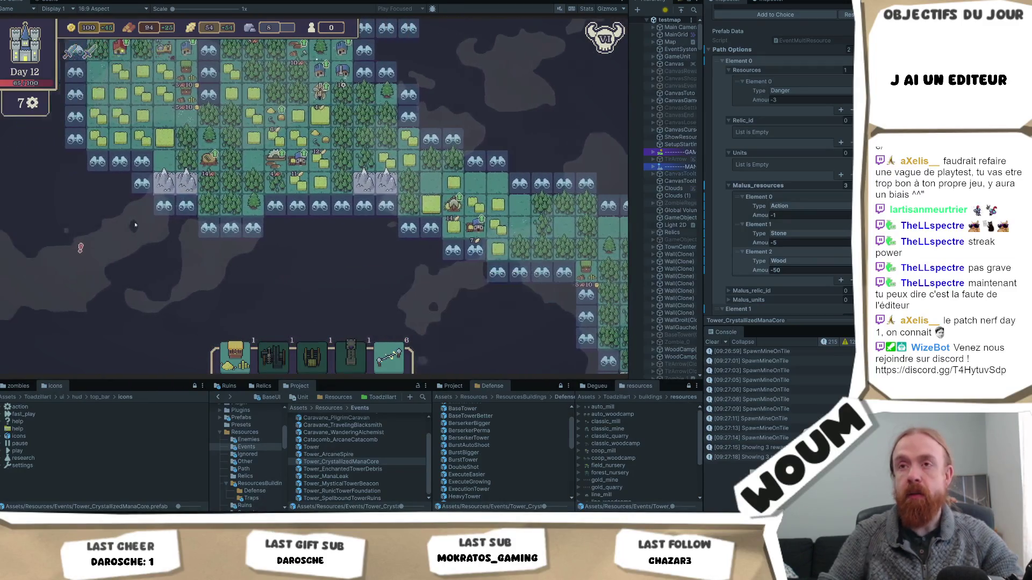
pyautogui.press('Left')
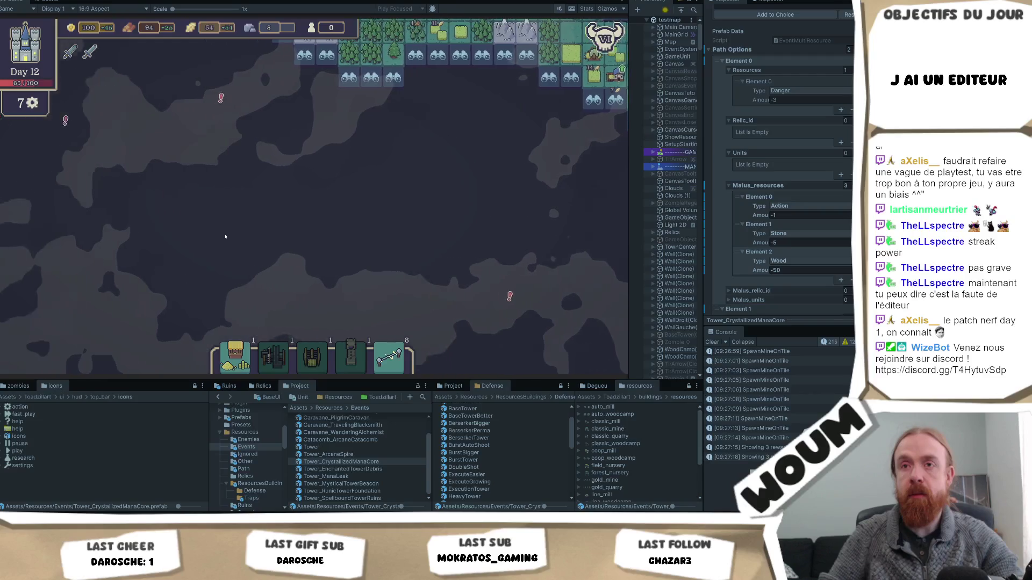
pyautogui.press('Up')
pyautogui.press('Right')
pyautogui.press('Up')
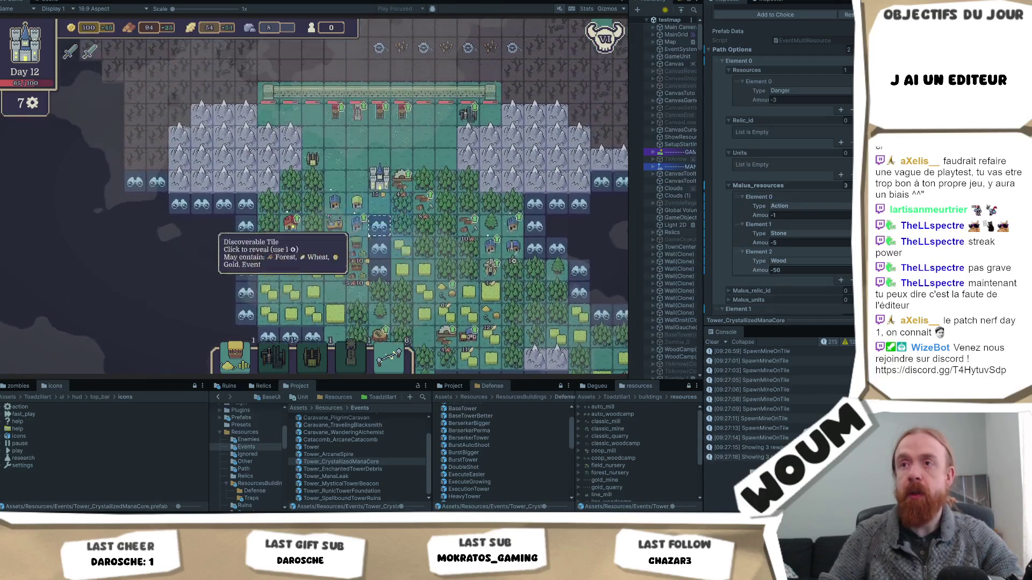
pyautogui.press('Up')
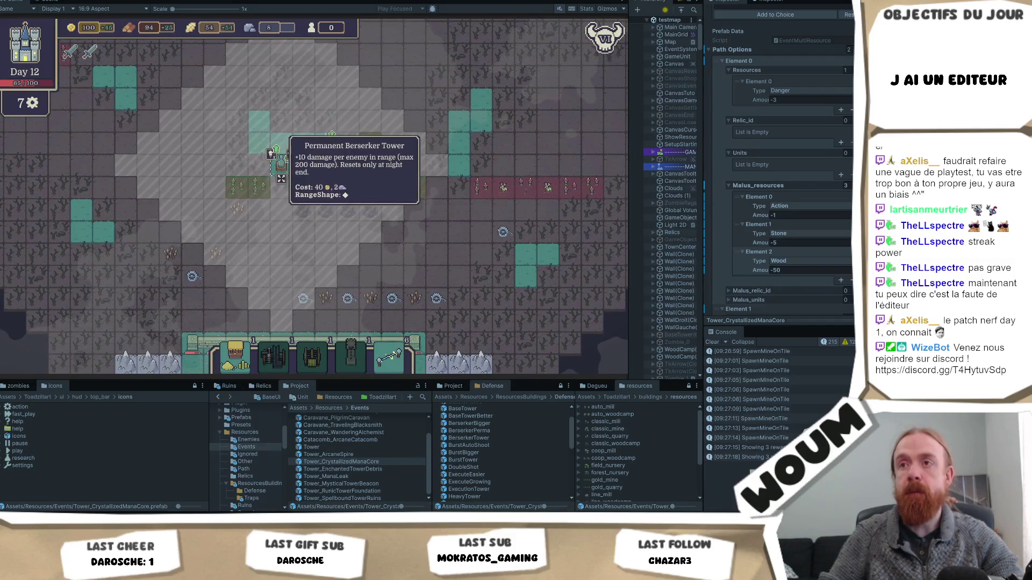
pyautogui.press('Down')
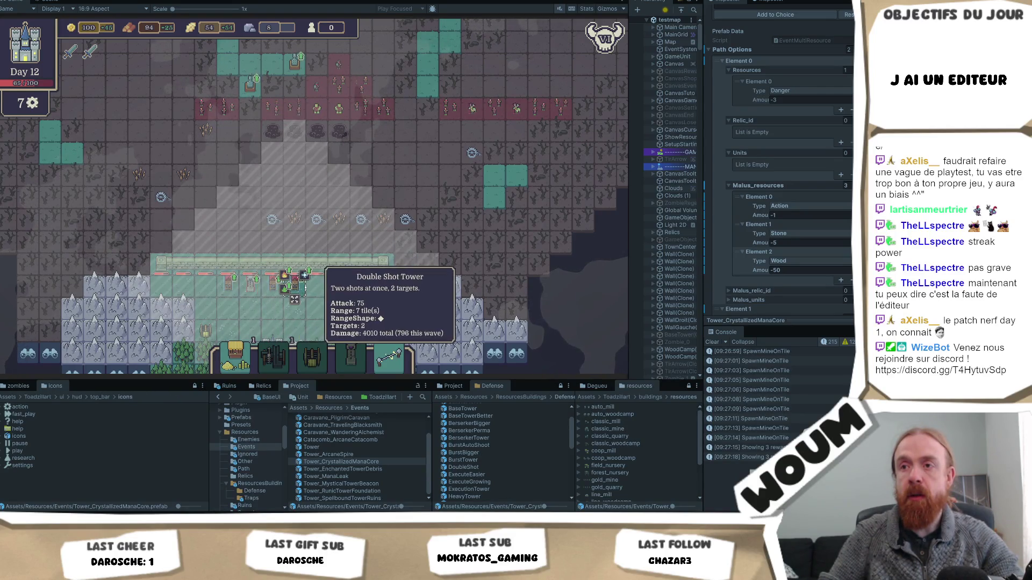
pyautogui.press('Right')
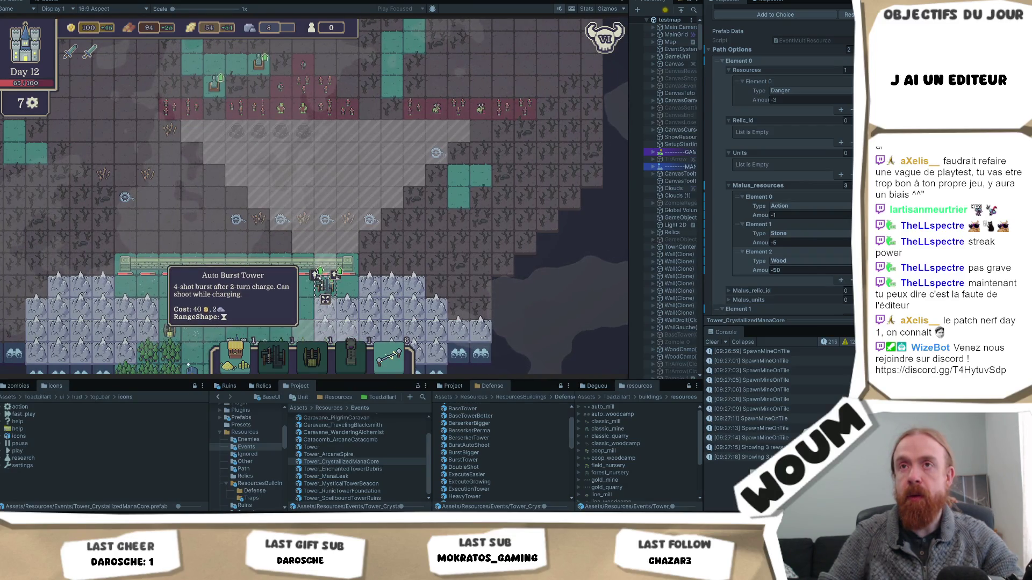
pyautogui.click(315, 275)
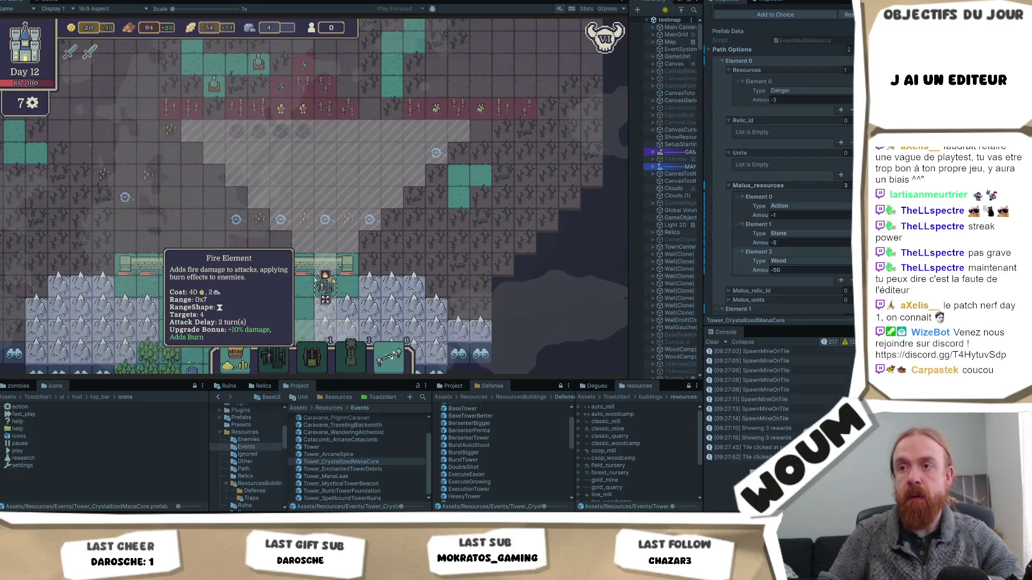
# Reveal three fog tiles to the left of the forest.
pyautogui.moveTo(315, 275)
pyautogui.mouseDown()
pyautogui.moveTo(377, 258)
pyautogui.moveTo(401, 229)
pyautogui.mouseUp()
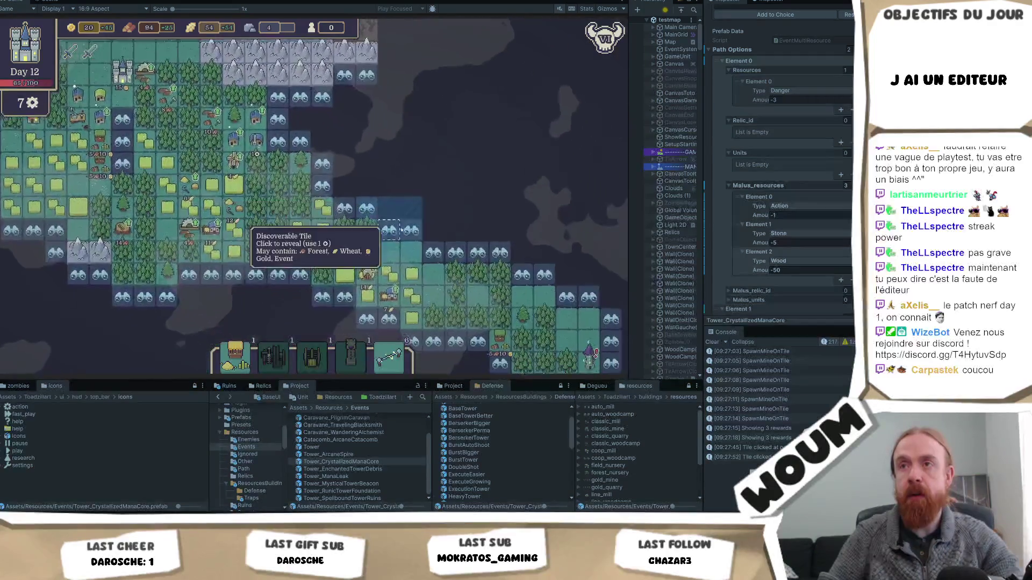
pyautogui.press('s')
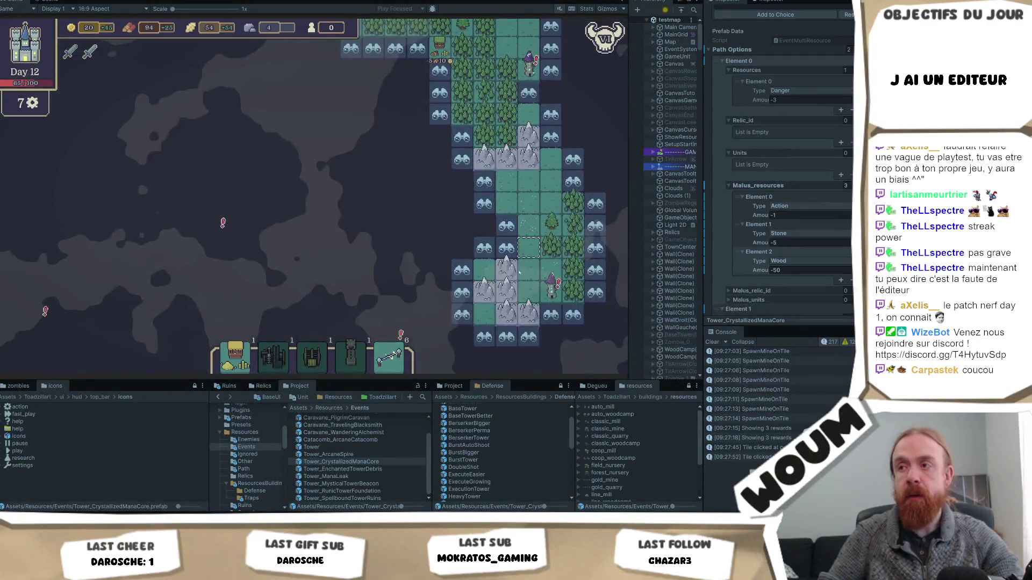
pyautogui.press('w')
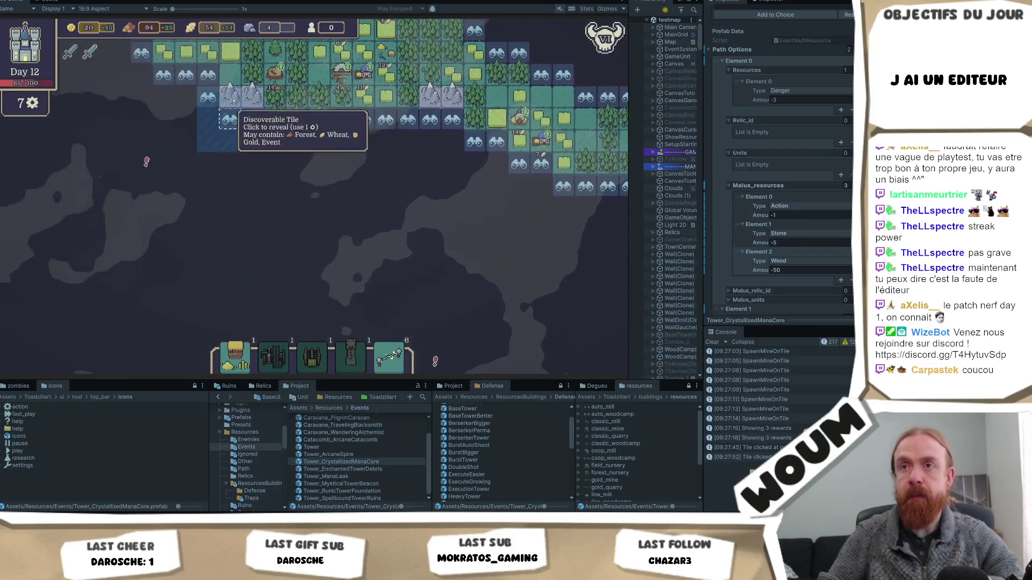
pyautogui.click(230, 171)
pyautogui.click(190, 137)
pyautogui.click(145, 163)
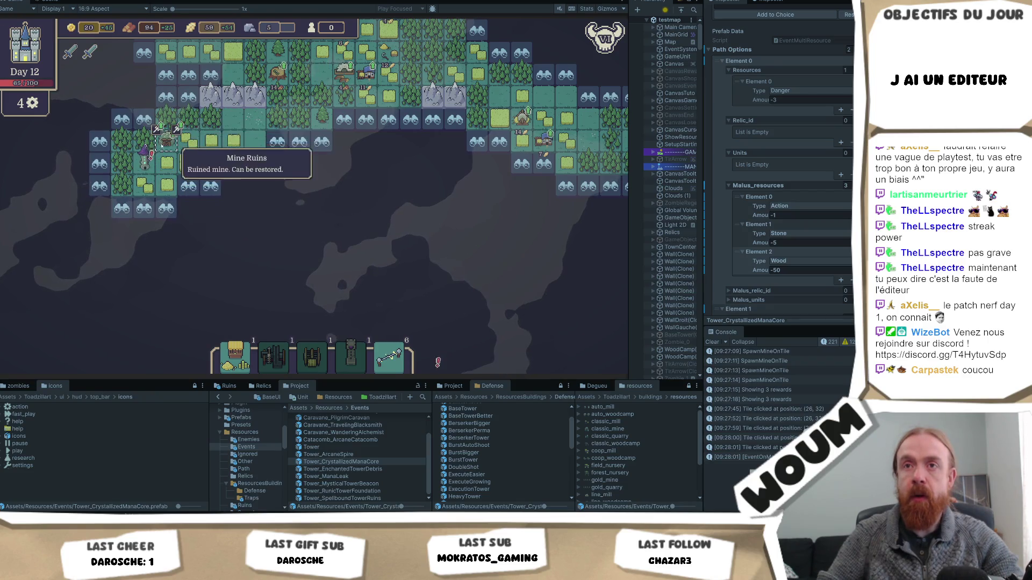
# Look over the trap row, then open the Mana Leak tower's event.
pyautogui.press('w')
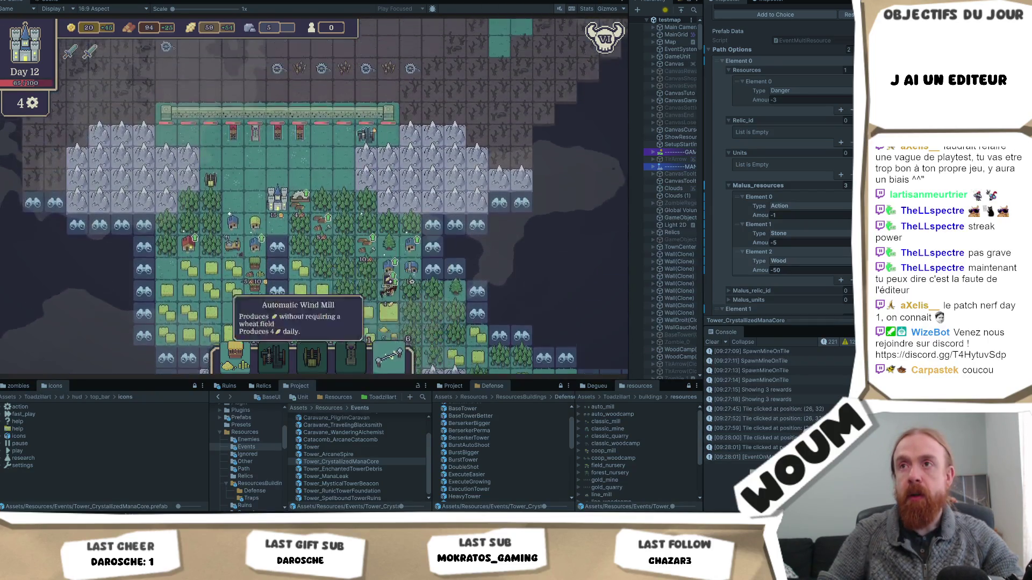
pyautogui.press('w')
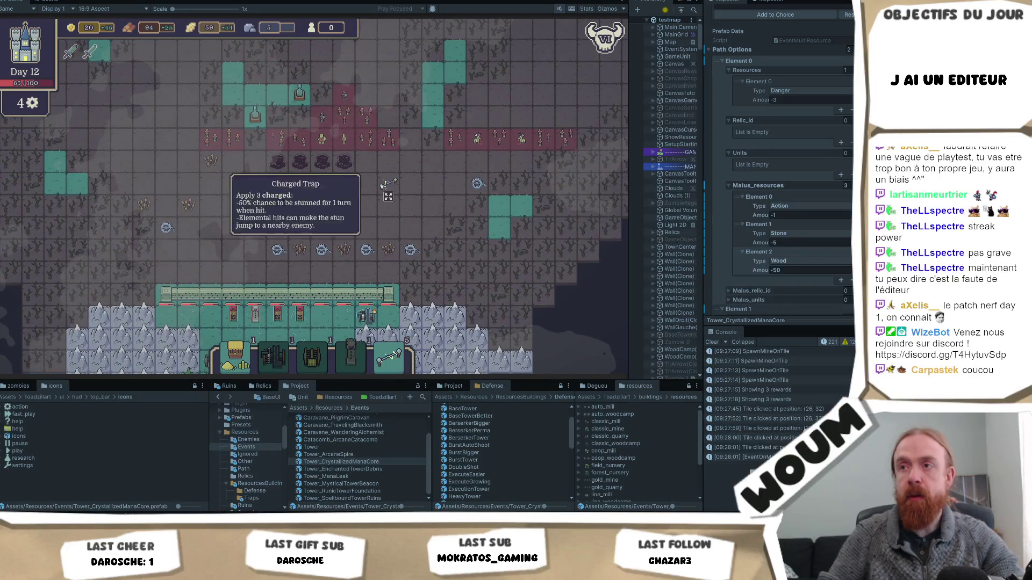
pyautogui.press('w')
pyautogui.press('a')
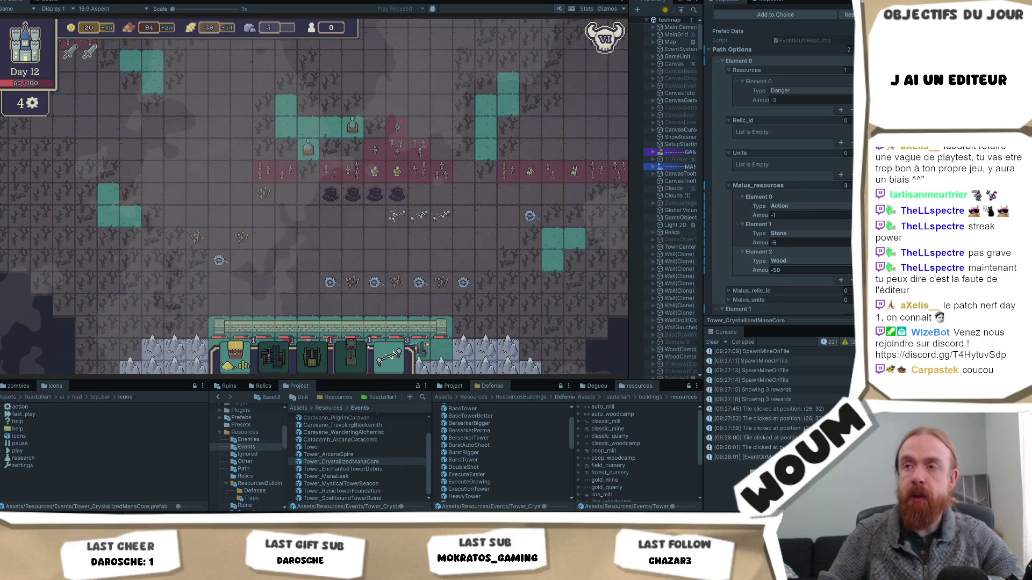
pyautogui.press('w')
pyautogui.press('a')
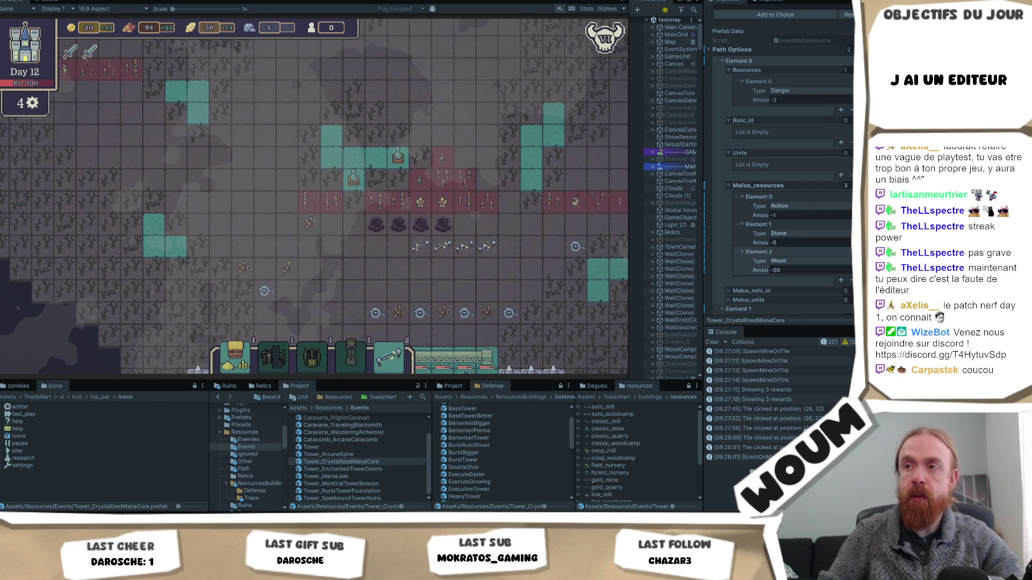
pyautogui.click(397, 263)
pyautogui.press('s')
pyautogui.press('w')
pyautogui.press('a')
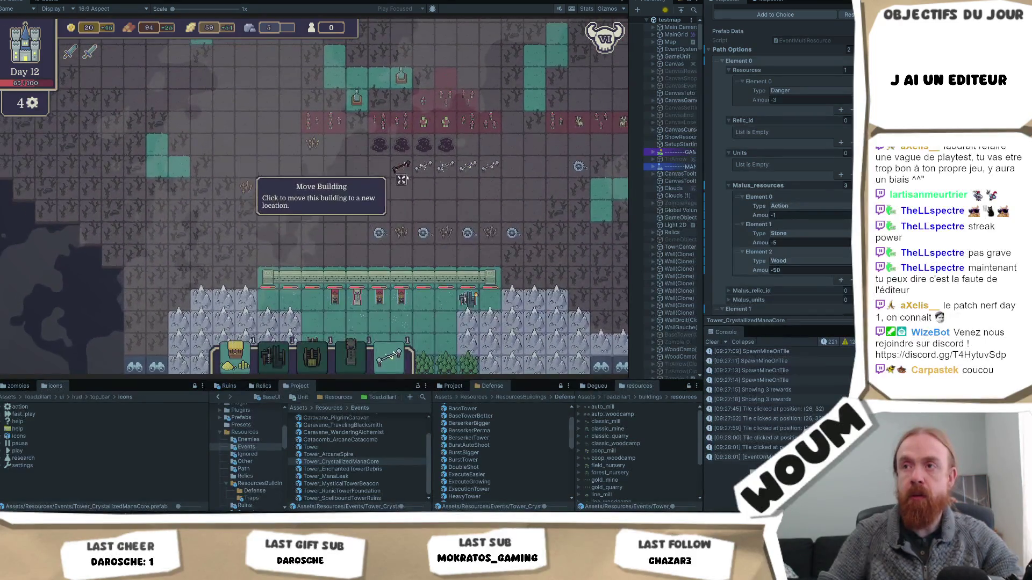
pyautogui.press('w')
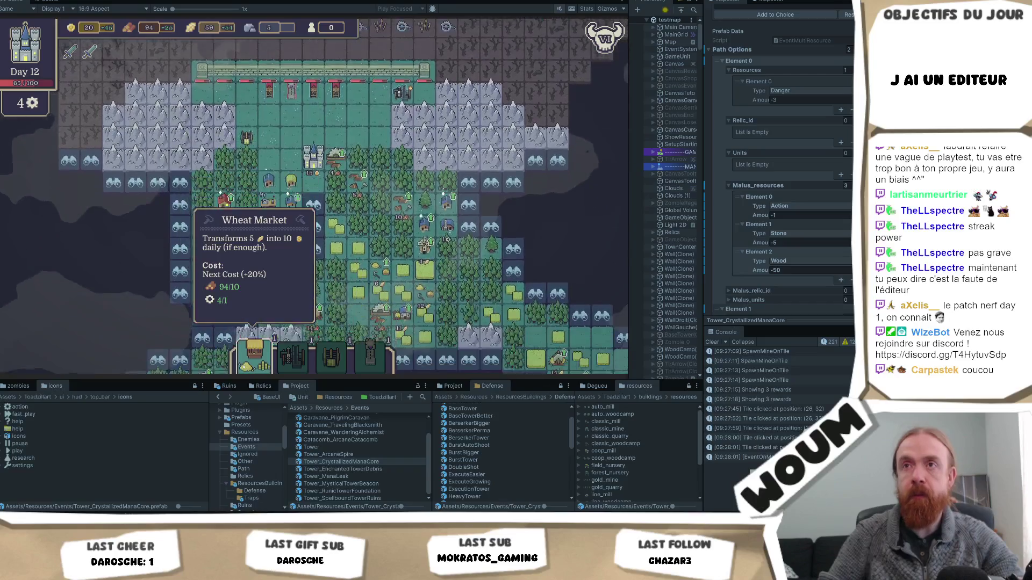
pyautogui.press('s')
pyautogui.press('a')
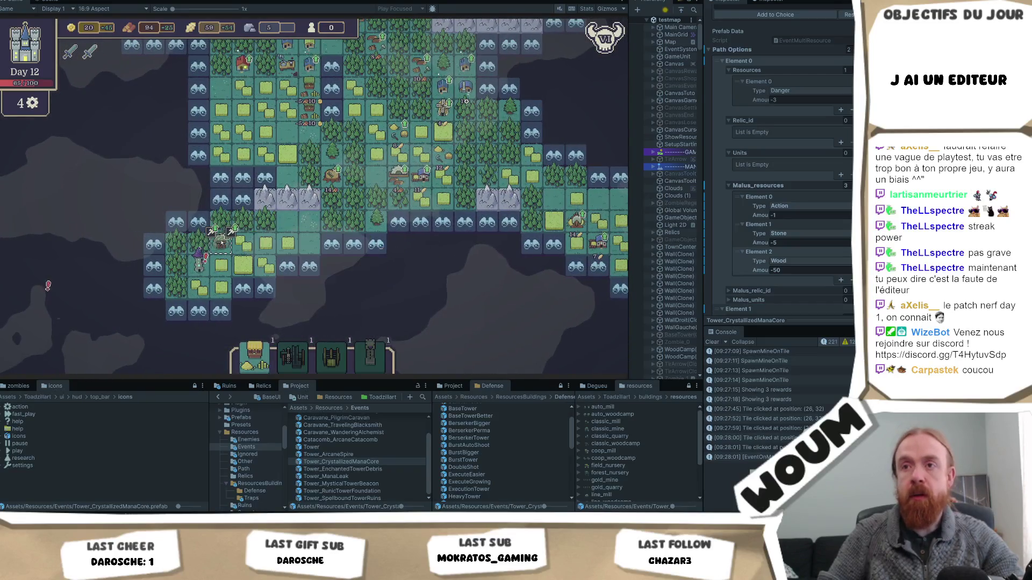
pyautogui.click(198, 262)
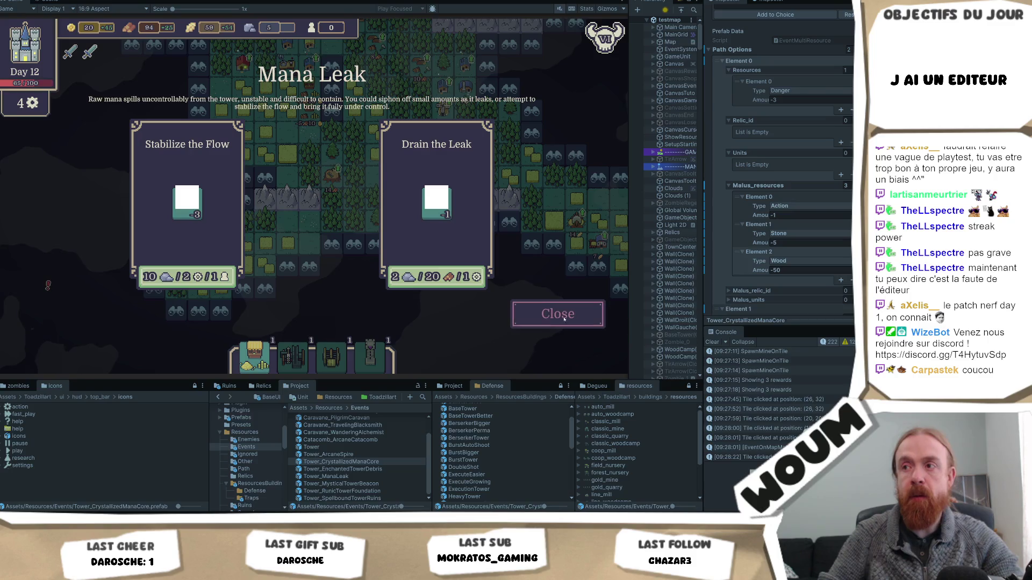
# Close the Mana Leak event and place the tower card on a map tile.
pyautogui.click(539, 317)
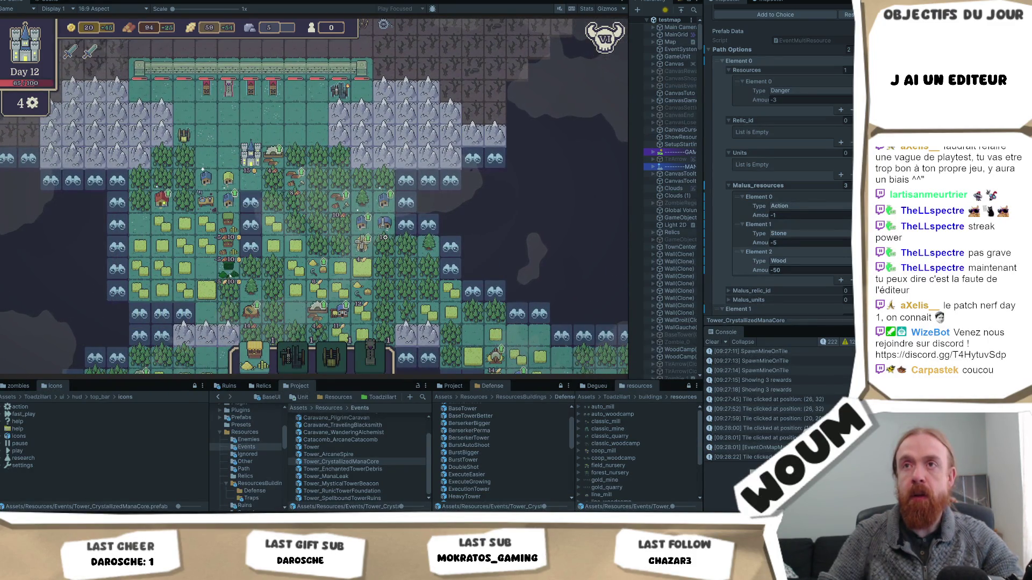
pyautogui.moveTo(255, 354); pyautogui.dragTo(450, 291)
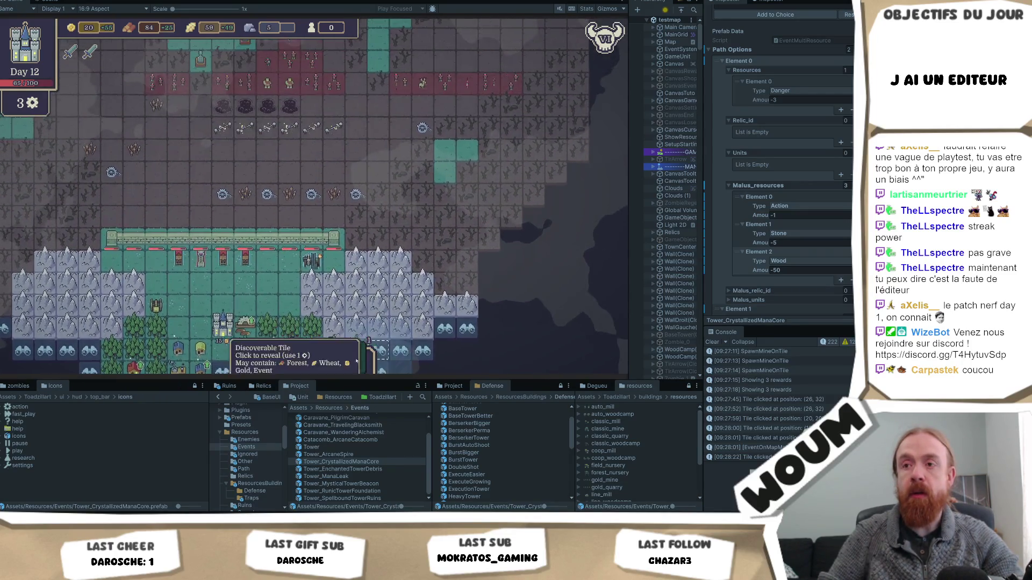
pyautogui.moveTo(304, 356)
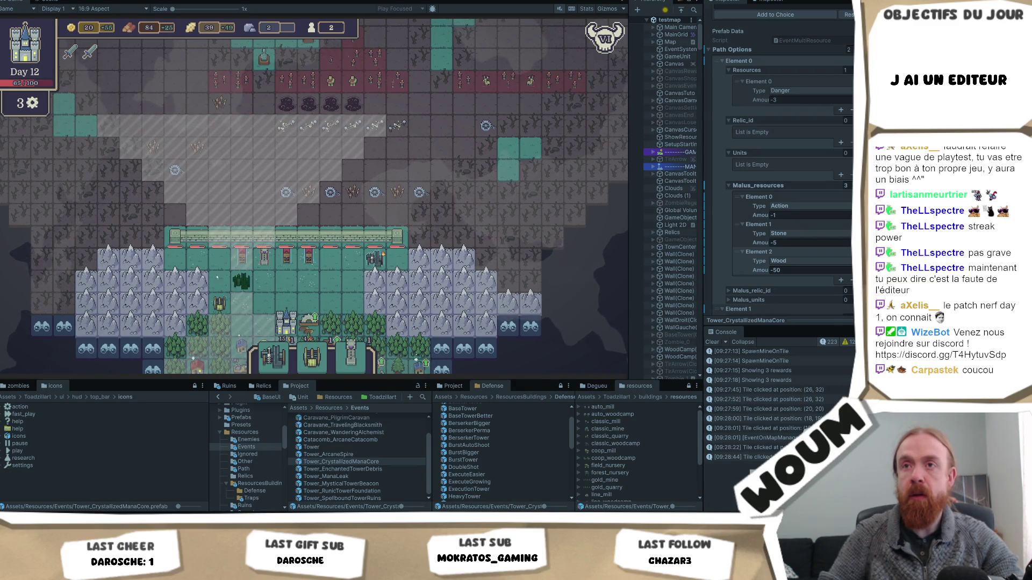
pyautogui.click(219, 261)
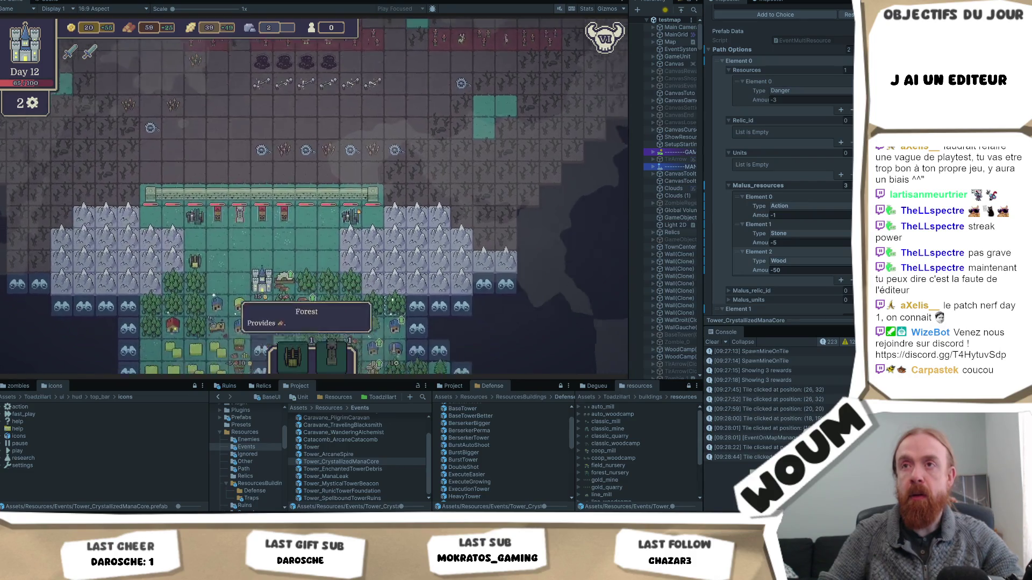
# End day 12 and start the night wave.
pyautogui.press('s')
pyautogui.press('a')
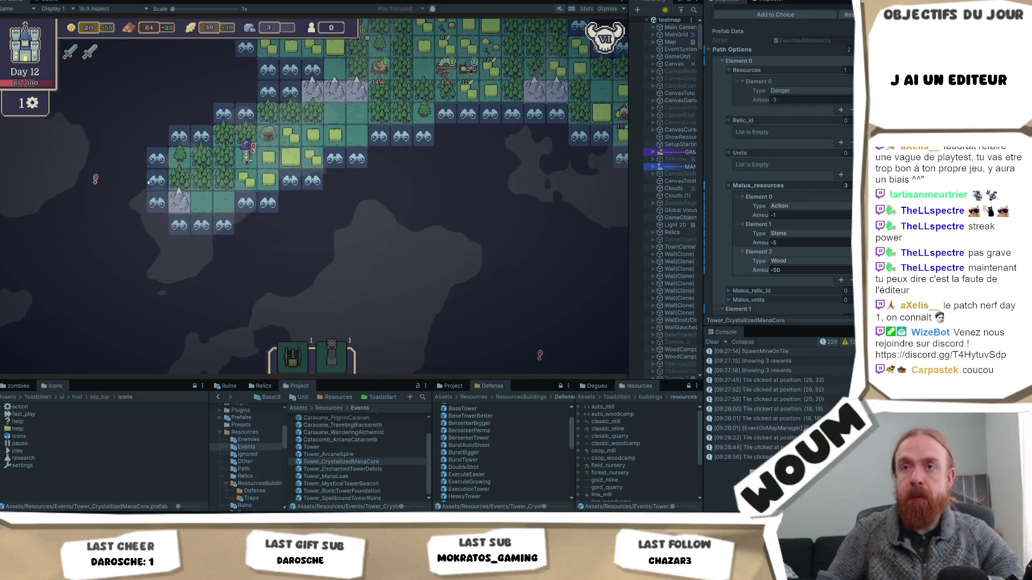
pyautogui.press('space')
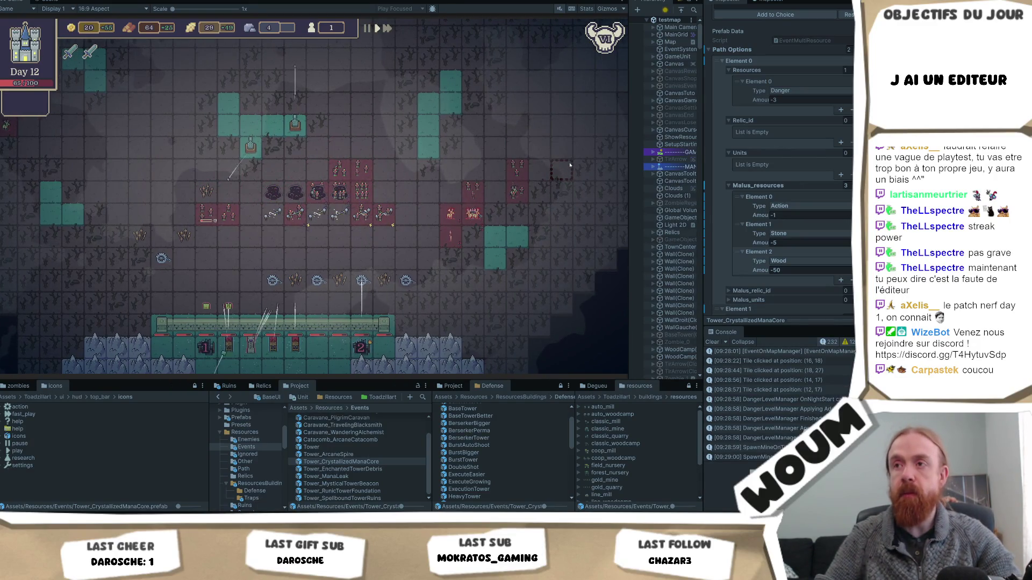
pyautogui.moveTo(606, 39)
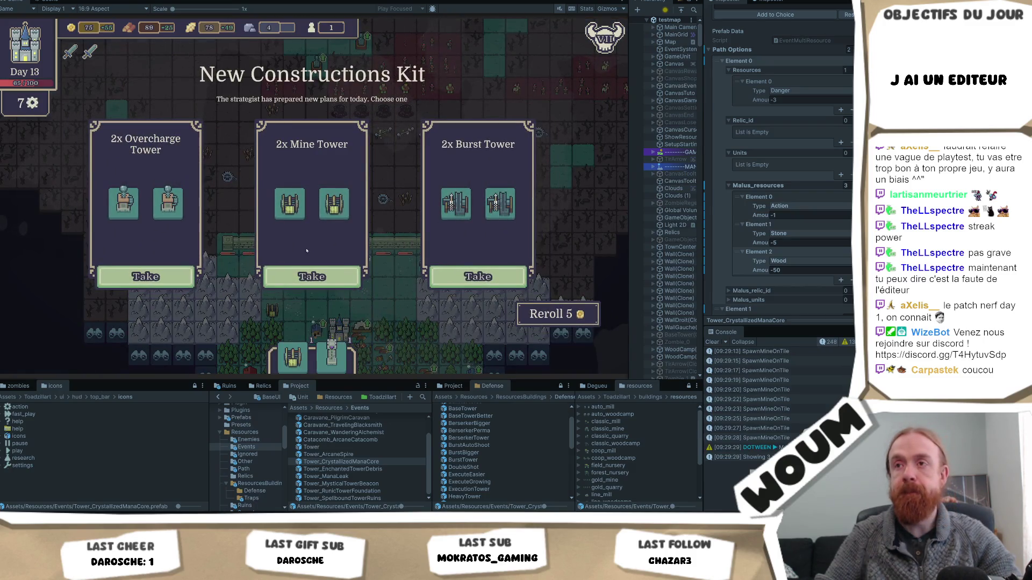
# Take the 2x Overcharge Tower kit and the 1x Country House plan.
pyautogui.moveTo(162, 215)
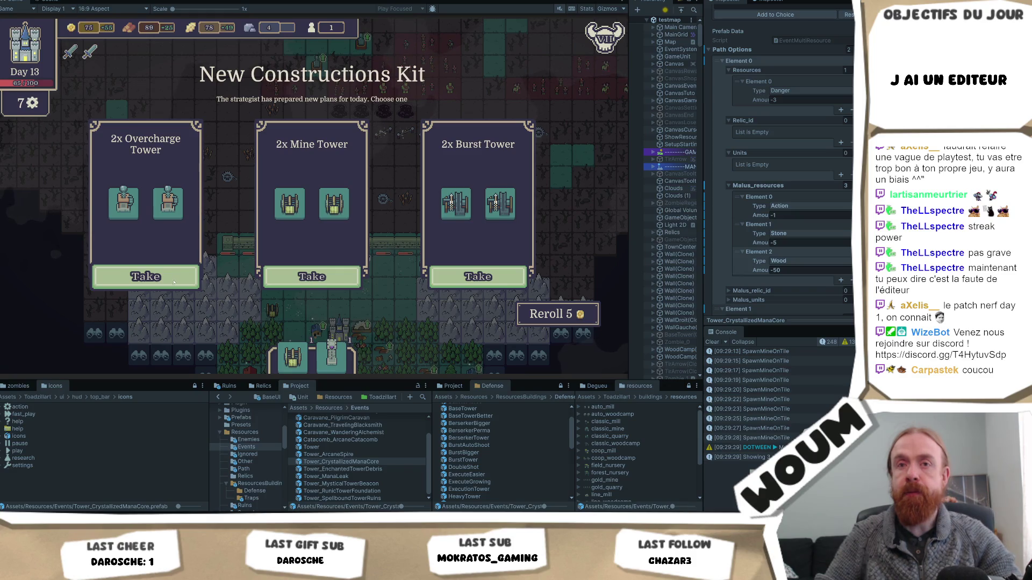
pyautogui.click(173, 282)
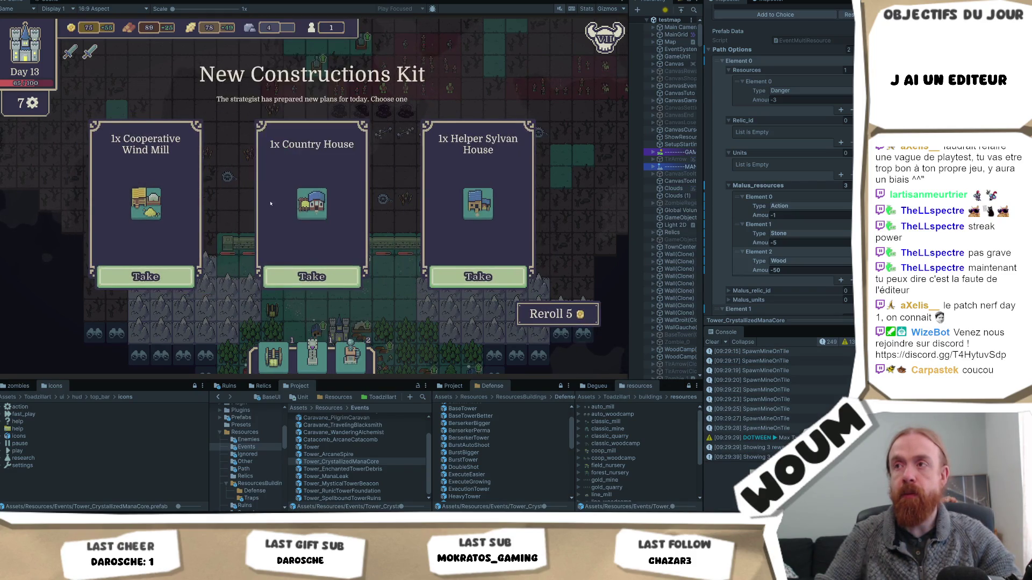
pyautogui.moveTo(144, 200)
pyautogui.moveTo(311, 203)
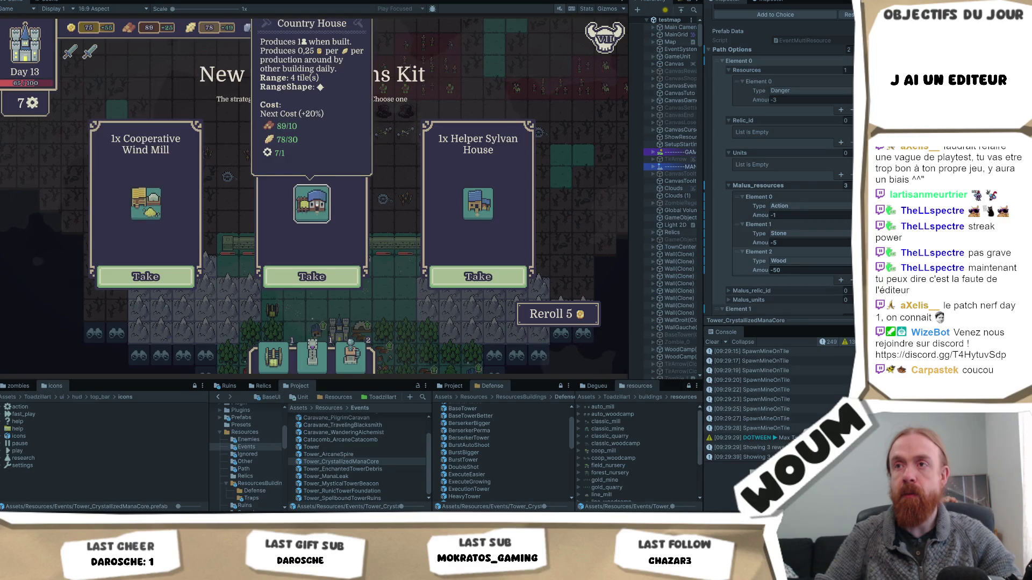
pyautogui.click(311, 276)
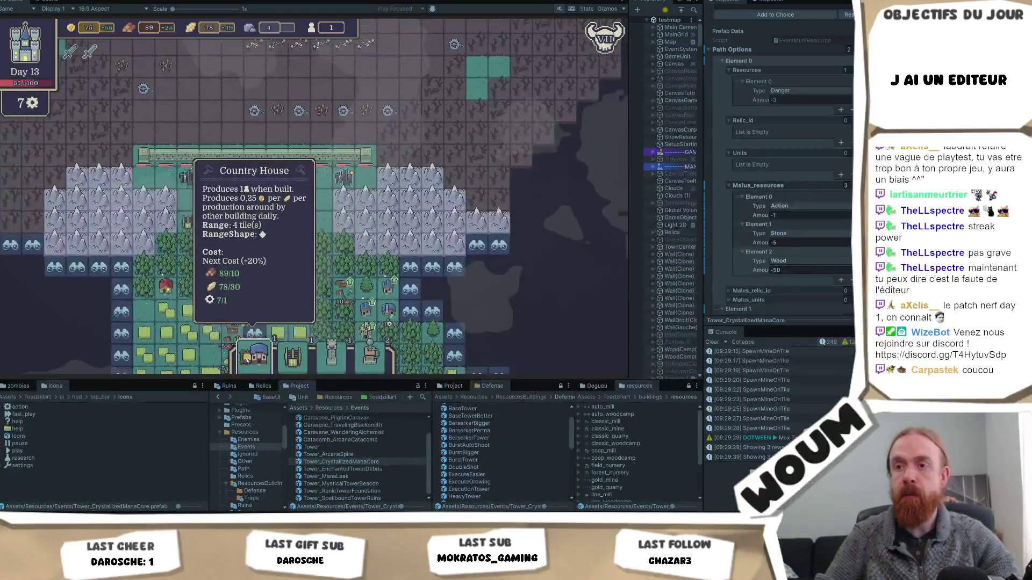
pyautogui.press('s')
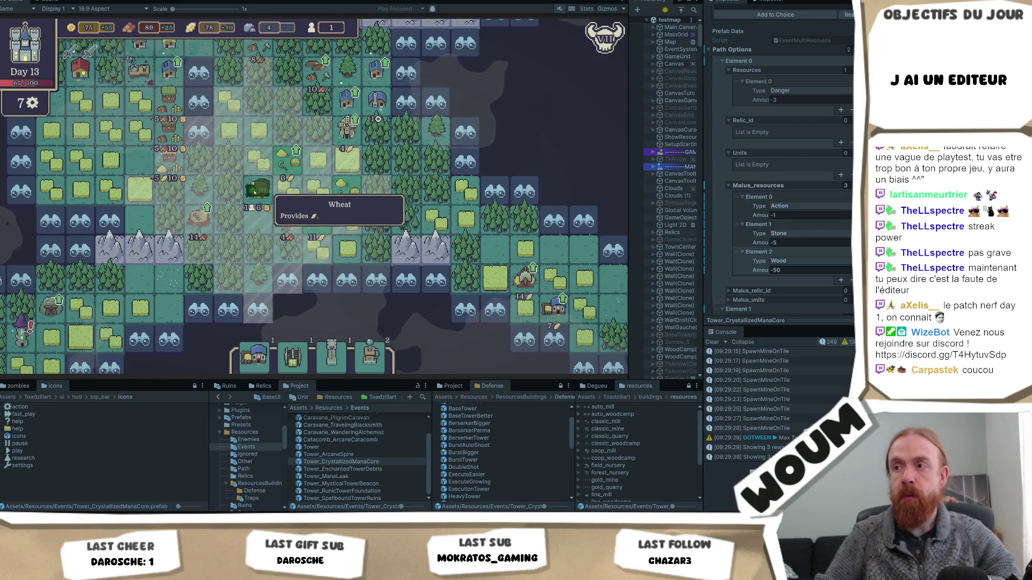
# Build the Country House on a town tile.
pyautogui.press('s')
pyautogui.press('d')
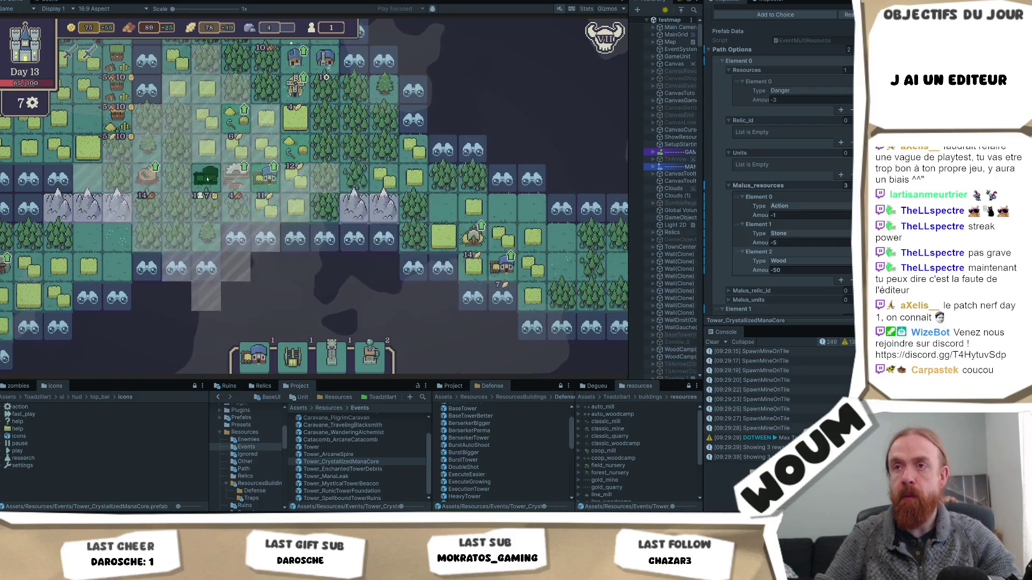
pyautogui.click(206, 146)
# Move the Permanent Berserker Tower to a new tile.
pyautogui.moveTo(318, 364)
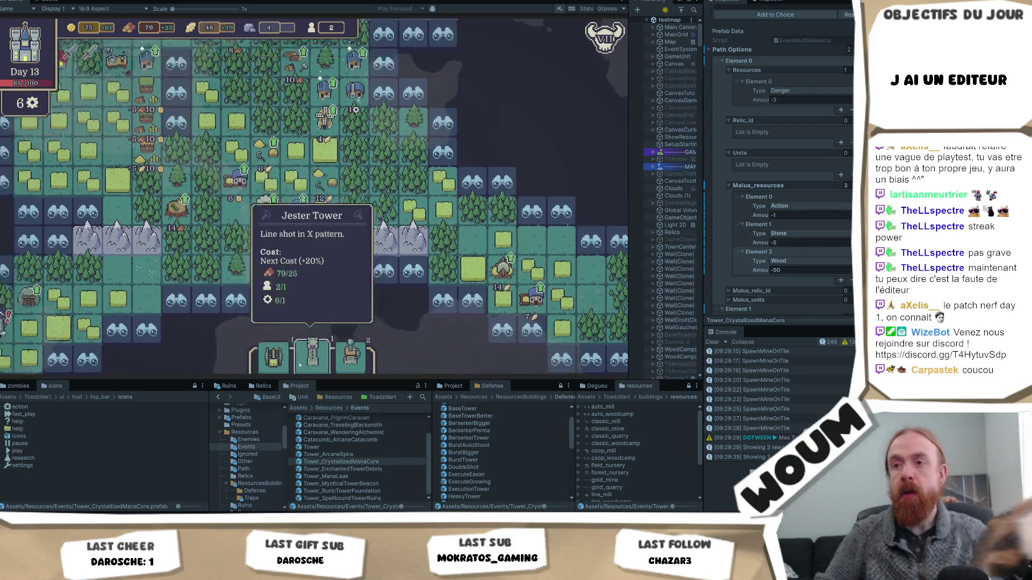
pyautogui.press('w')
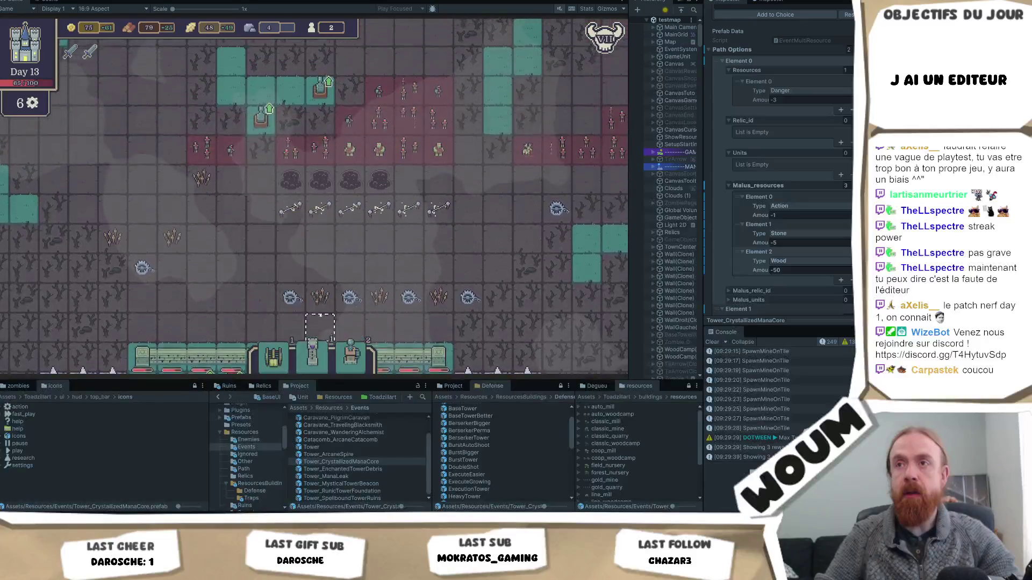
pyautogui.moveTo(318, 169)
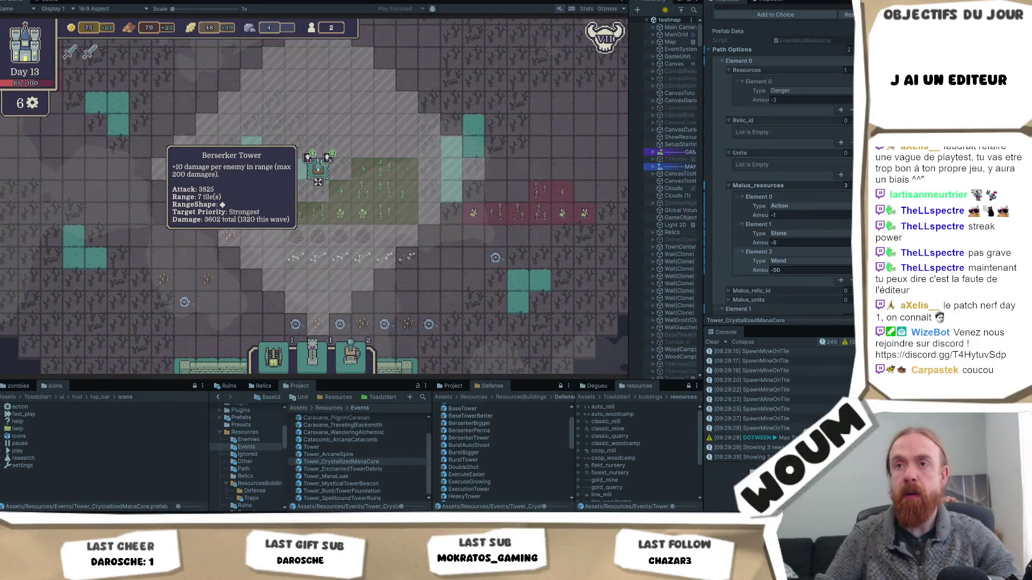
pyautogui.moveTo(342, 191)
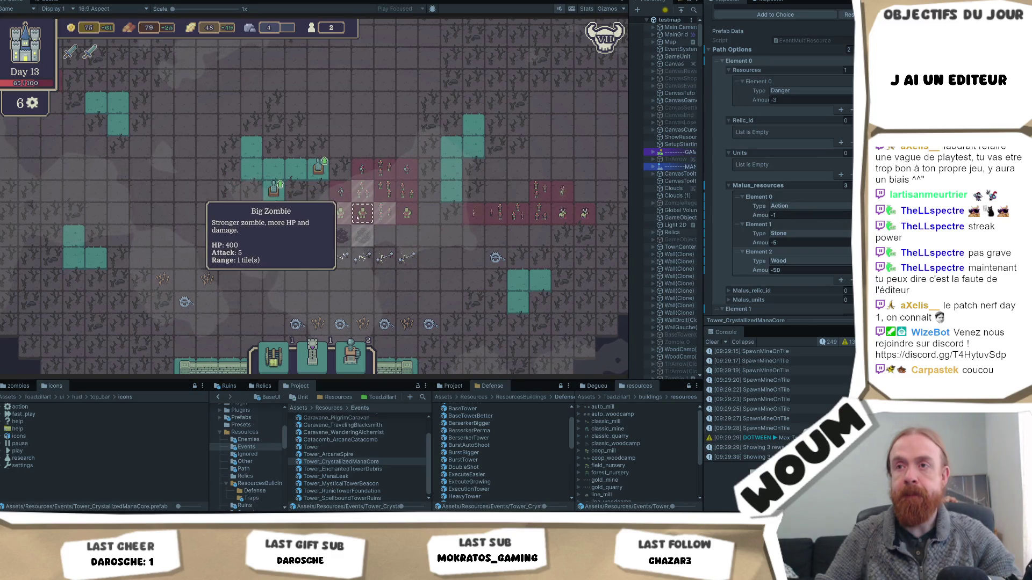
pyautogui.click(273, 188)
pyautogui.click(318, 168)
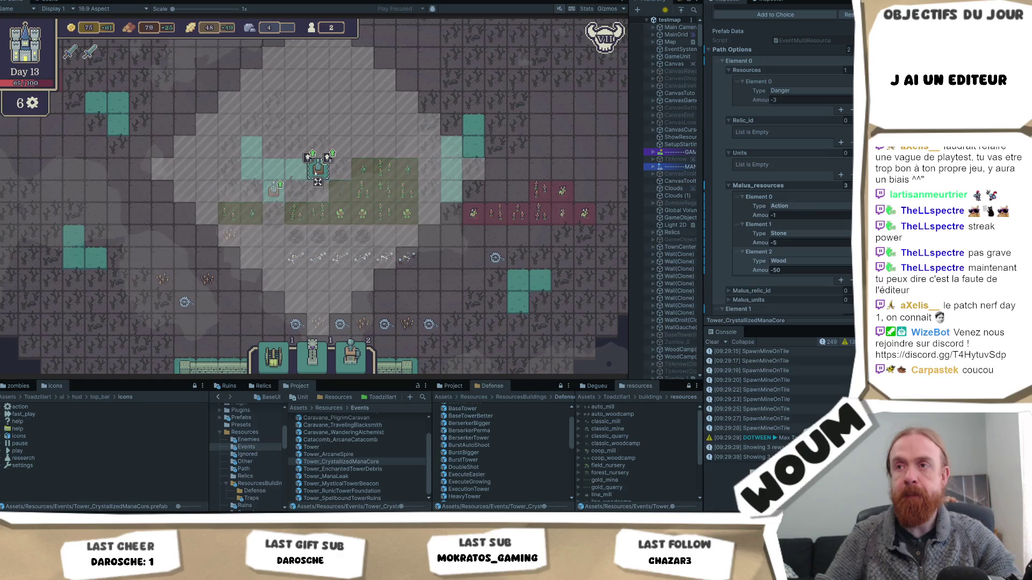
pyautogui.click(313, 154)
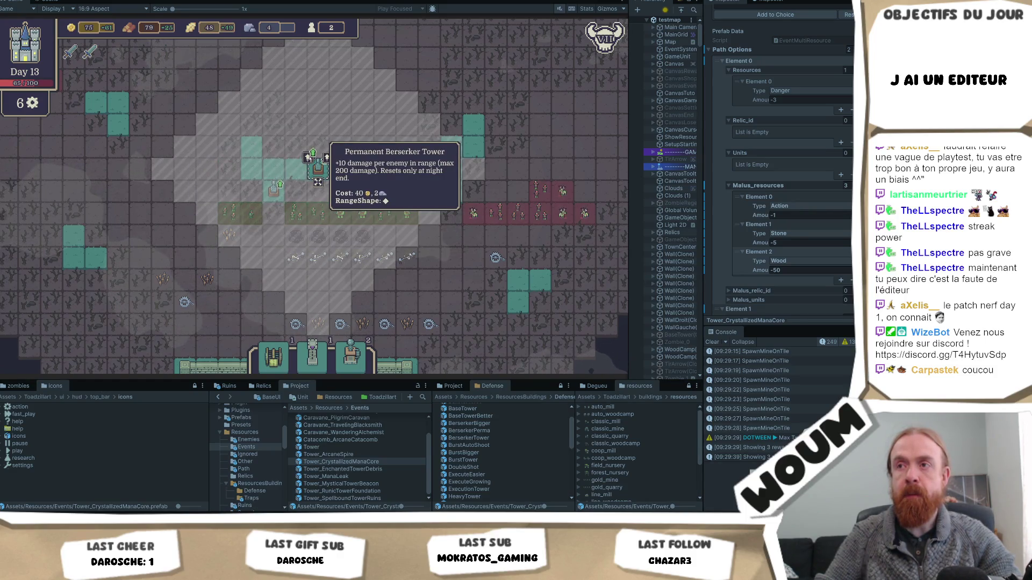
pyautogui.click(318, 169)
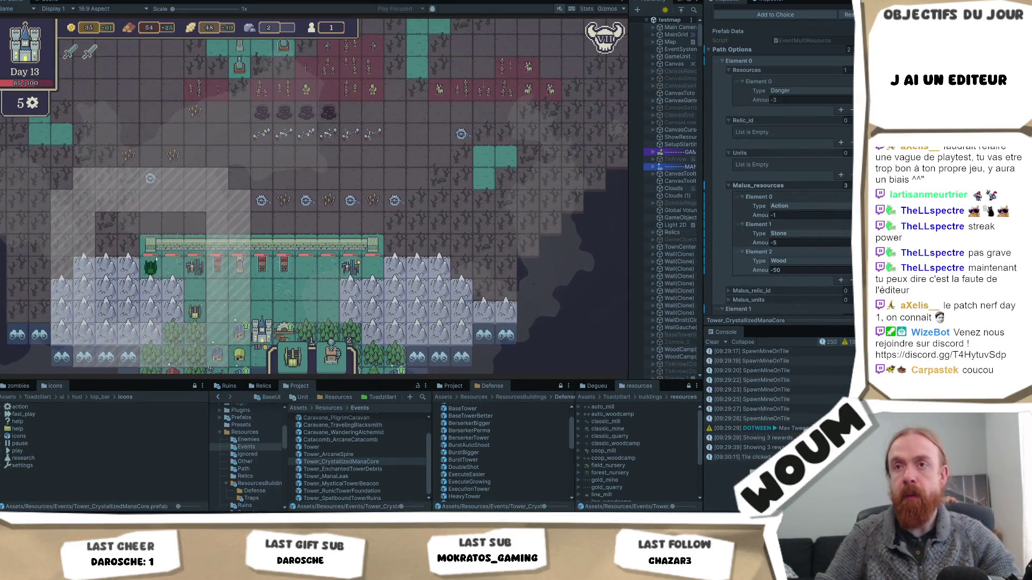
# Place another tower on the map, then end day 13 to start the night wave.
pyautogui.click(152, 270)
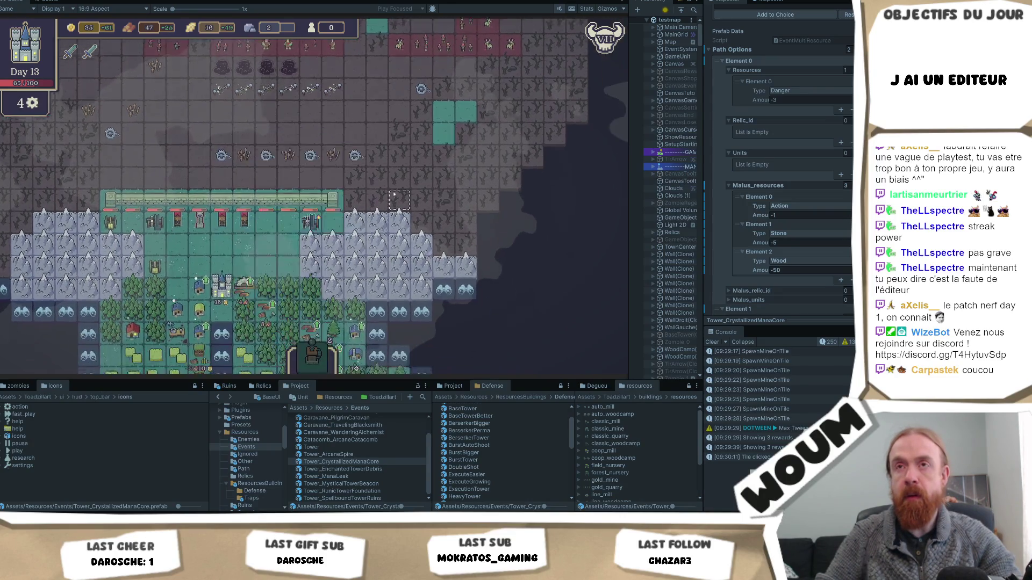
pyautogui.press('s')
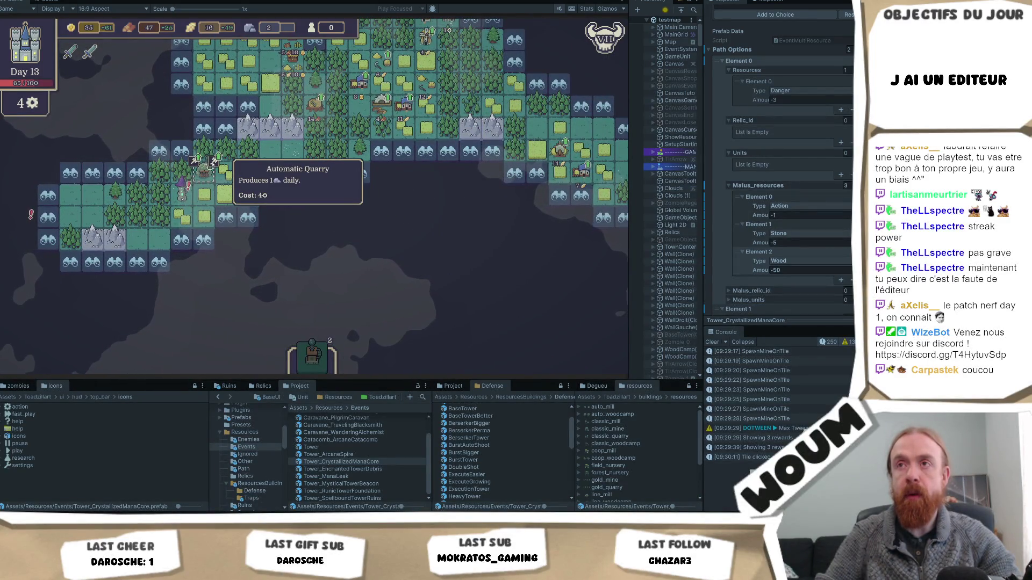
pyautogui.click(204, 173)
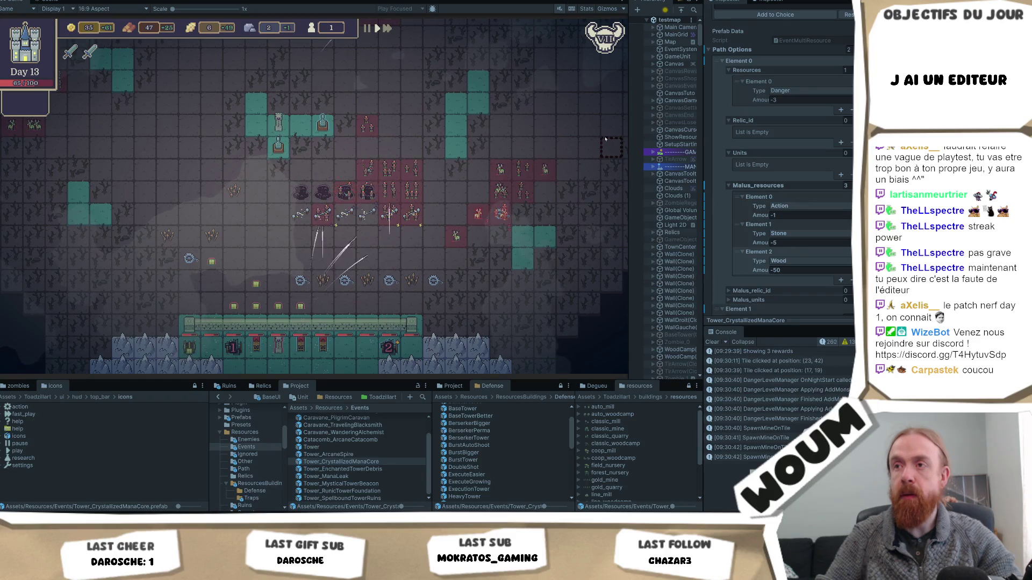
pyautogui.click(323, 124)
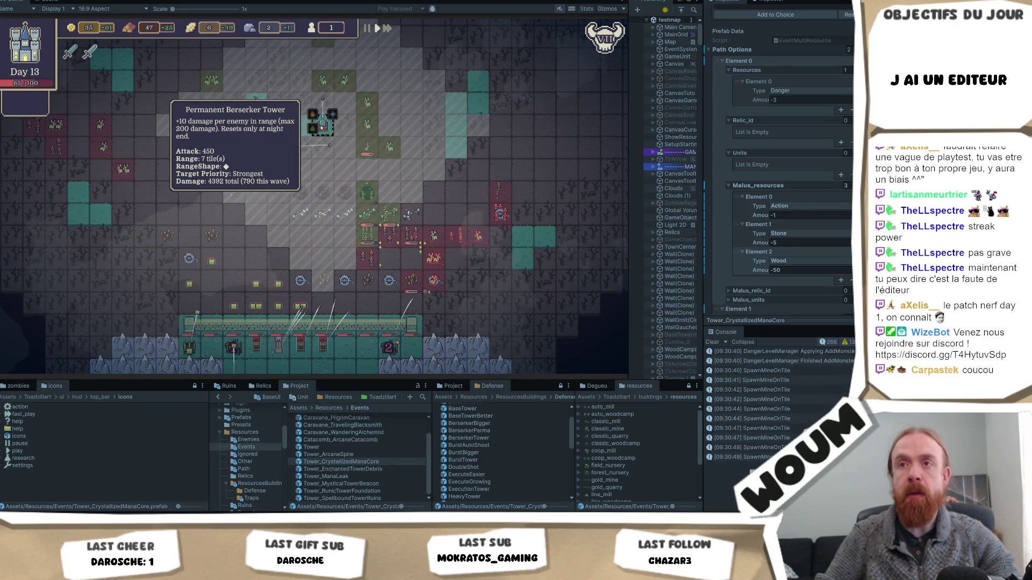
pyautogui.click(278, 145)
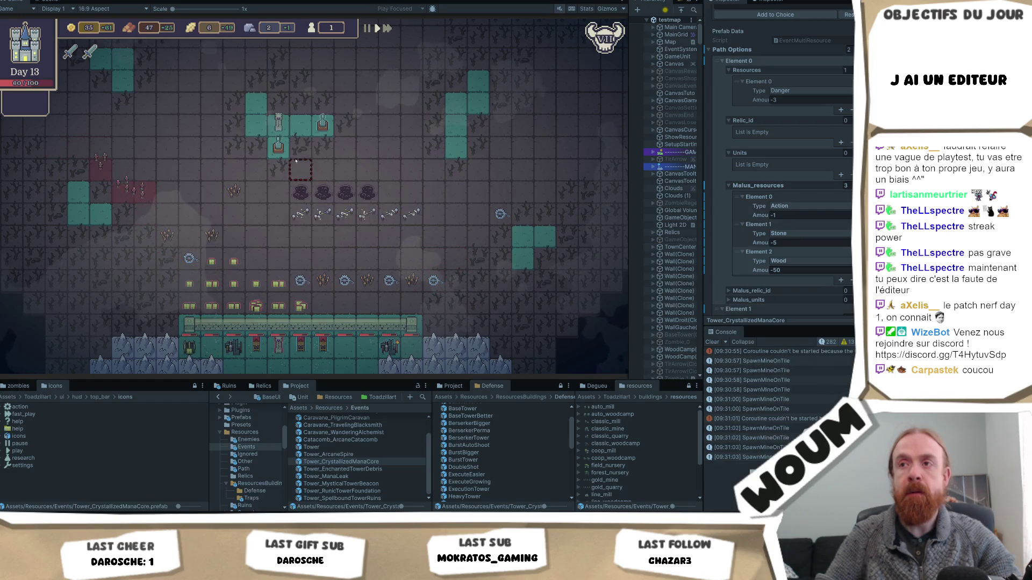
pyautogui.moveTo(278, 145)
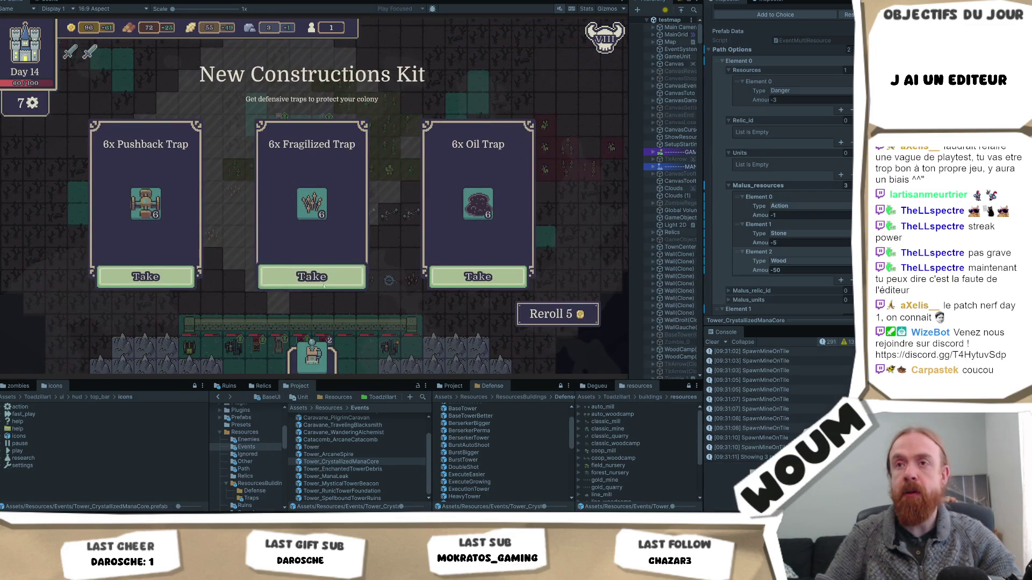
# Take the 6x Fragilized Trap kit and the Wall Healer kit.
pyautogui.click(313, 279)
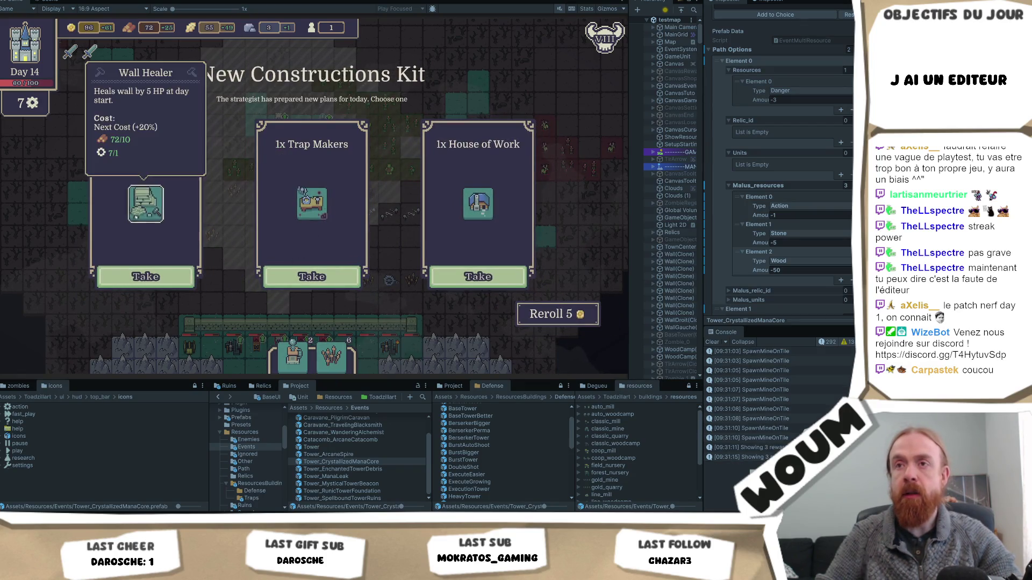
pyautogui.click(168, 271)
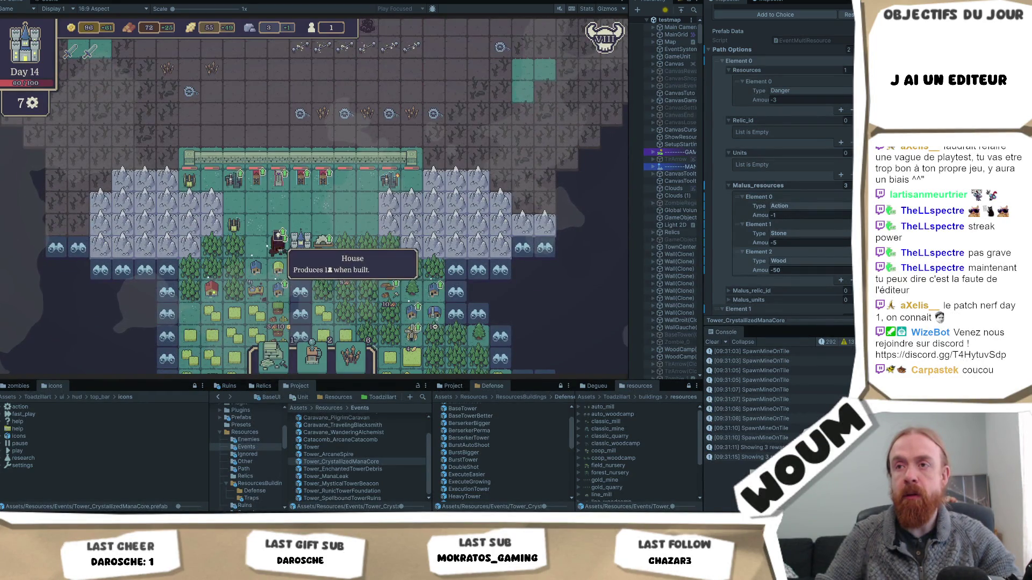
# Place the next building card, then build the Overcharge Tower in the right-hand enemy field.
pyautogui.click(260, 245)
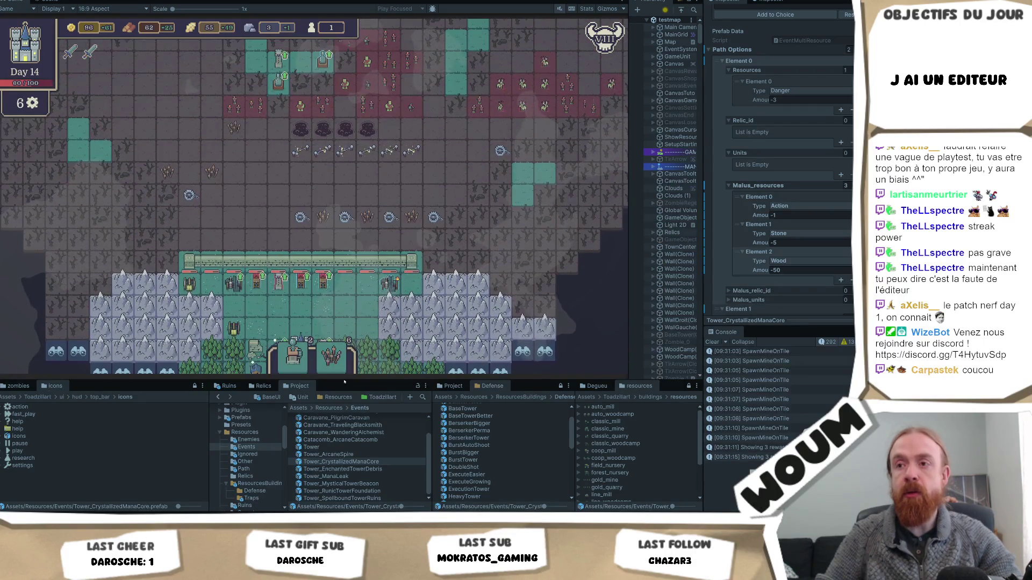
pyautogui.click(292, 358)
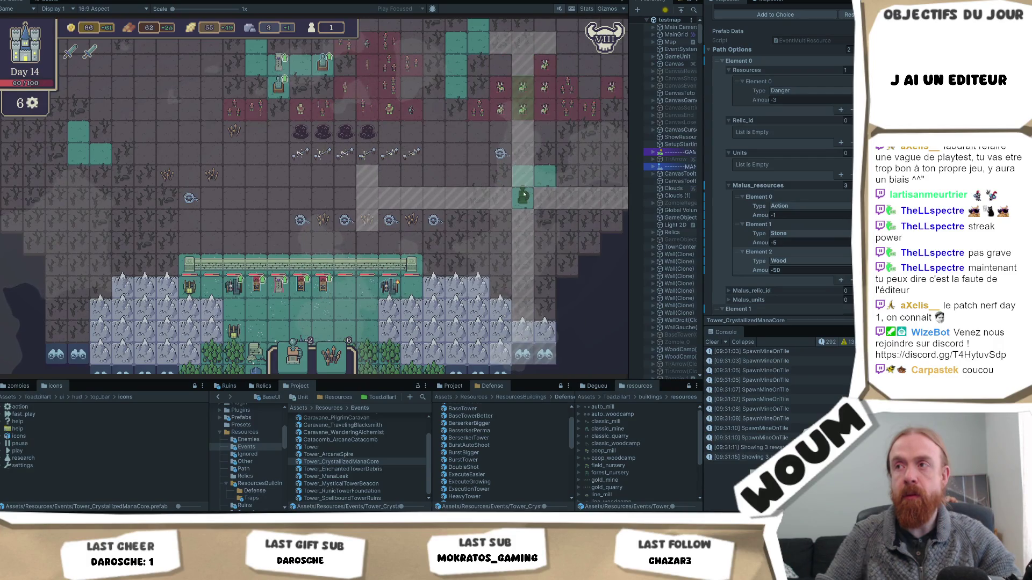
pyautogui.click(523, 195)
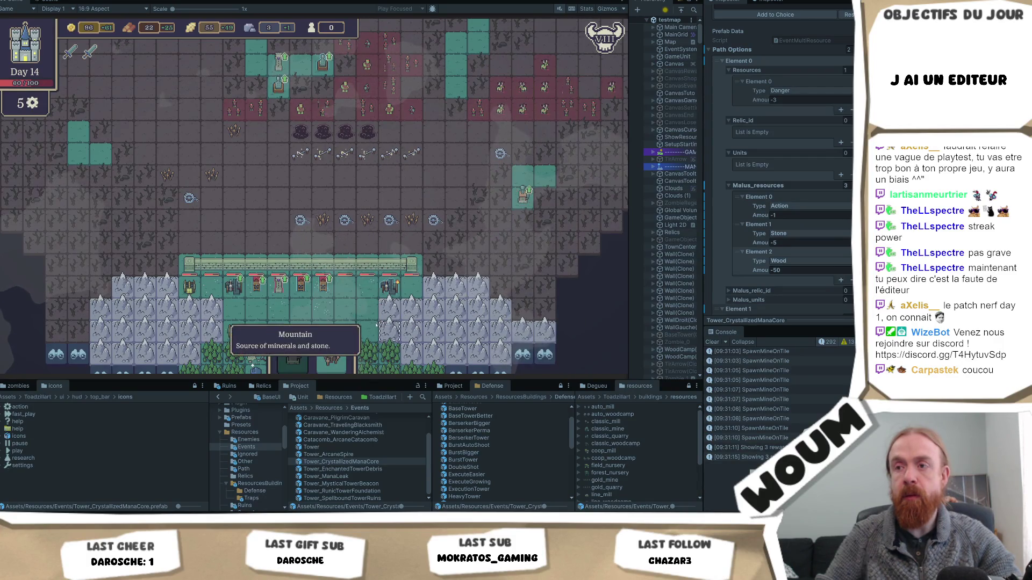
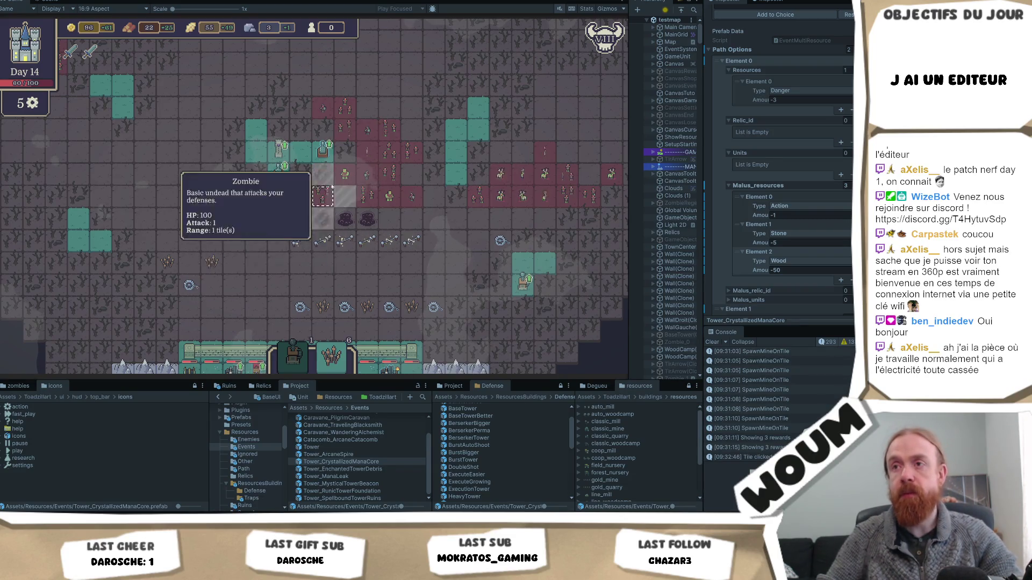
# Pan across the zombie field and build a tower on a chosen tile for 40 gold.
pyautogui.moveTo(325, 176); pyautogui.dragTo(297, 149)
pyautogui.moveTo(336, 365)
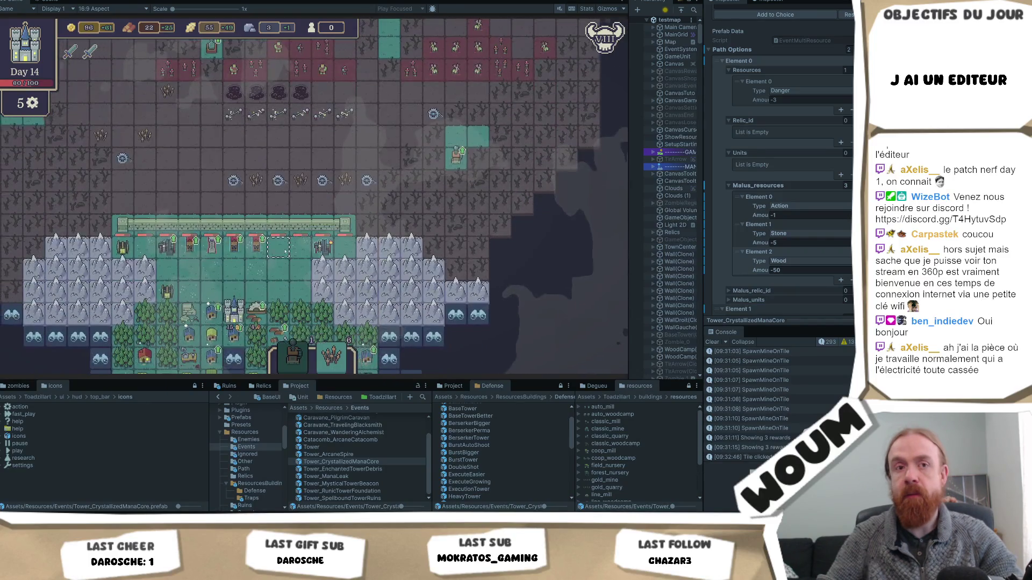
pyautogui.moveTo(271, 162)
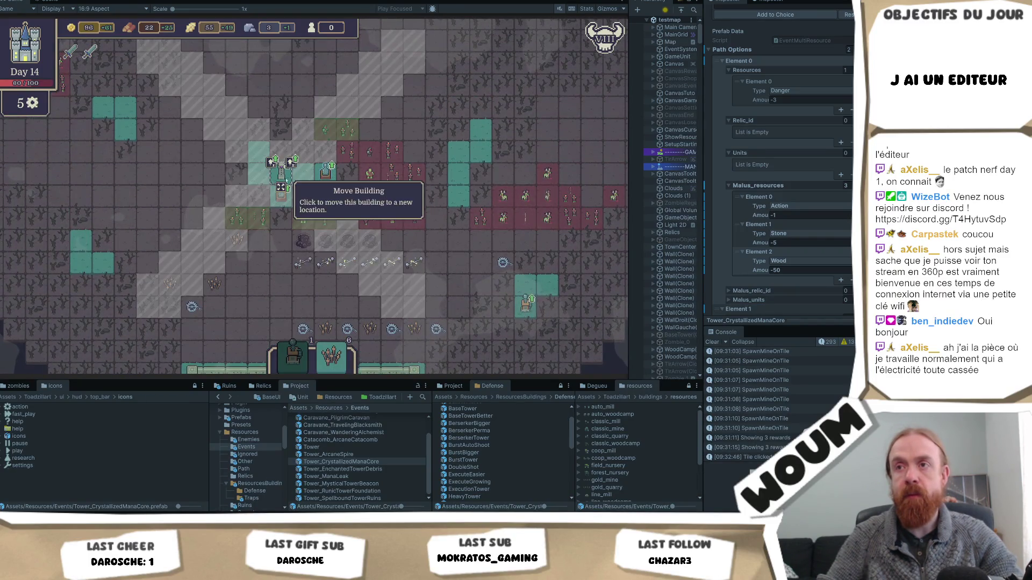
pyautogui.click(271, 162)
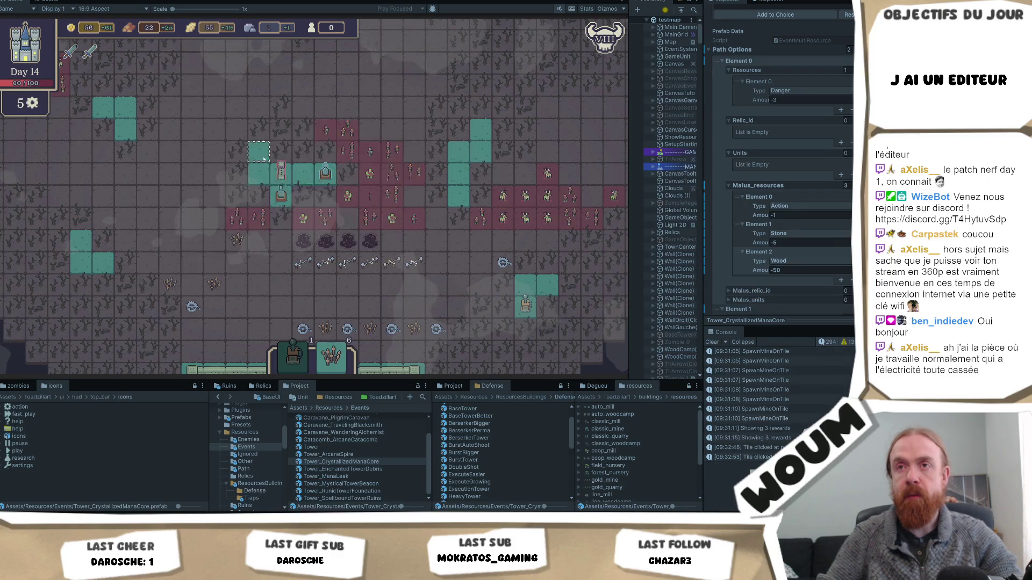
# Place all three Fragilized Traps on tiles along the zombie path.
pyautogui.moveTo(337, 367)
pyautogui.moveTo(337, 367)
pyautogui.mouseDown()
pyautogui.moveTo(387, 181)
pyautogui.moveTo(350, 226)
pyautogui.mouseUp()
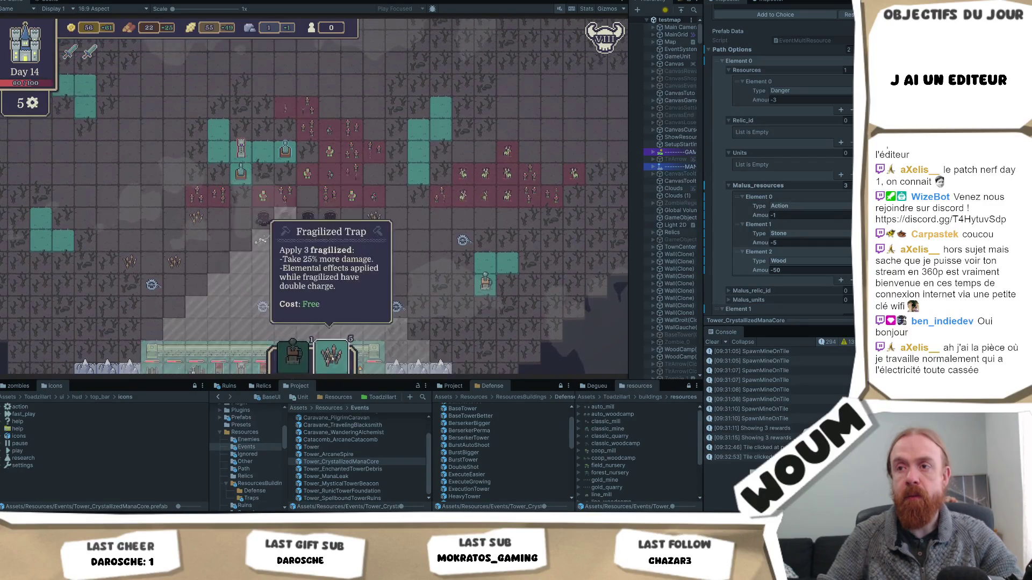
pyautogui.press('d')
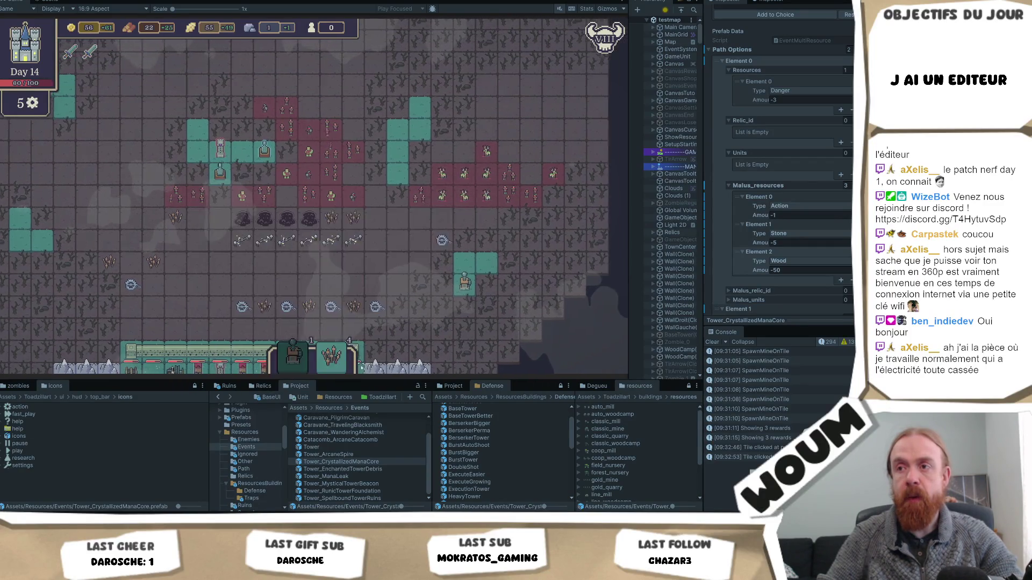
pyautogui.press('a')
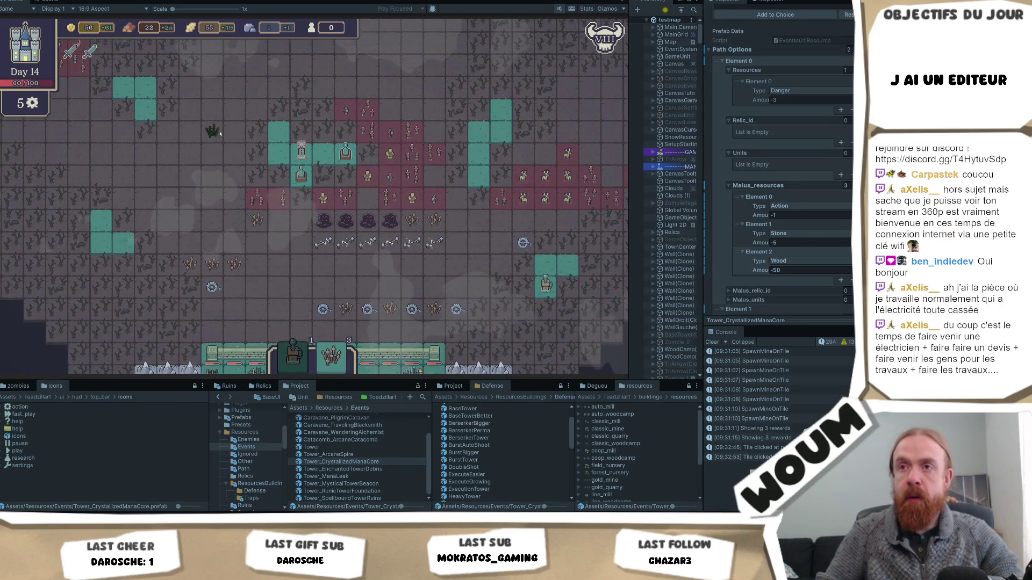
pyautogui.press('w')
pyautogui.press('s')
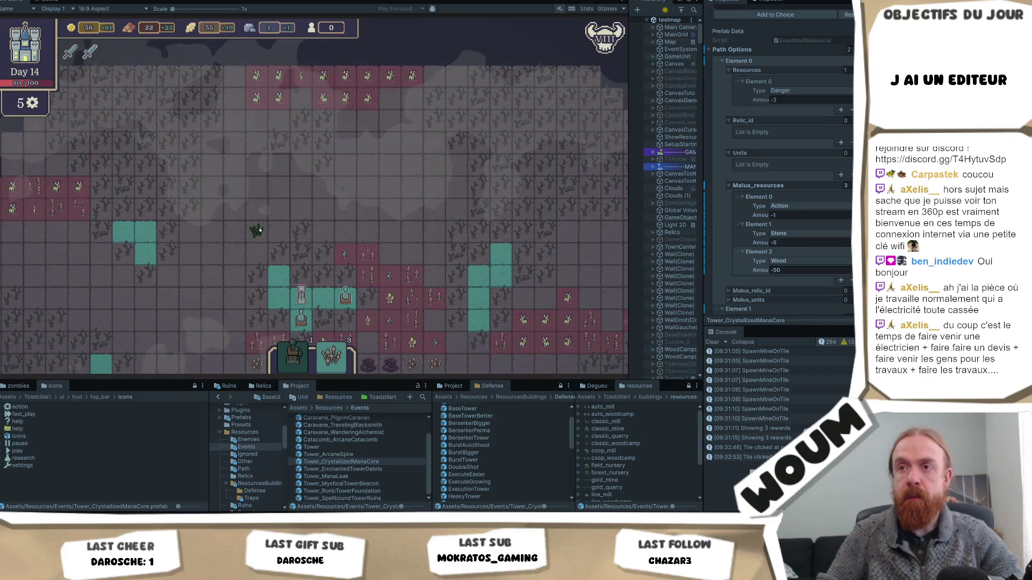
pyautogui.click(300, 302)
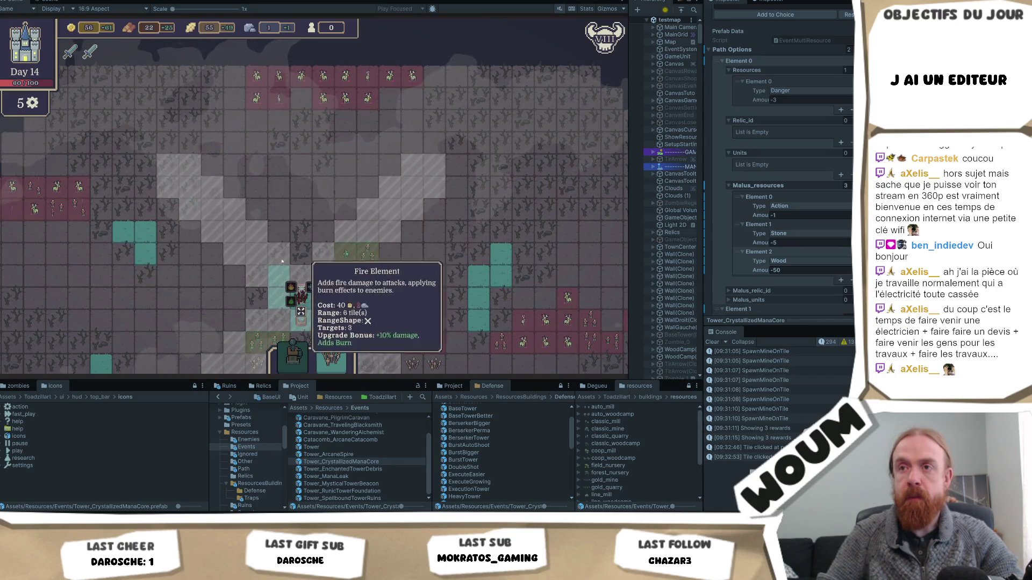
pyautogui.click(249, 214)
pyautogui.click(249, 214)
pyautogui.click(234, 187)
pyautogui.press('d')
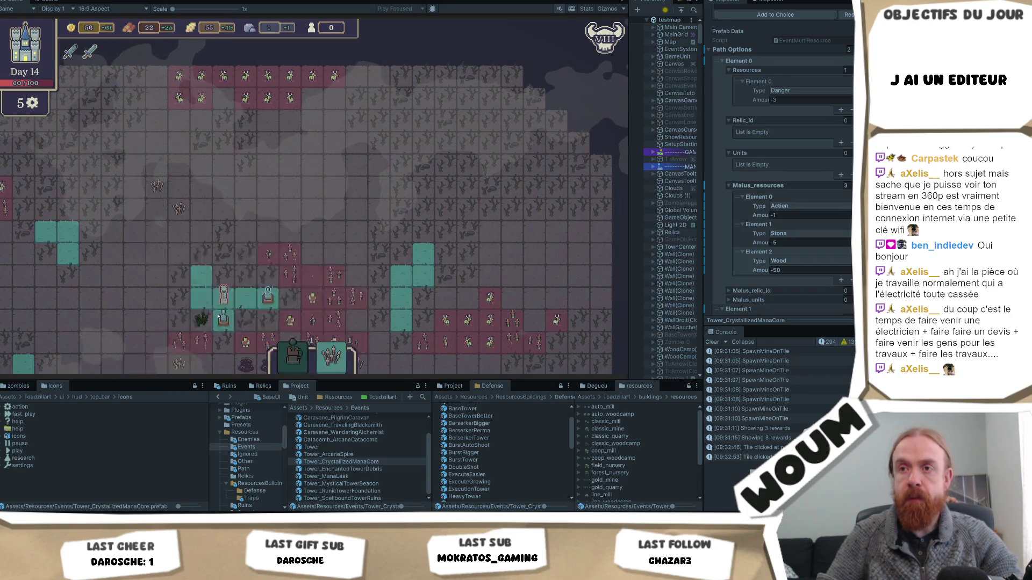
pyautogui.click(309, 162)
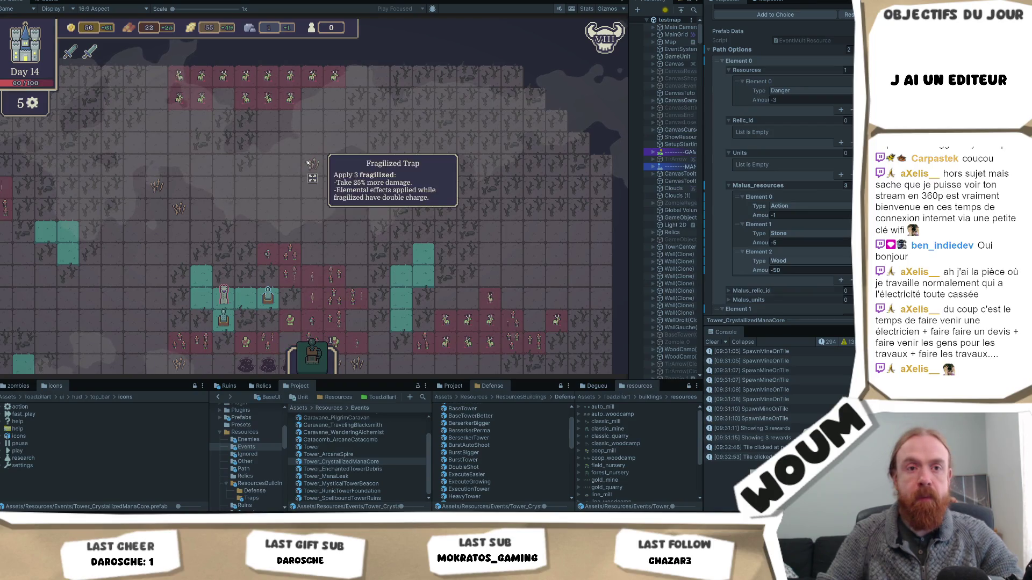
# Pan down past the town to the fog edge and reveal a Discoverable Tile, triggering its event.
pyautogui.press('s')
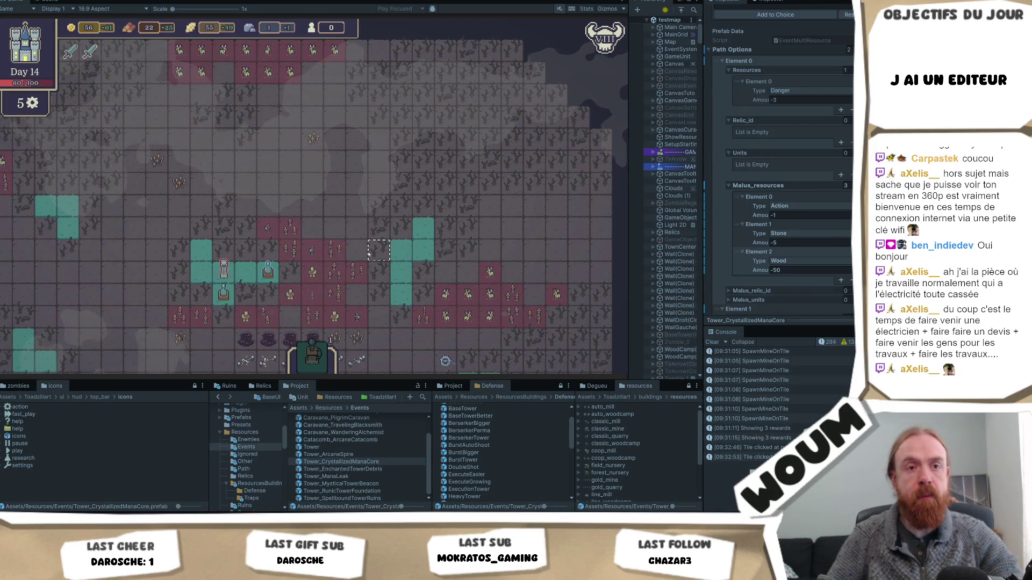
pyautogui.press('s')
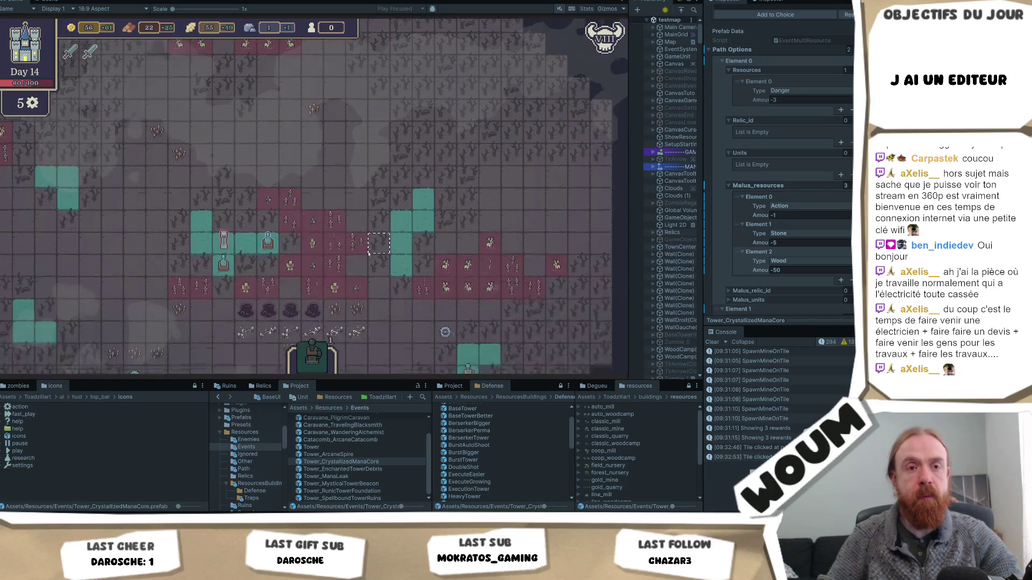
pyautogui.press('s')
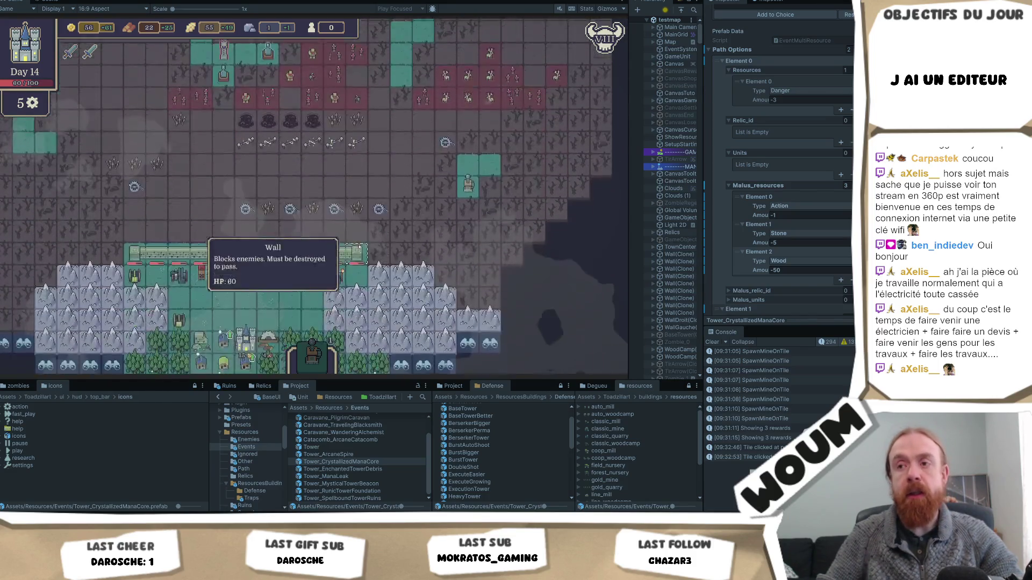
pyautogui.moveTo(316, 362)
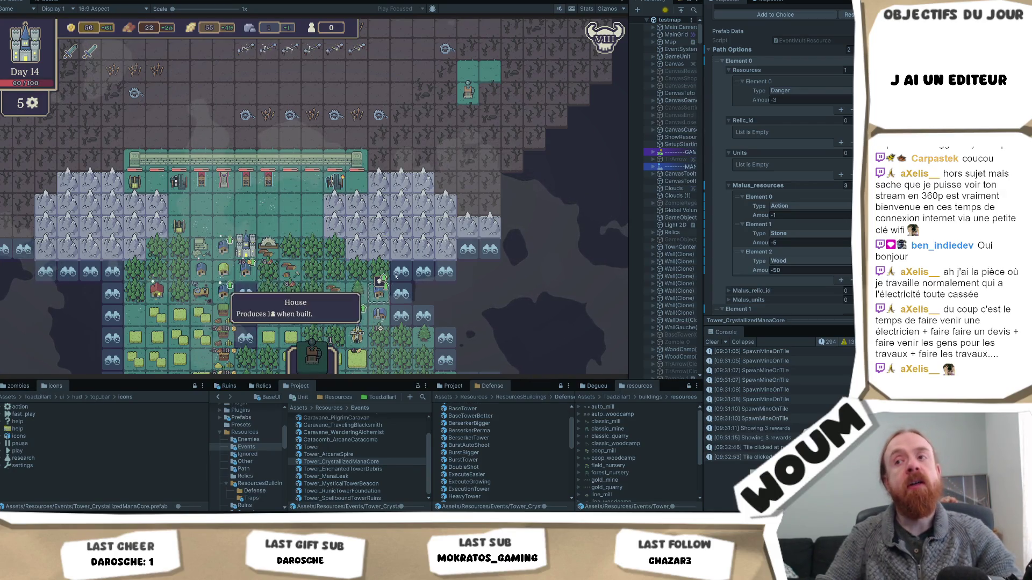
pyautogui.press('s')
pyautogui.press('s')
pyautogui.press('a')
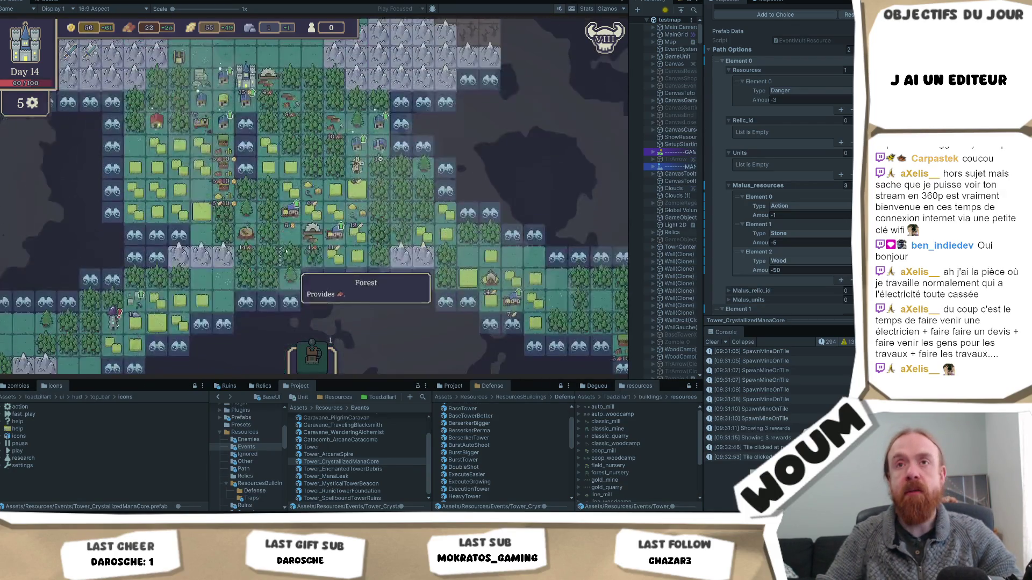
pyautogui.click(145, 227)
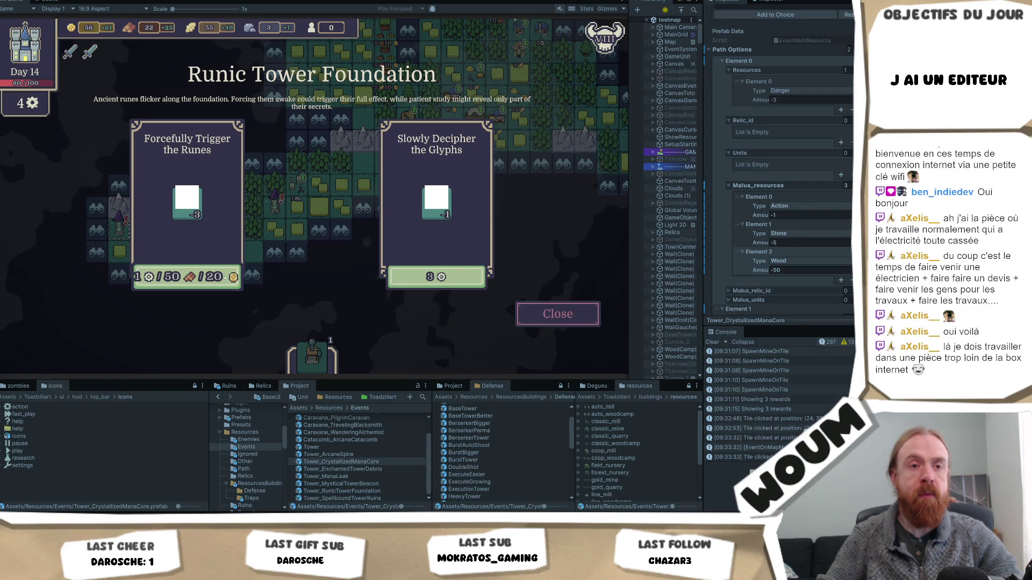
# Read the Runic Tower Foundation event's Danger cost icons, then close it without choosing.
pyautogui.moveTo(421, 213)
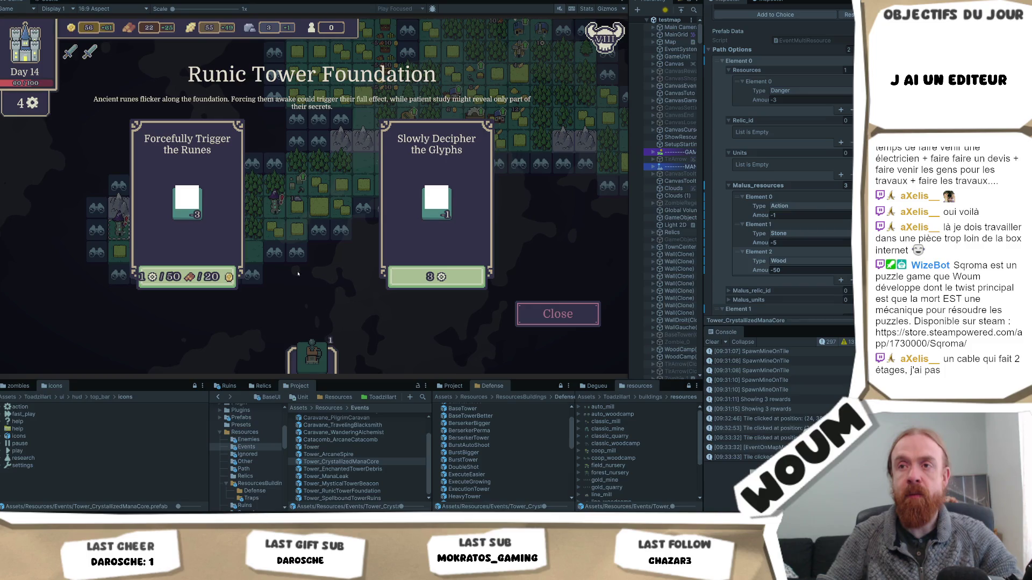
pyautogui.moveTo(180, 204)
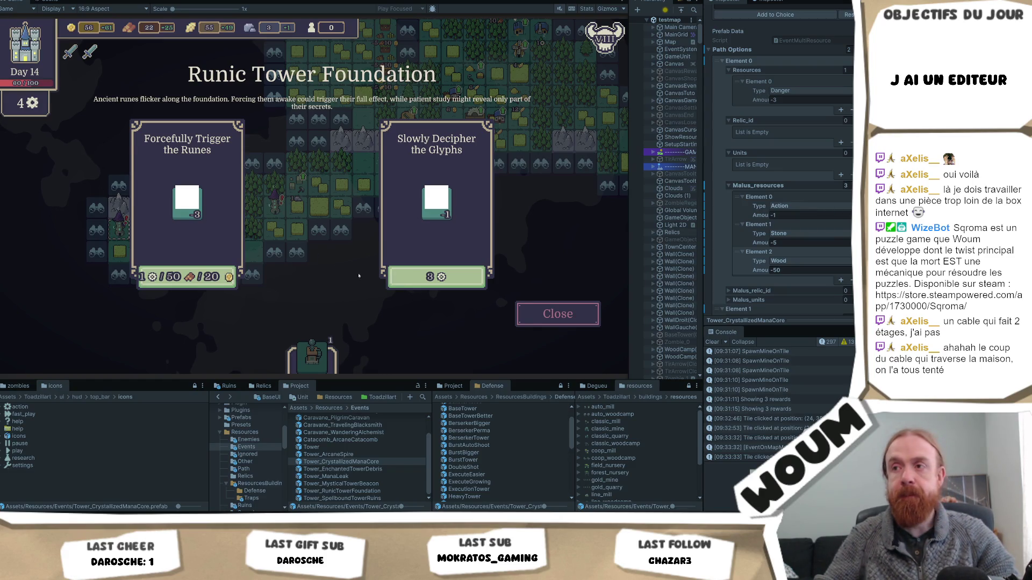
pyautogui.click(558, 314)
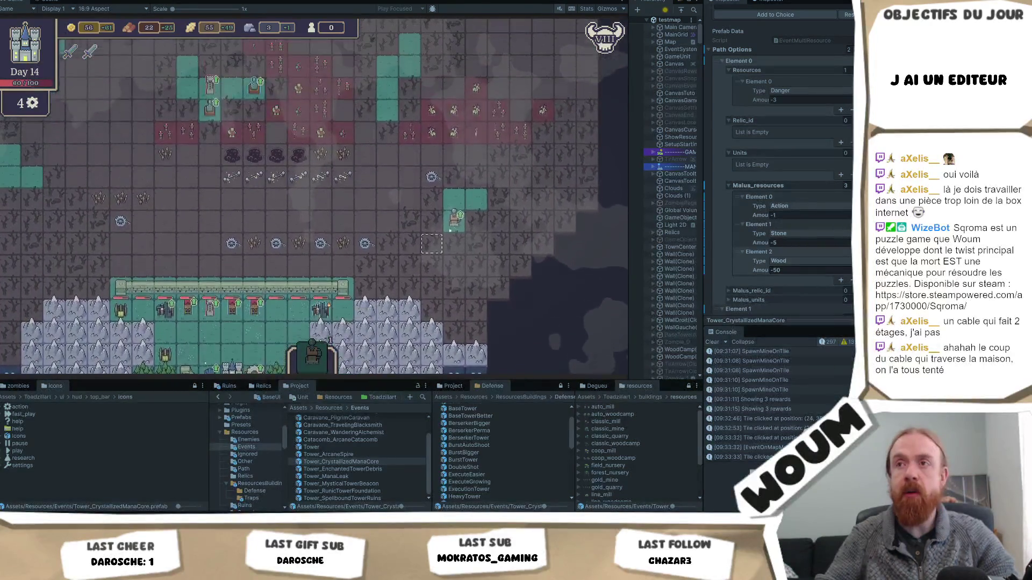
# Check the wall towers' tooltips and inspect the Mark Trap tile.
pyautogui.moveTo(164, 317)
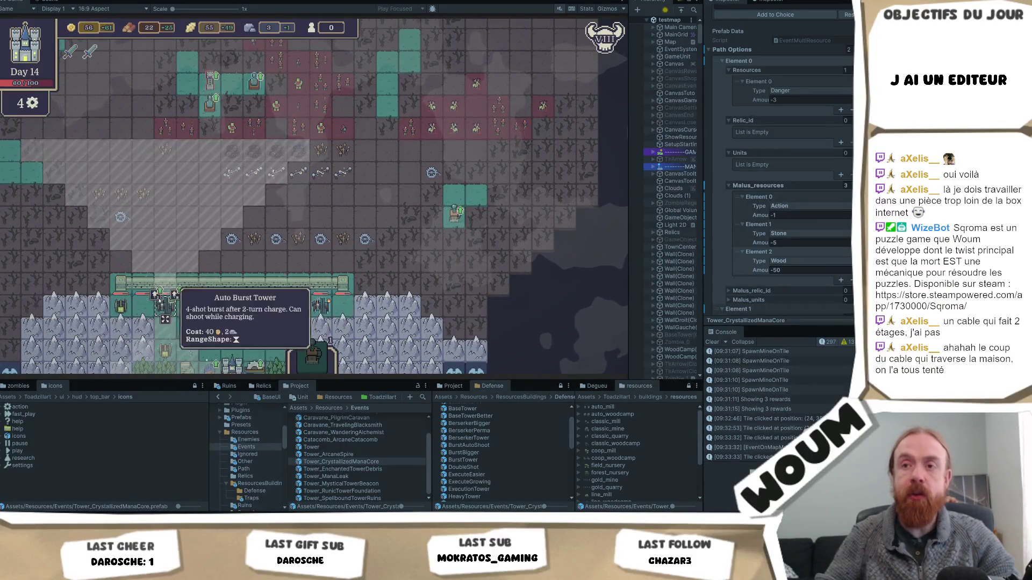
pyautogui.moveTo(251, 317)
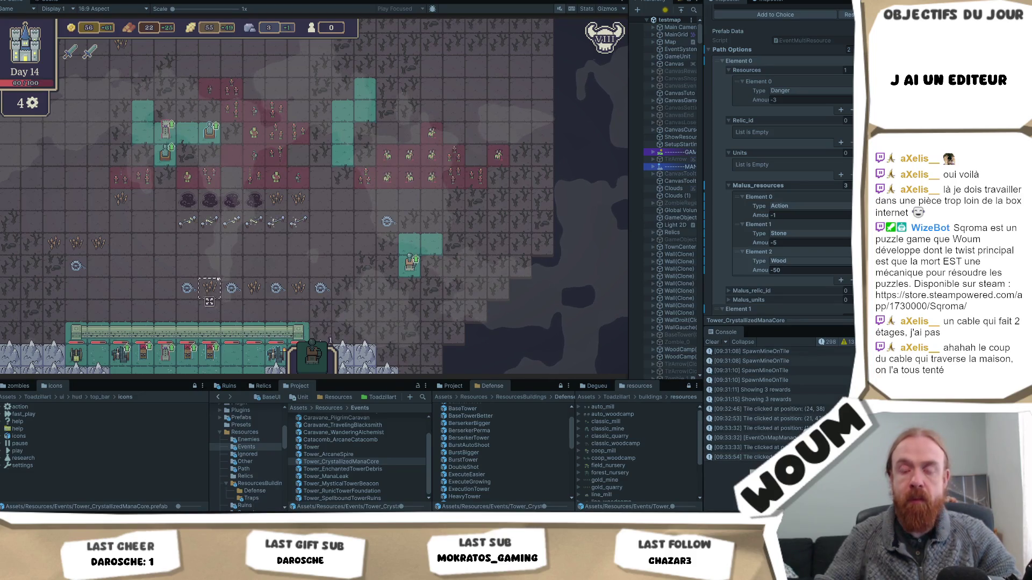
pyautogui.click(239, 288)
# Pan past the town into the fog and reveal three tiles, uncovering mountains, grass and forest.
pyautogui.press('s')
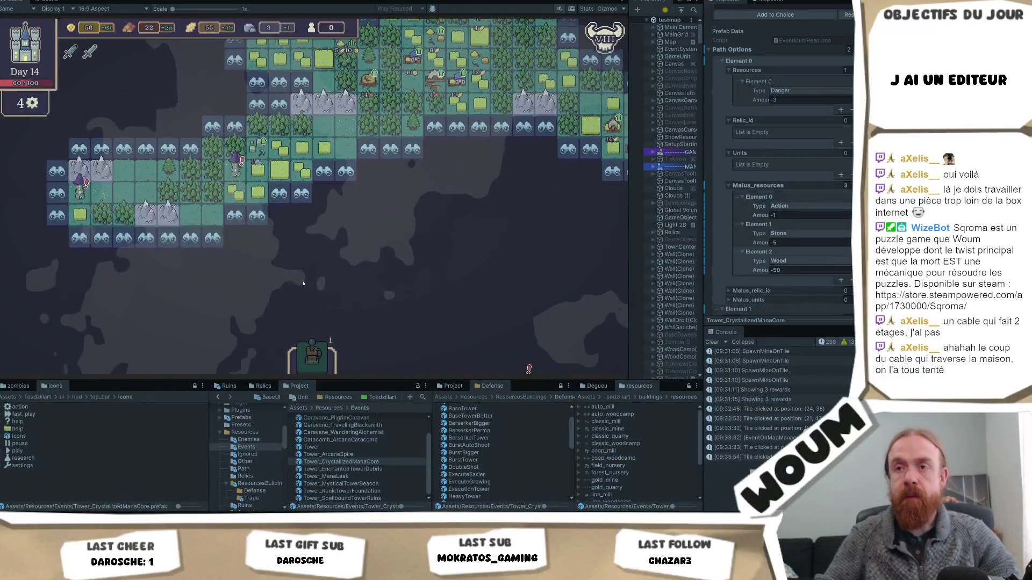
pyautogui.press('s')
pyautogui.press('a')
pyautogui.click(212, 161)
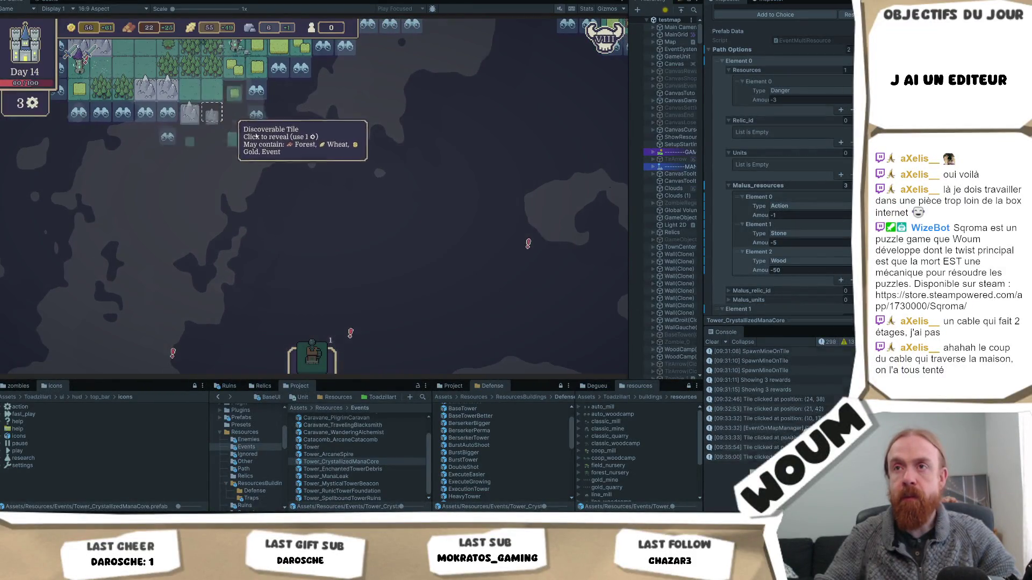
pyautogui.click(256, 156)
pyautogui.click(279, 180)
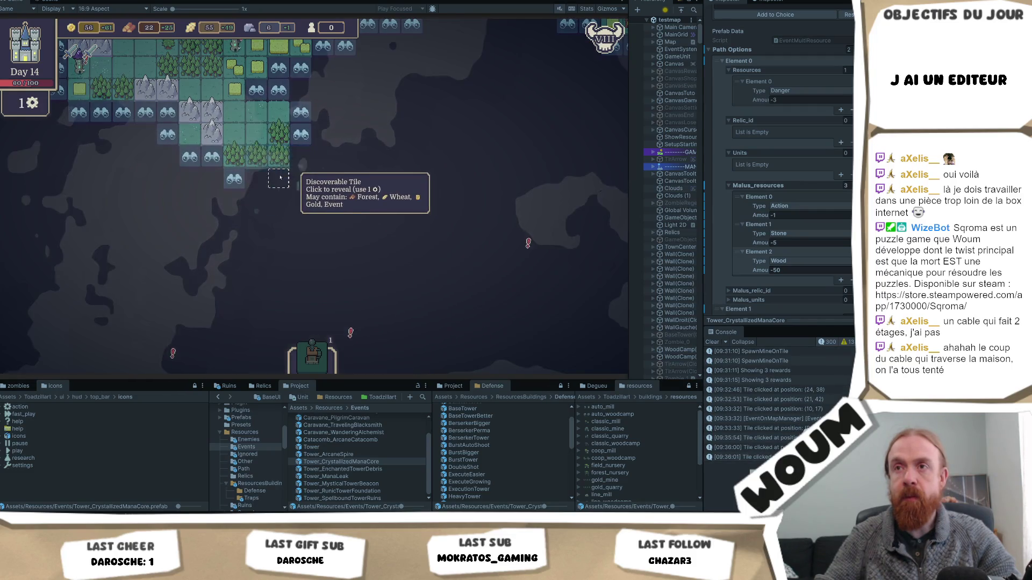
# Reveal a tile that triggers the Wandering Caravan and buy the Action Generator trinket for 25 gold.
pyautogui.click(253, 207)
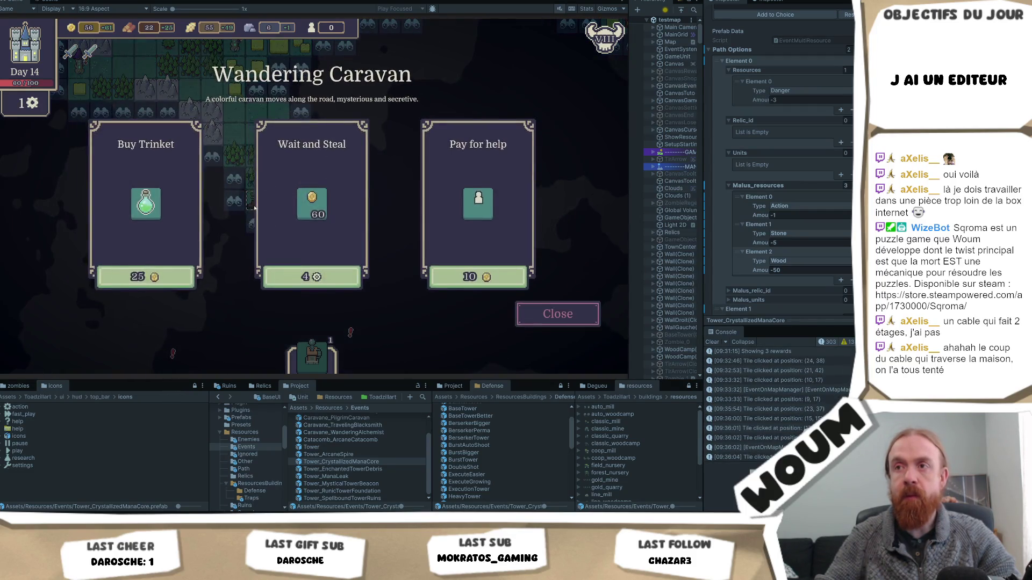
pyautogui.moveTo(129, 221)
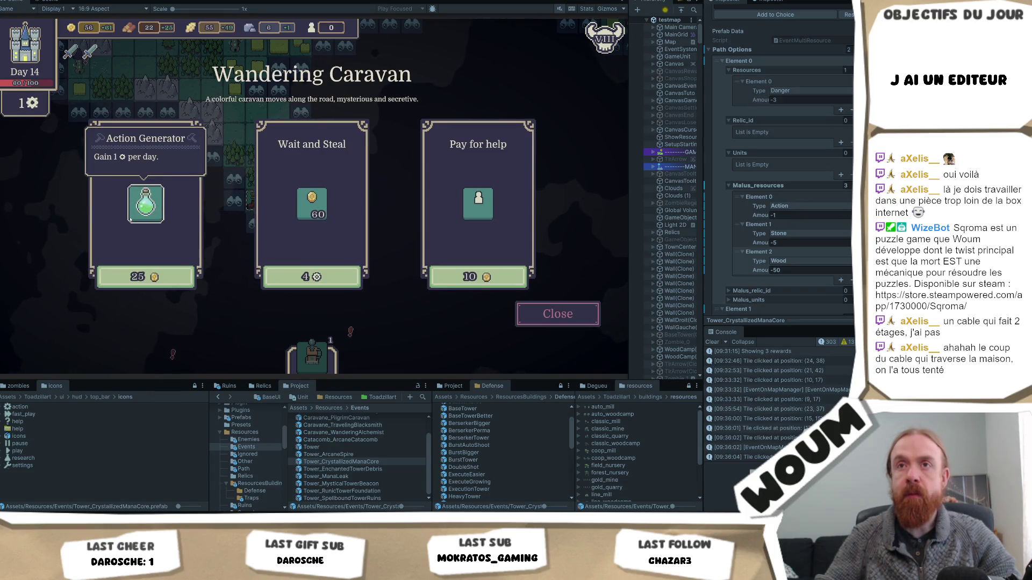
pyautogui.click(141, 277)
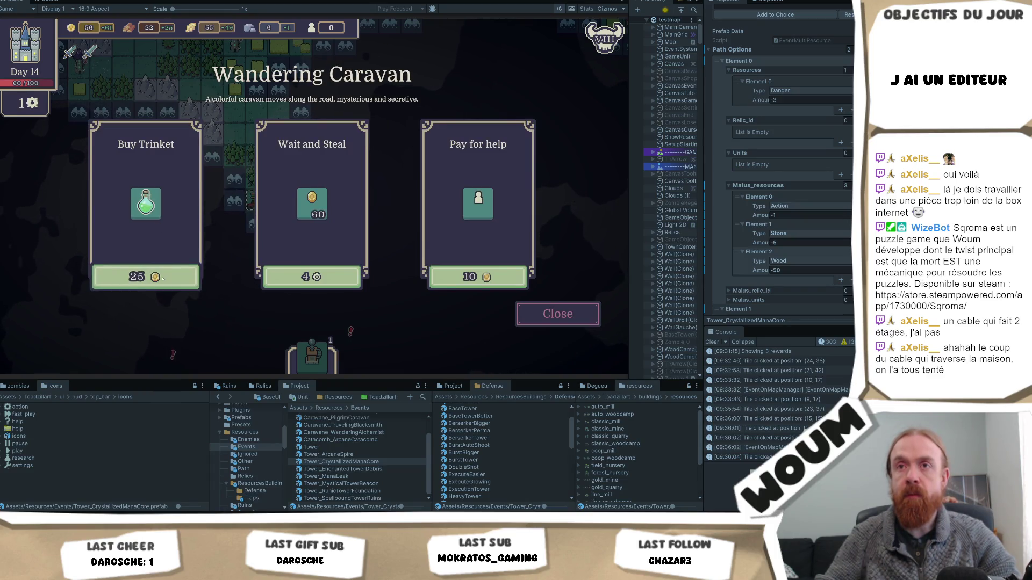
pyautogui.click(203, 278)
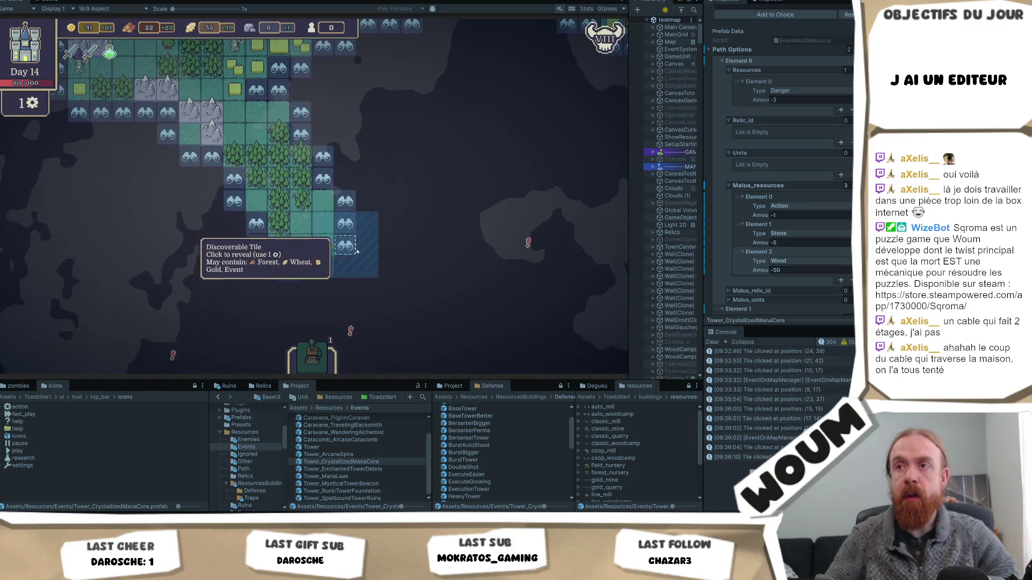
# End Day 14 to start the night wave and check the Berserker Towers' stats.
pyautogui.click(301, 267)
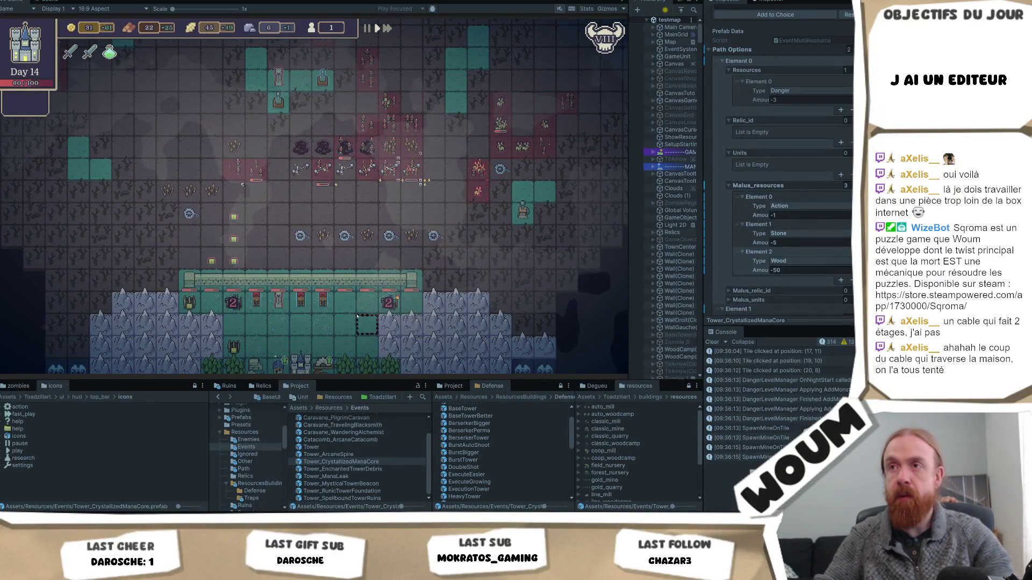
pyautogui.moveTo(325, 151)
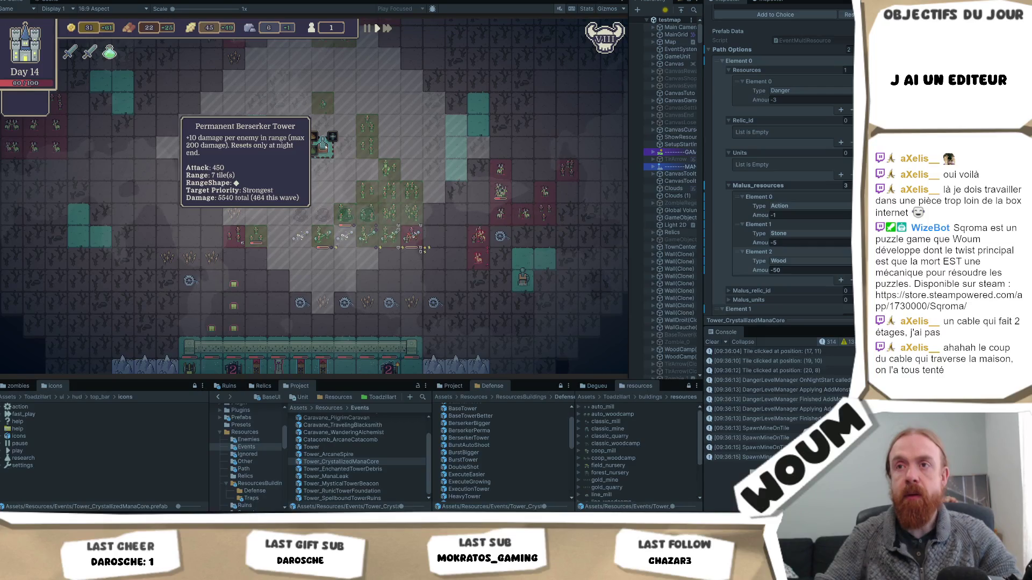
pyautogui.moveTo(274, 174)
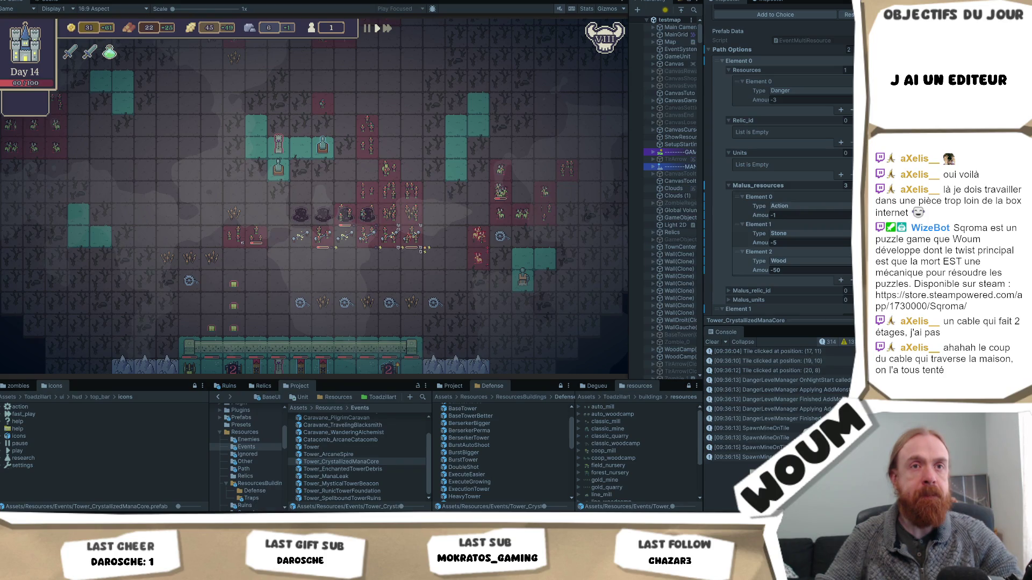
pyautogui.moveTo(281, 171)
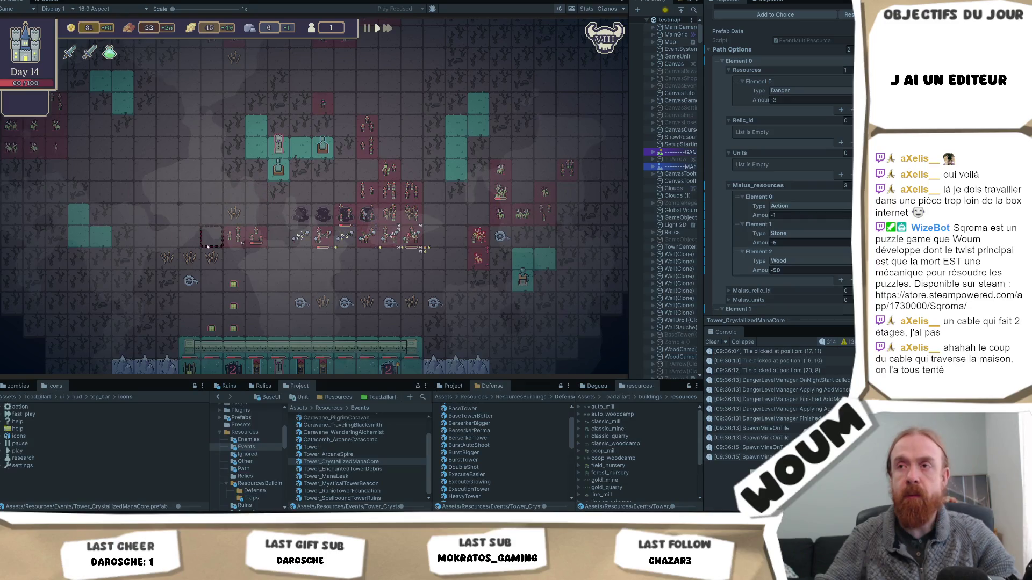
pyautogui.scroll(-2, 256, 226)
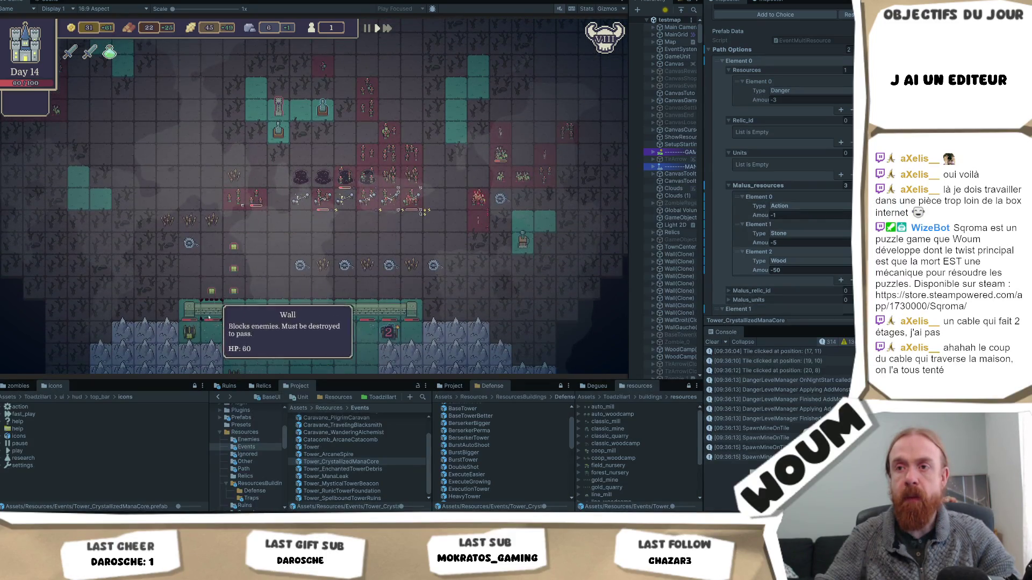
pyautogui.moveTo(377, 206)
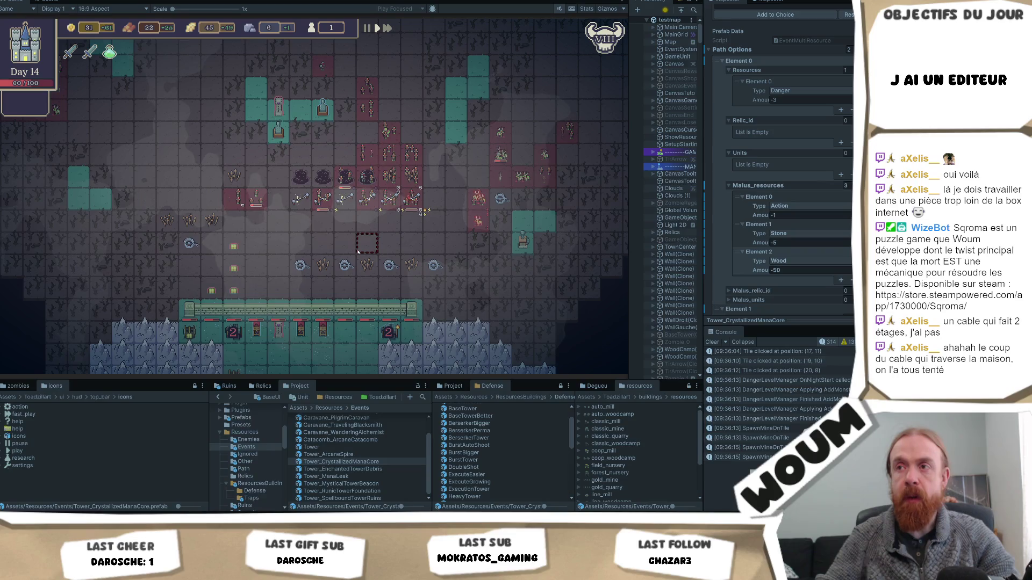
pyautogui.hscroll(2, 358, 252)
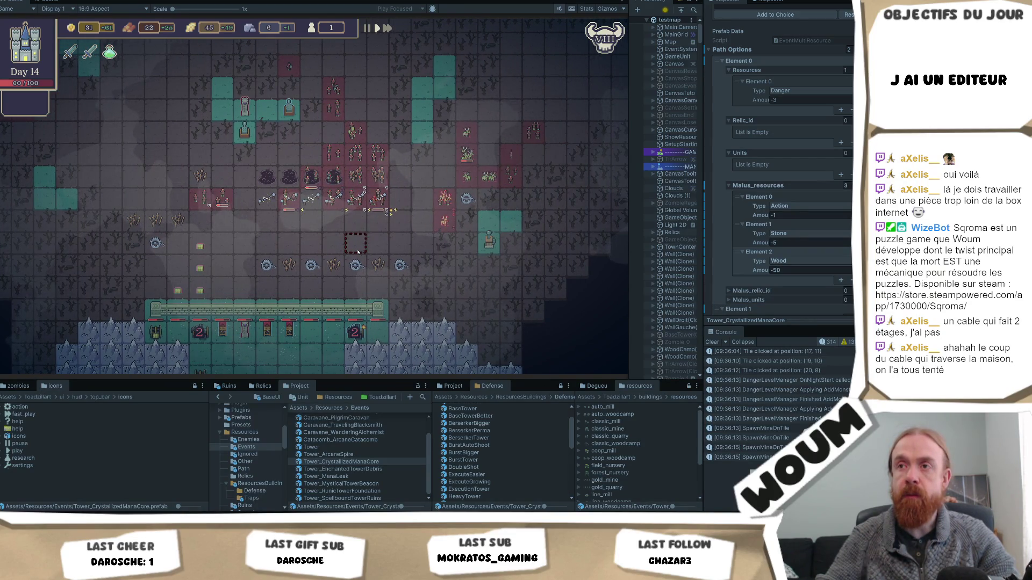
pyautogui.scroll(5, 358, 251)
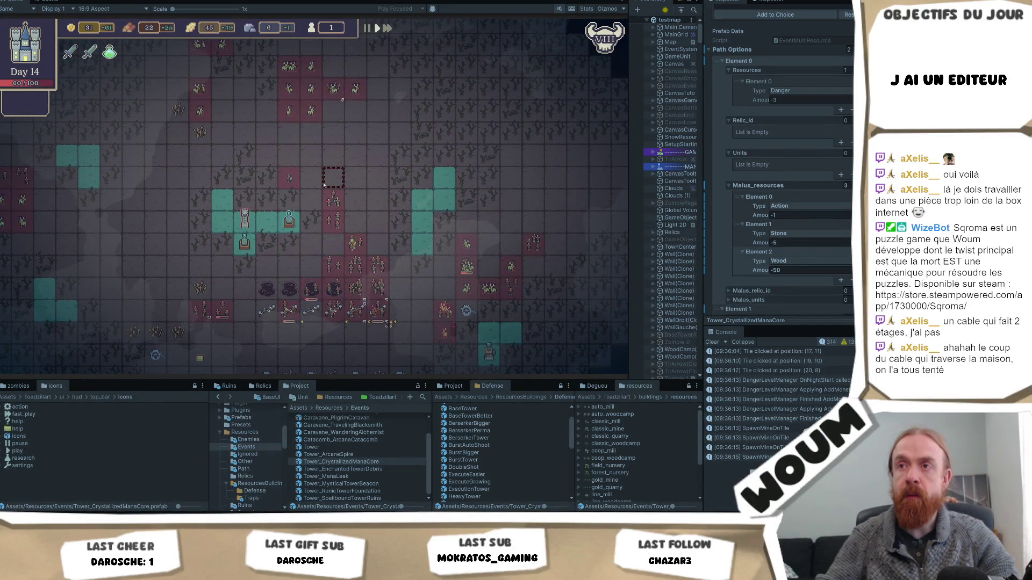
pyautogui.scroll(2, 354, 215)
pyautogui.scroll(-5, 361, 234)
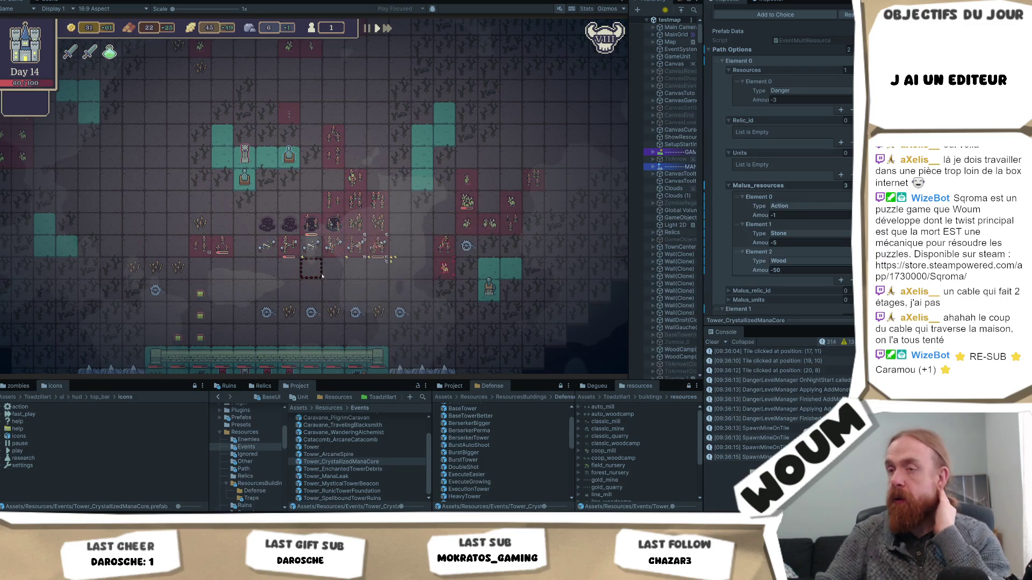
pyautogui.press('d')
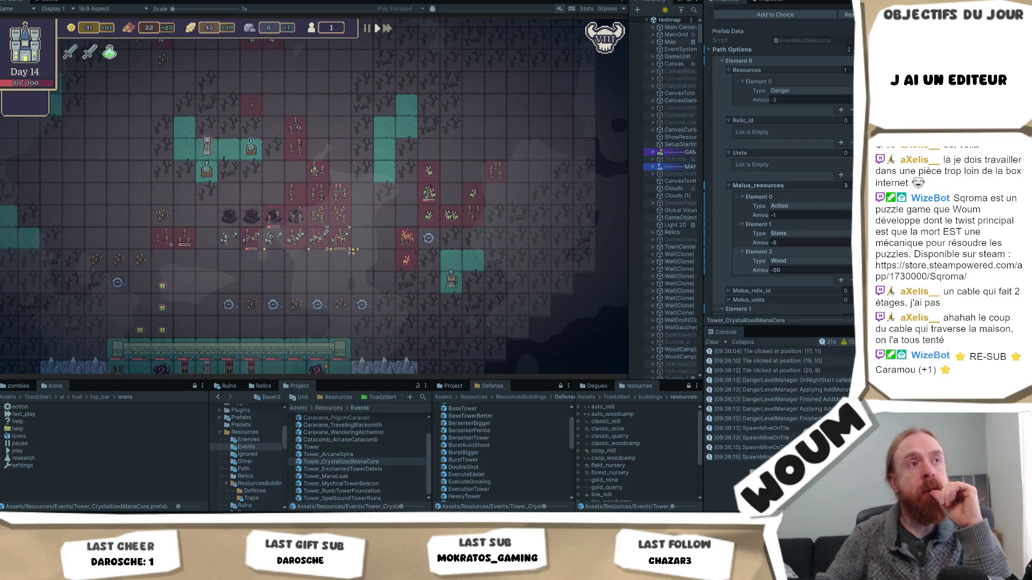
pyautogui.press('d')
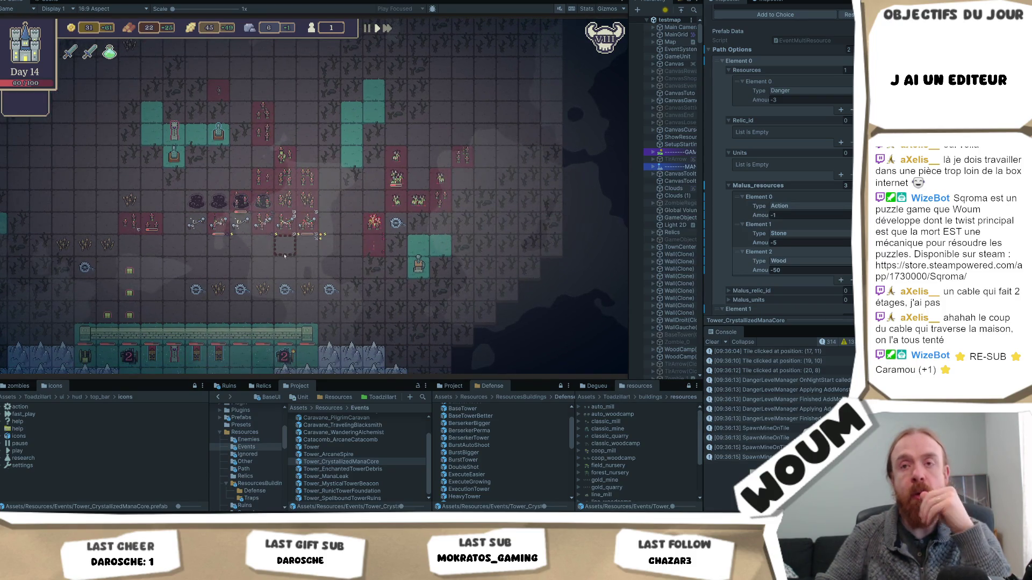
pyautogui.press('a')
pyautogui.press('s')
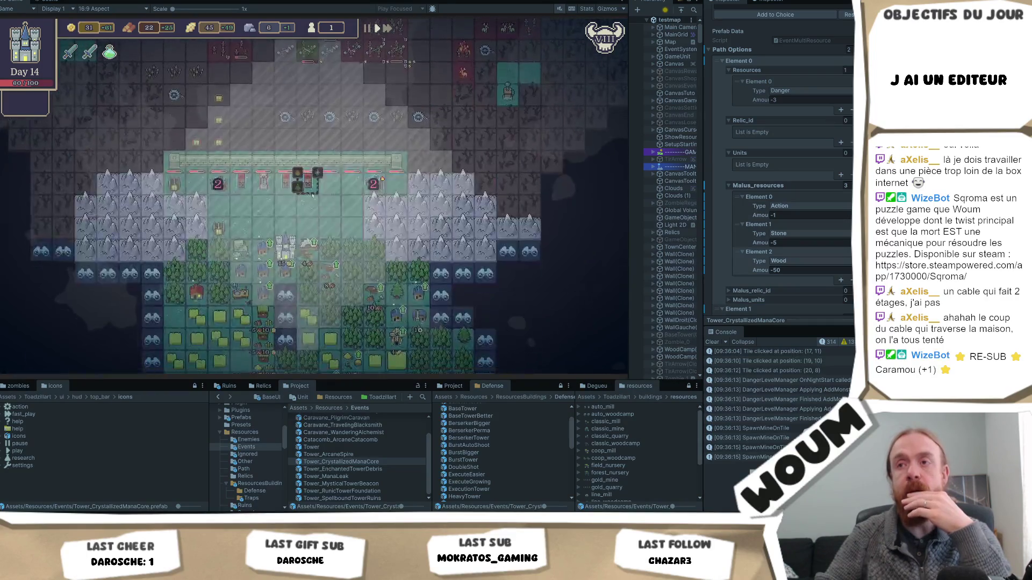
pyautogui.press('w')
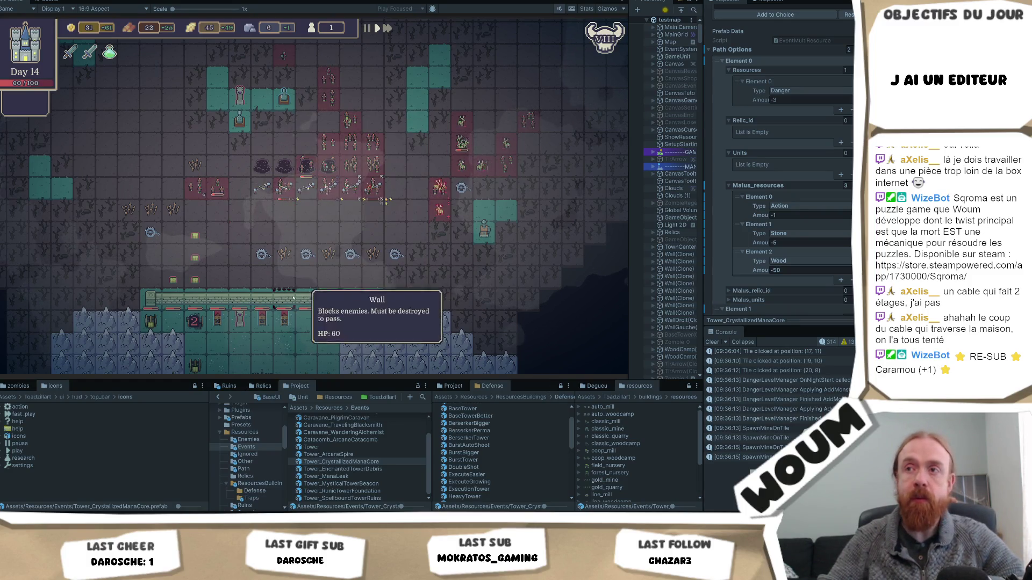
pyautogui.press('a')
pyautogui.press('a')
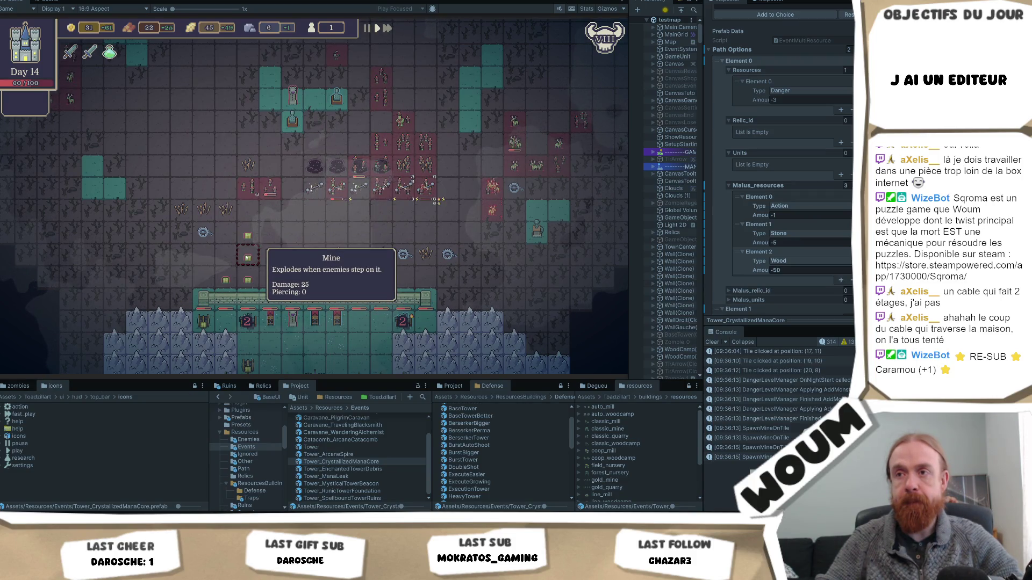
pyautogui.press('d')
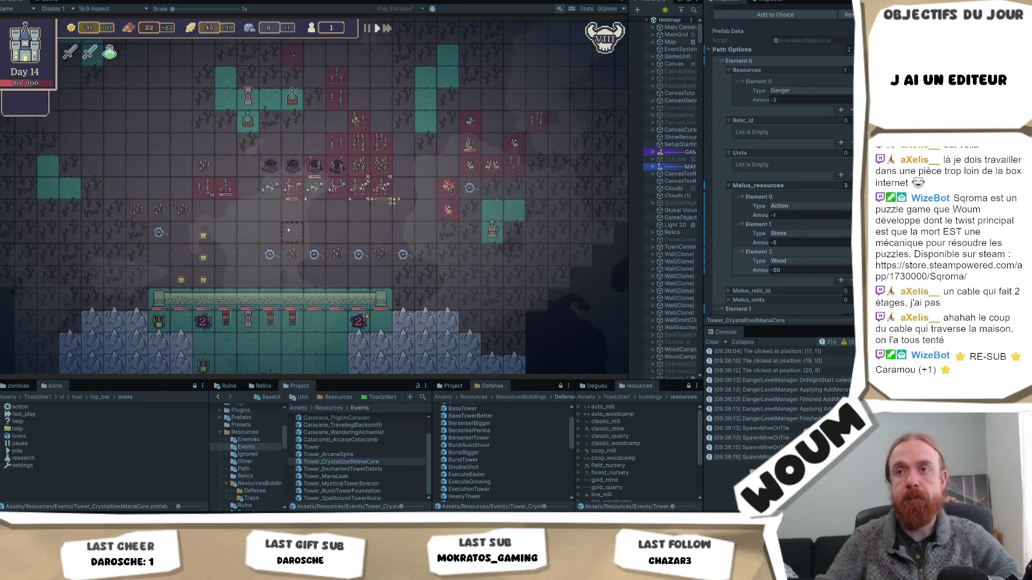
pyautogui.press('d')
pyautogui.moveTo(317, 189)
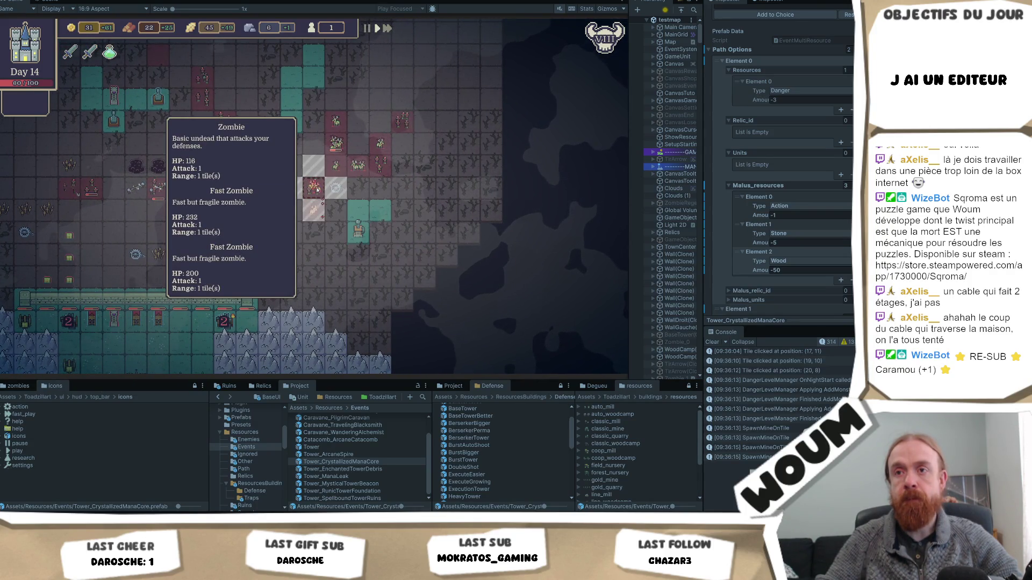
pyautogui.press('a')
pyautogui.press('w')
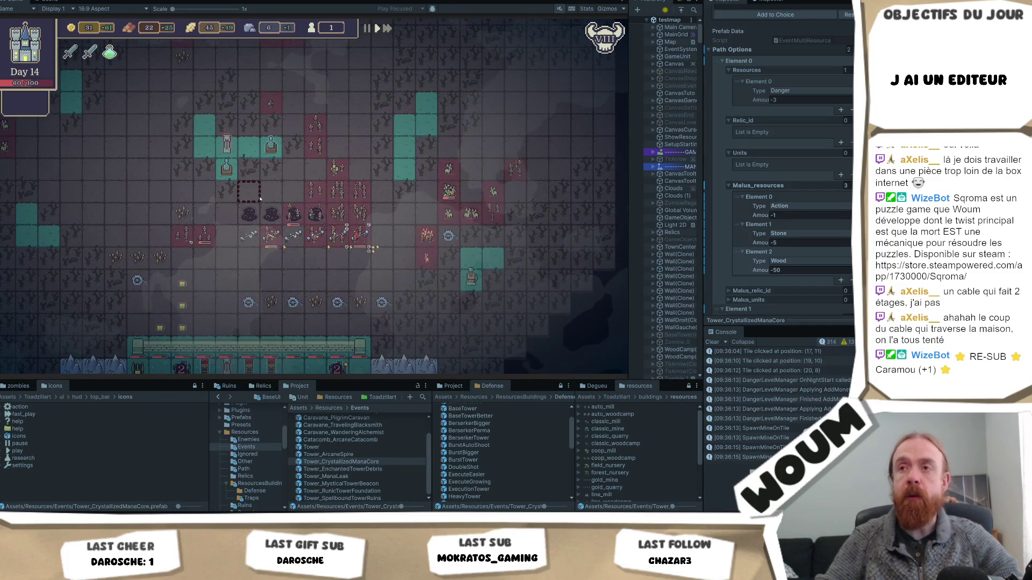
pyautogui.moveTo(270, 143)
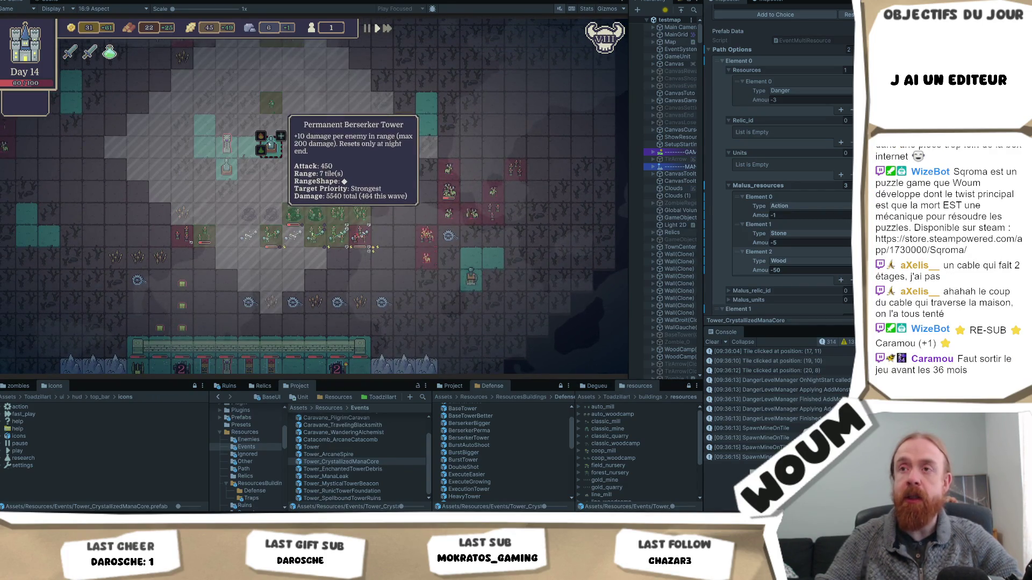
pyautogui.press('a')
pyautogui.press('w')
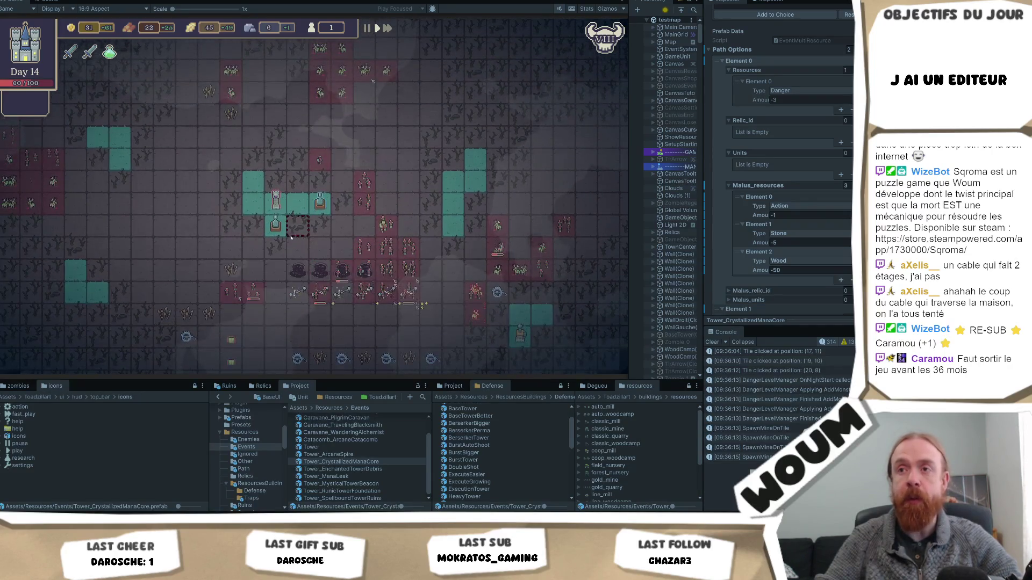
pyautogui.press('d')
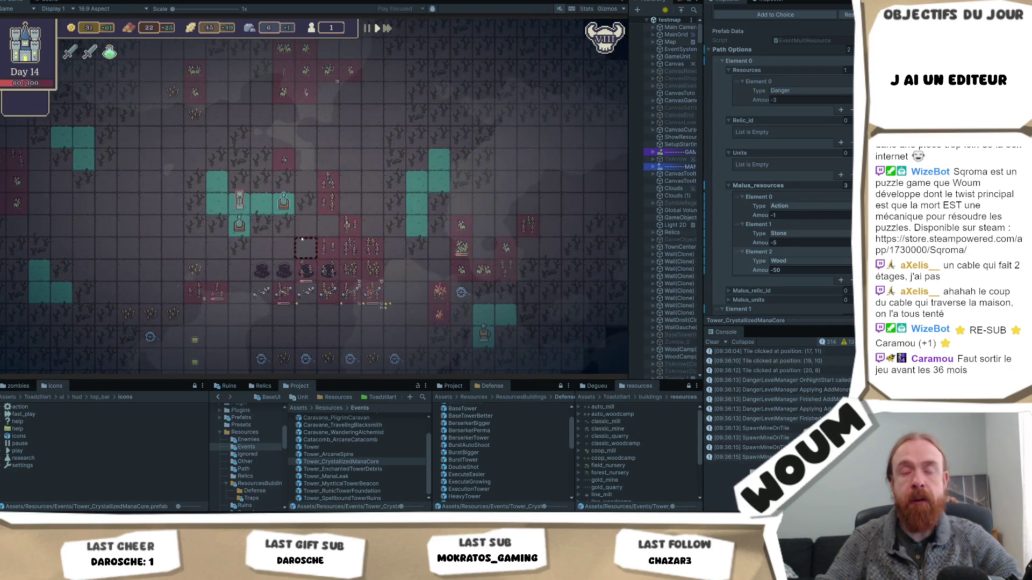
pyautogui.moveTo(340, 277)
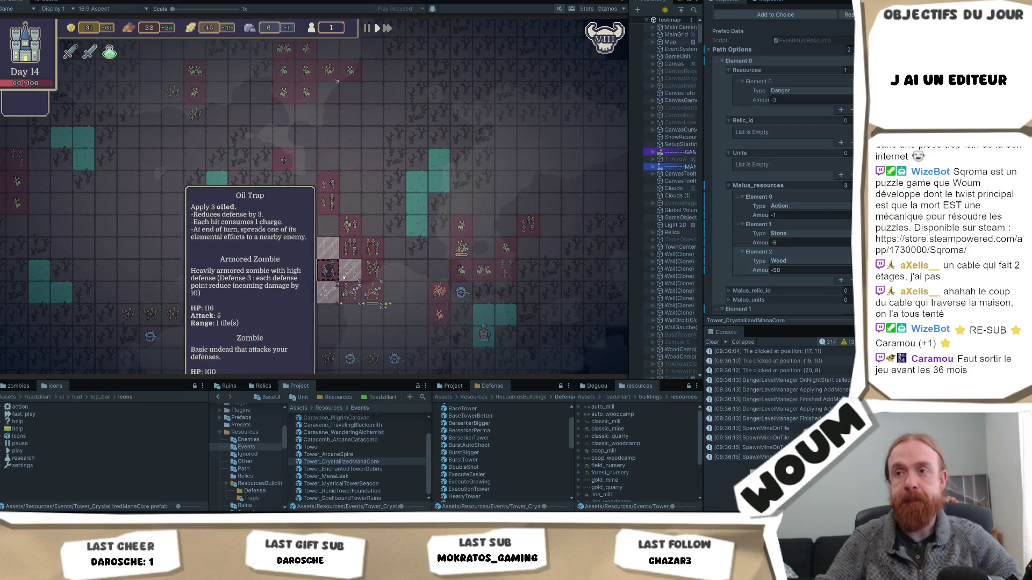
pyautogui.press('a')
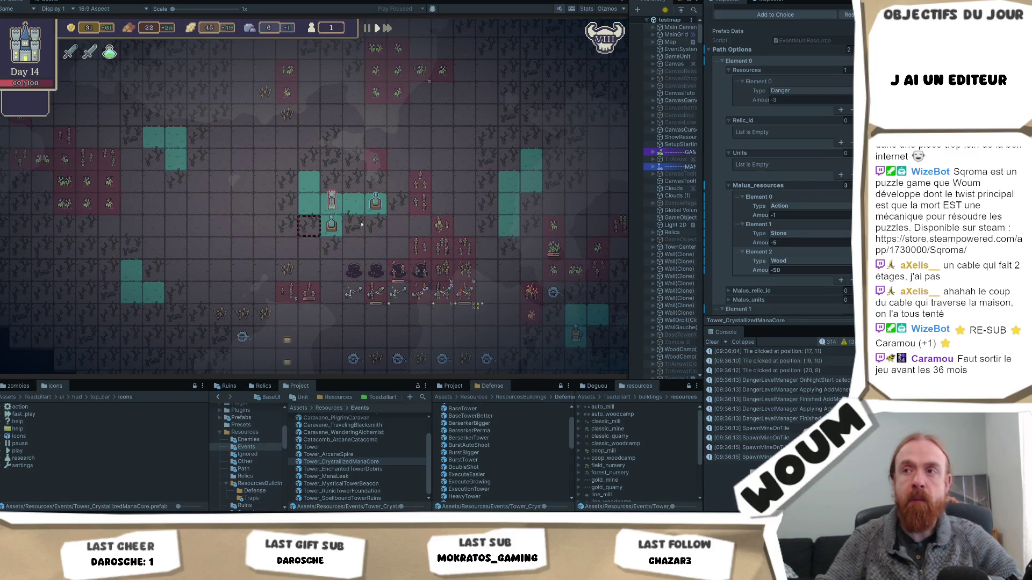
# Check a Berserker Tower's stats, then hot-reload the edited code with Ctrl+S.
pyautogui.moveTo(385, 204)
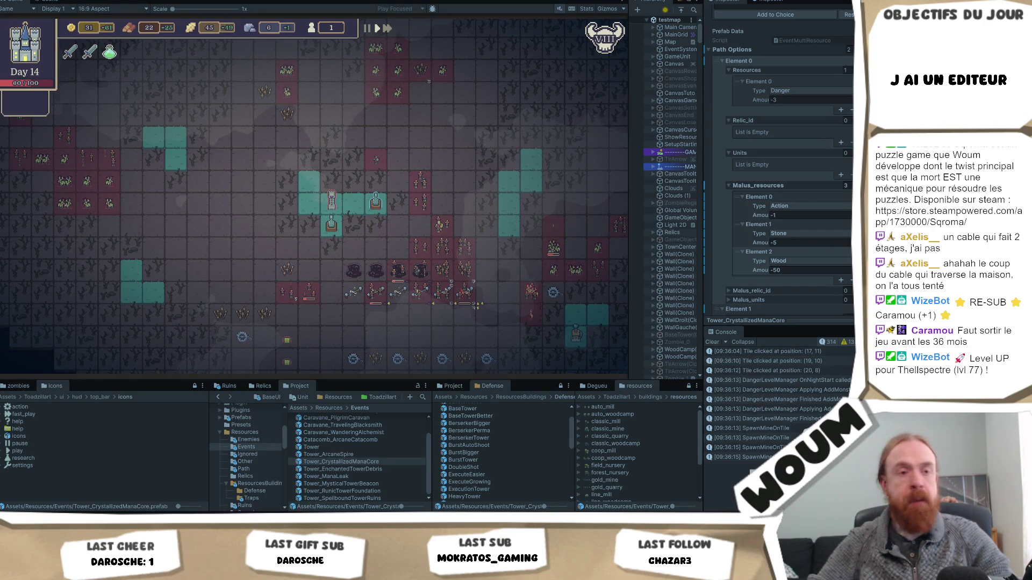
pyautogui.hotkey('ctrl', 's')
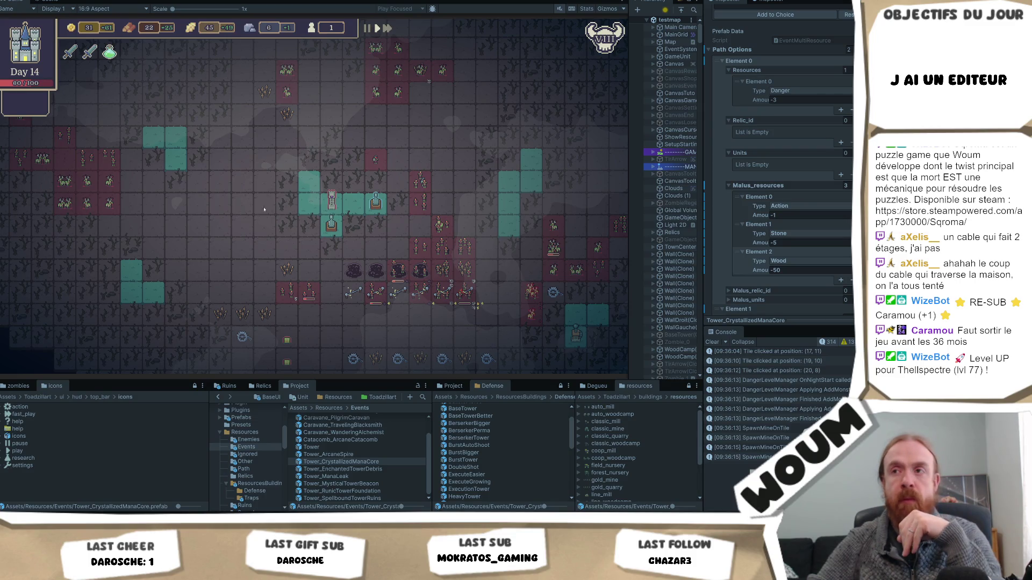
# Clear the Console, log a Berserker tower's stats, and inspect its AtkTooltipDamage and BerserkerBonus entries.
pyautogui.click(711, 342)
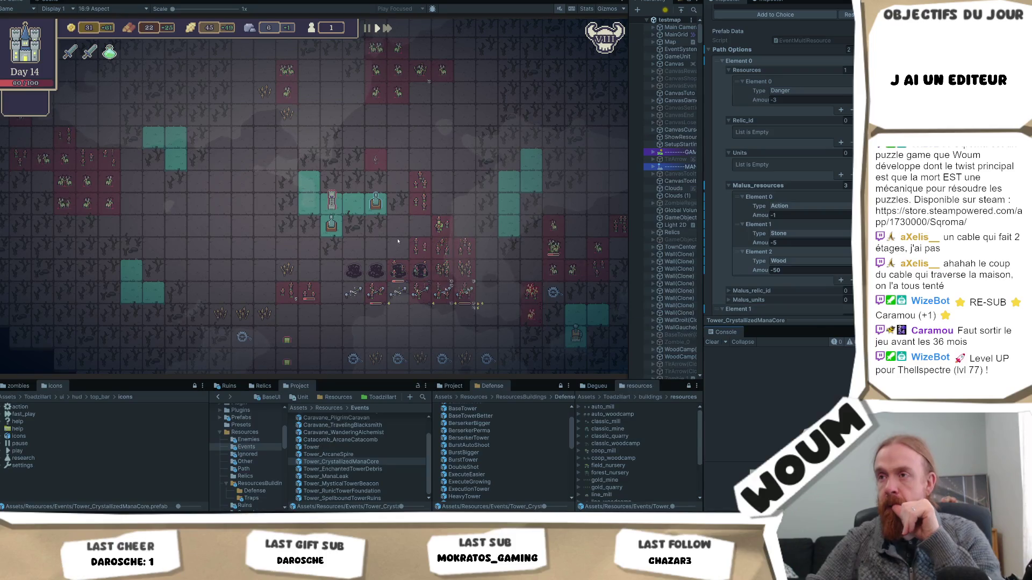
pyautogui.click(376, 203)
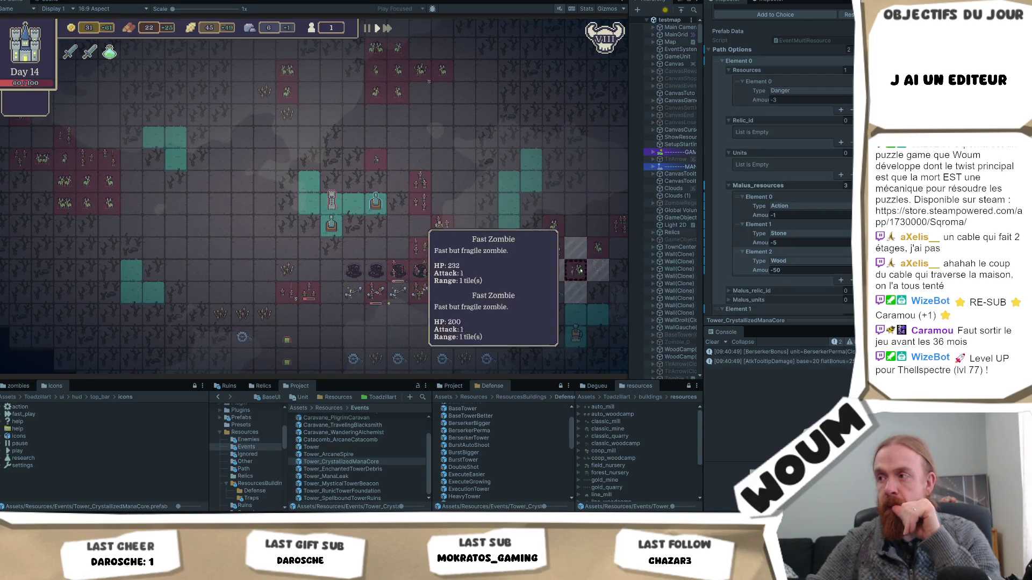
pyautogui.moveTo(631, 279)
pyautogui.mouseDown()
pyautogui.moveTo(477, 290)
pyautogui.moveTo(563, 292)
pyautogui.mouseUp()
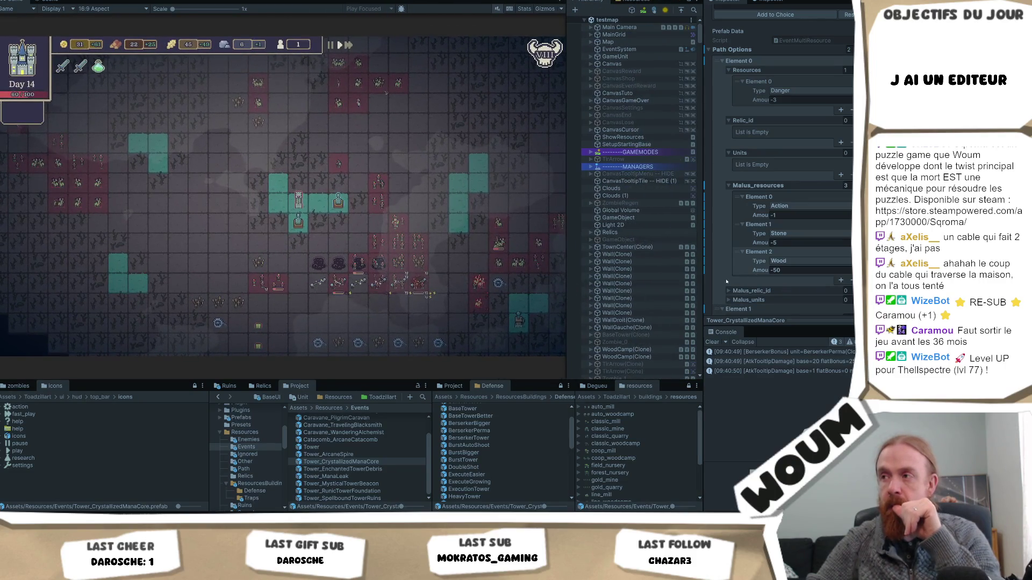
pyautogui.moveTo(702, 291); pyautogui.dragTo(514, 293)
pyautogui.click(640, 371)
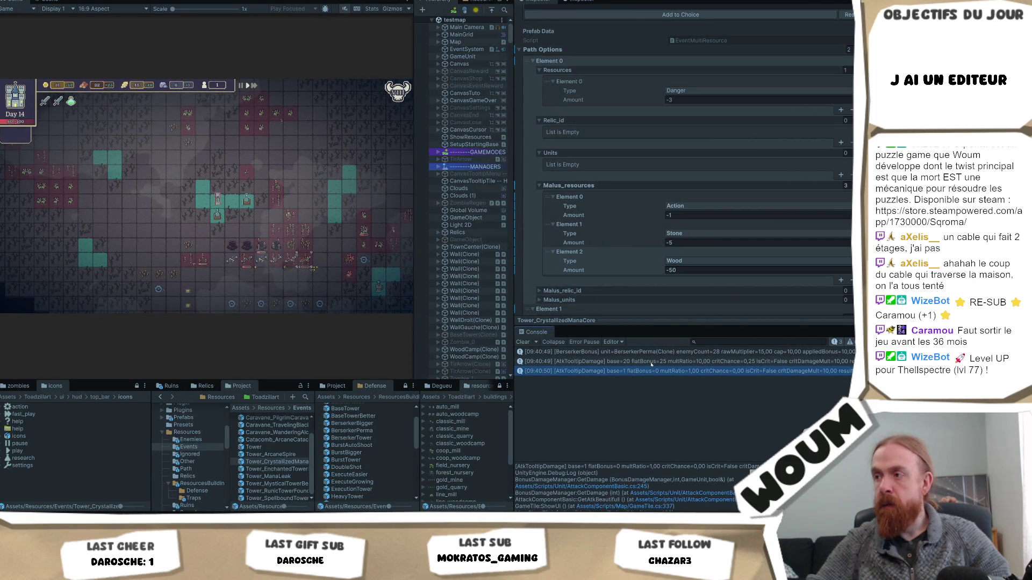
pyautogui.click(652, 362)
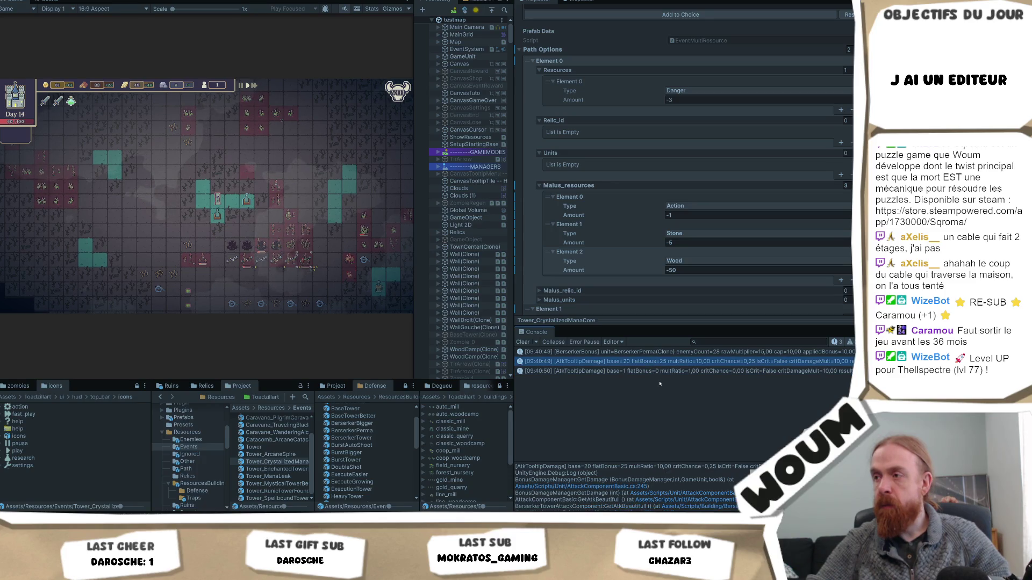
pyautogui.click(613, 371)
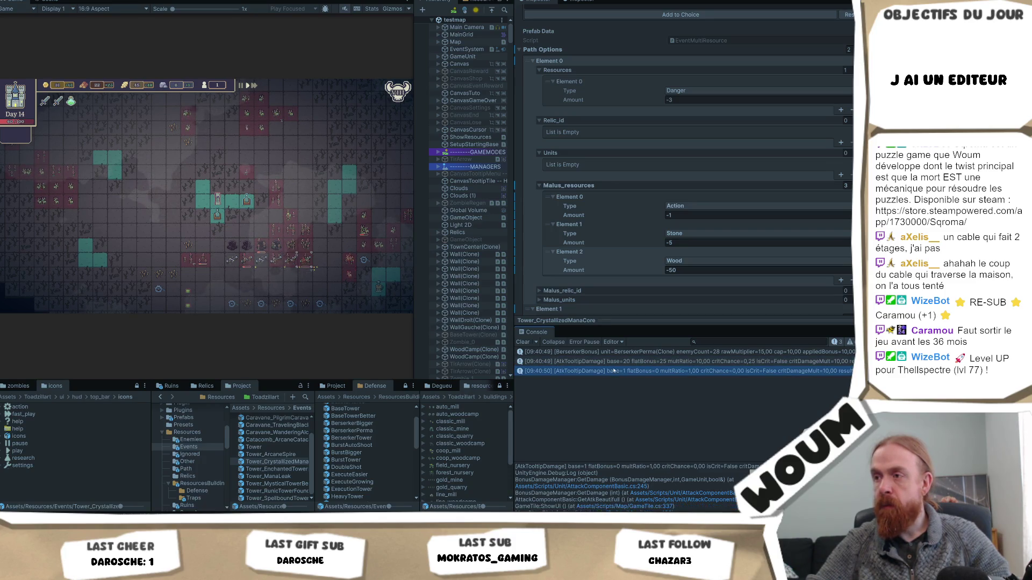
pyautogui.keyDown('shift'); pyautogui.click(615, 353); pyautogui.keyUp('shift')
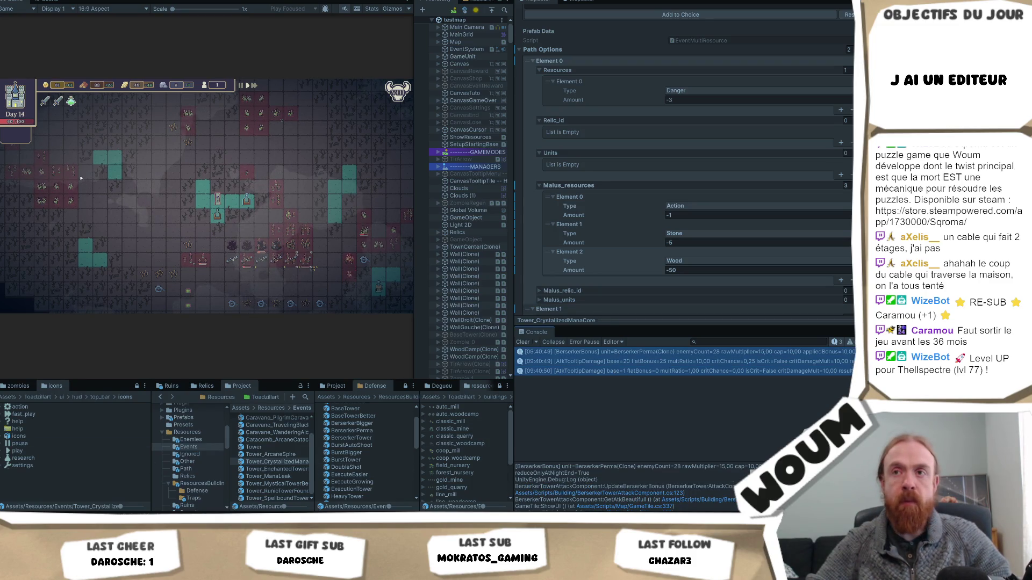
# Select another Berserker tower and review its AtkTooltipDamage and BerserkerBonus entries.
pyautogui.click(247, 203)
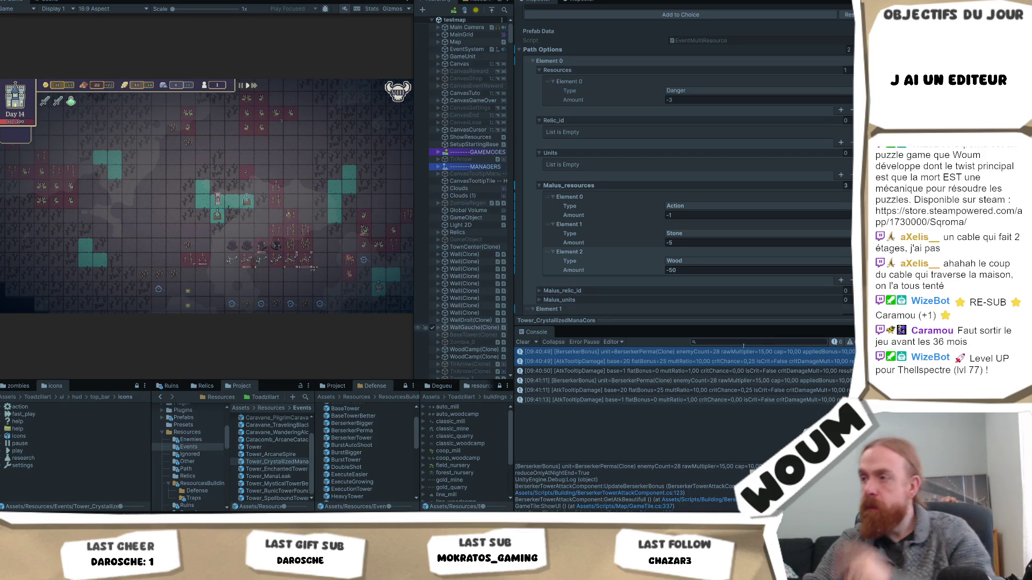
pyautogui.click(695, 360)
pyautogui.press('Up')
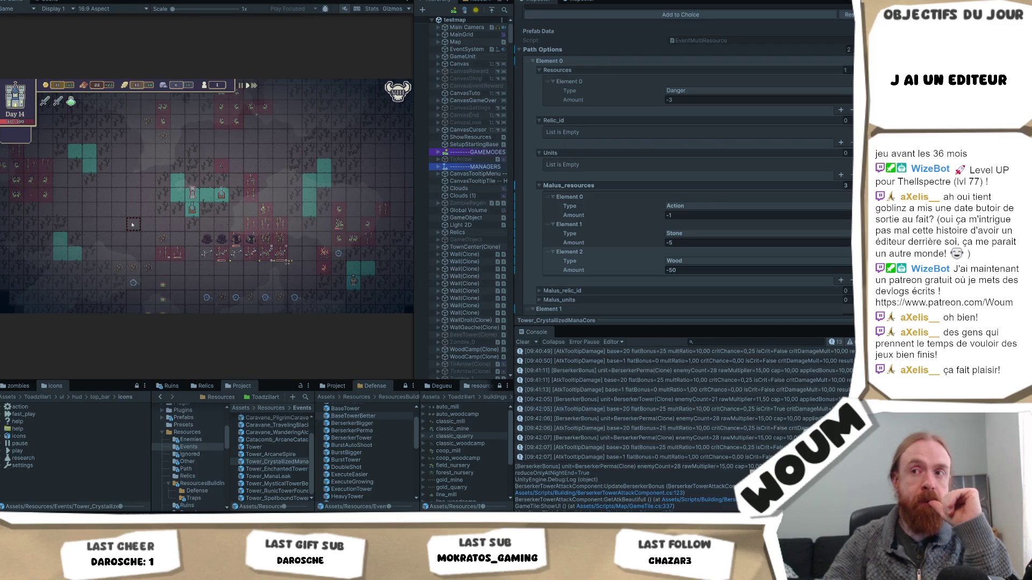
# Pan the map to bring the bottom wall into view.
pyautogui.moveTo(132, 225); pyautogui.dragTo(151, 199)
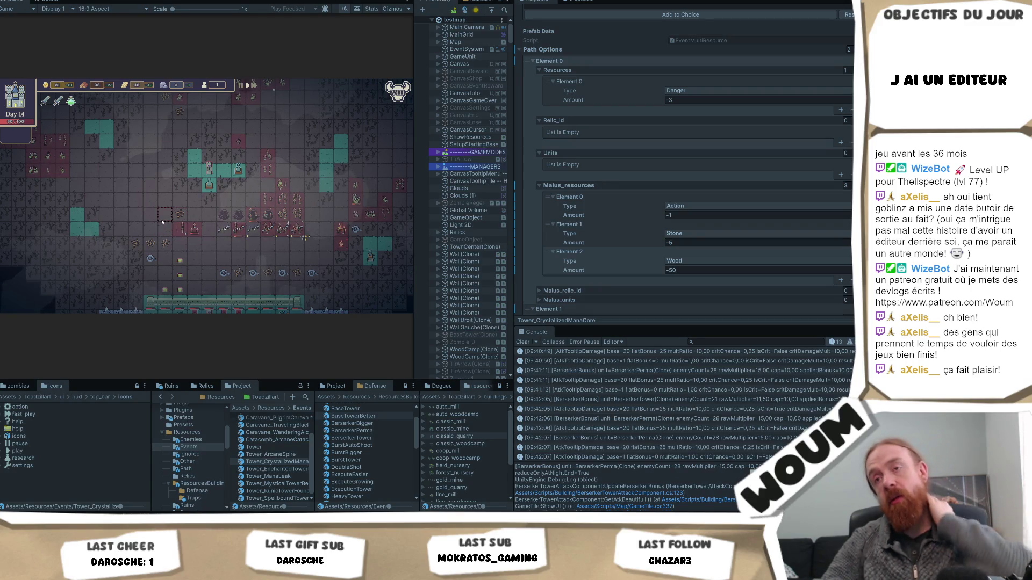
# Pan the game camera and drag the Hierarchy splitter right to widen the Game view.
pyautogui.press('d')
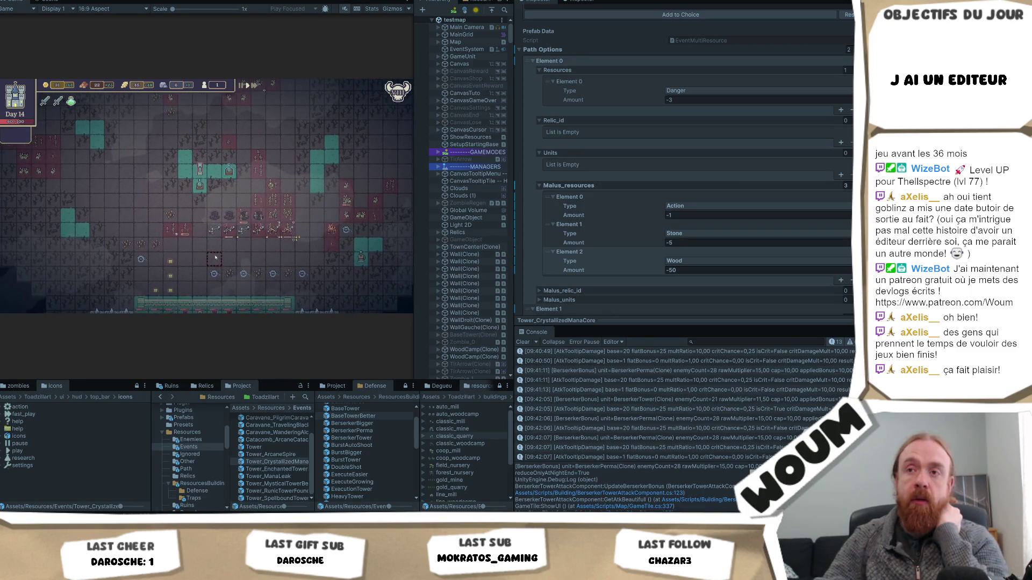
pyautogui.moveTo(212, 260); pyautogui.dragTo(212, 240)
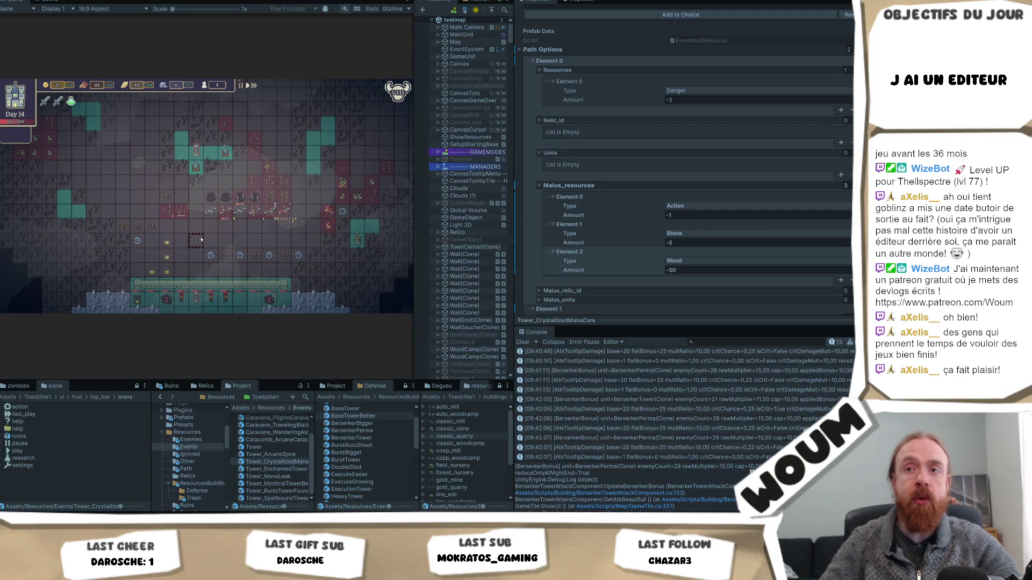
pyautogui.press('s')
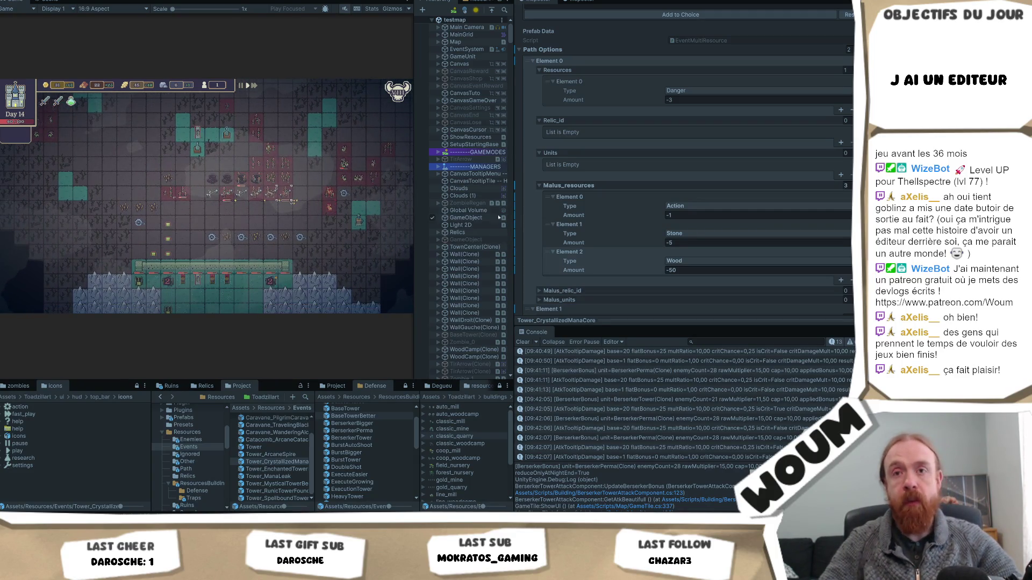
pyautogui.moveTo(512, 214); pyautogui.dragTo(652, 215)
pyautogui.click(387, 228)
pyautogui.press('d')
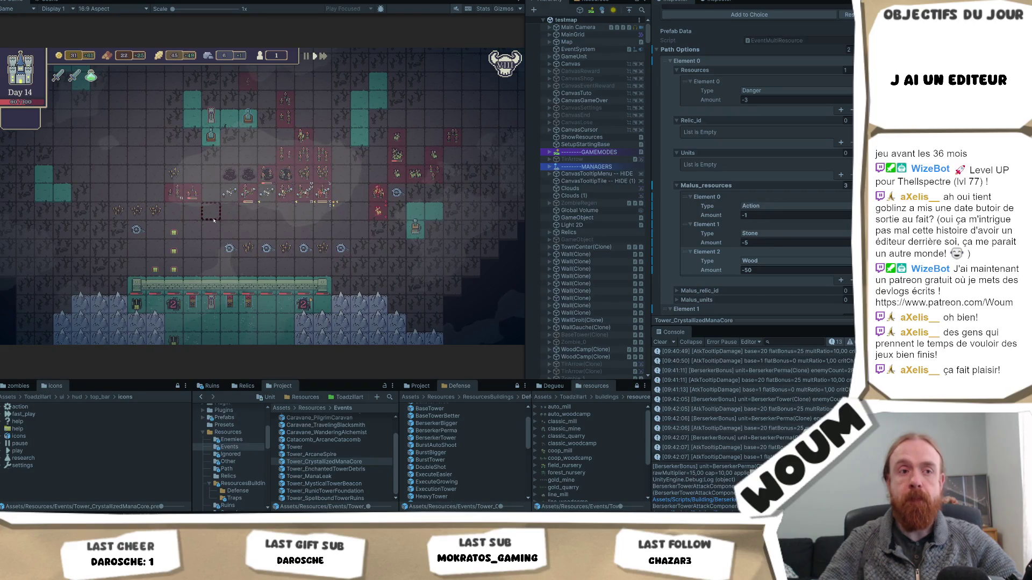
pyautogui.press('d')
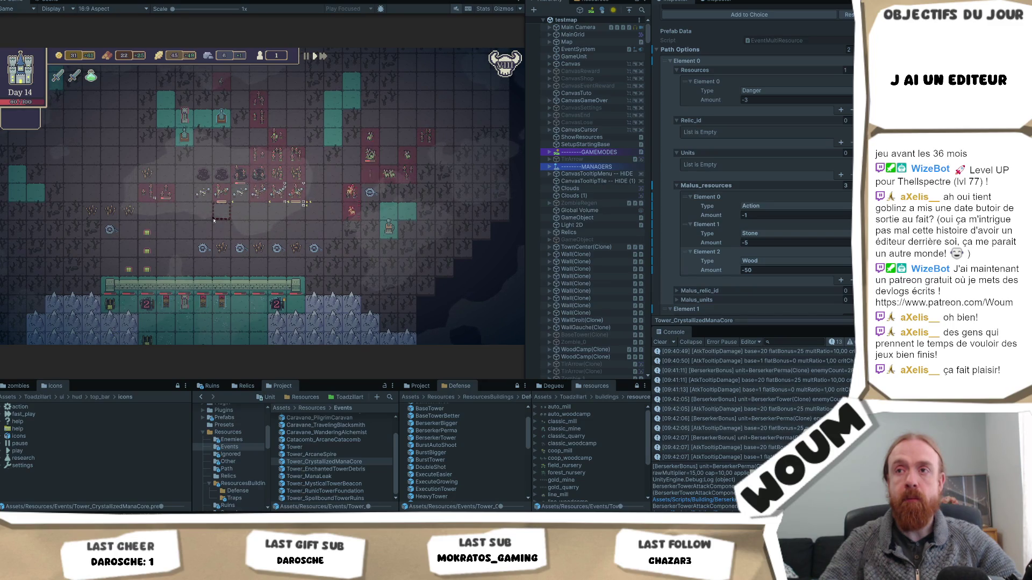
pyautogui.press('a')
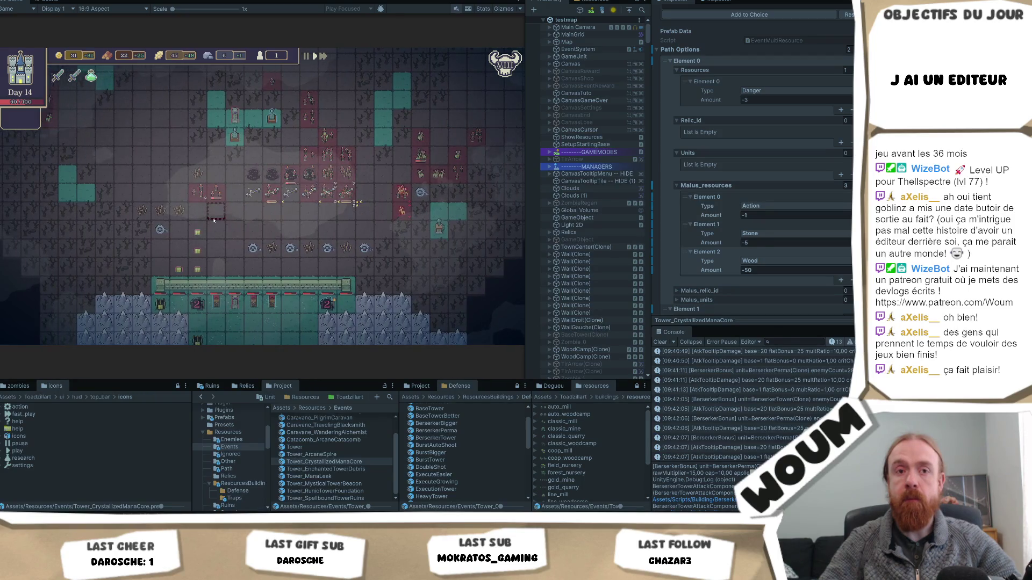
pyautogui.press('d')
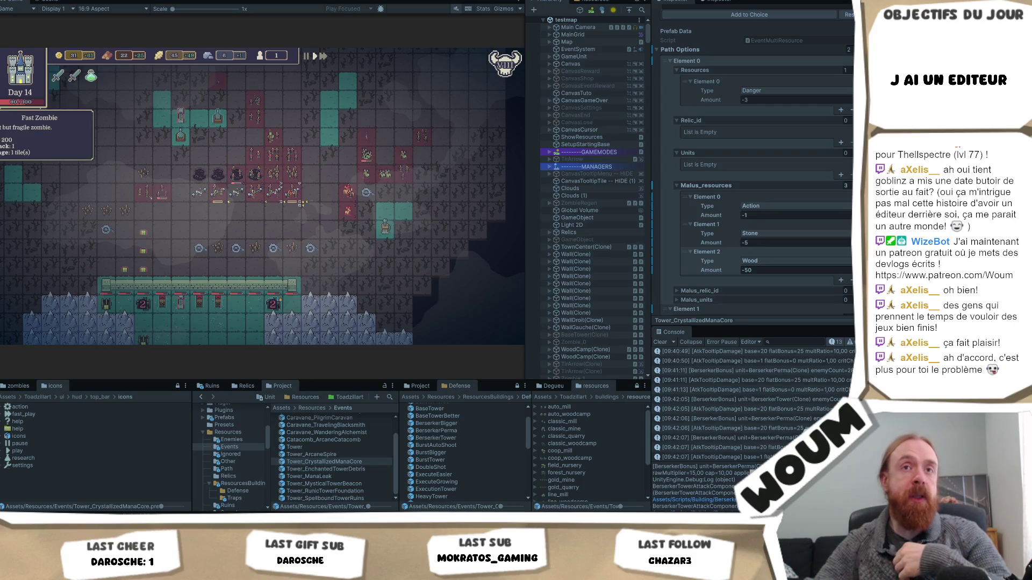
pyautogui.press('d')
pyautogui.press('s')
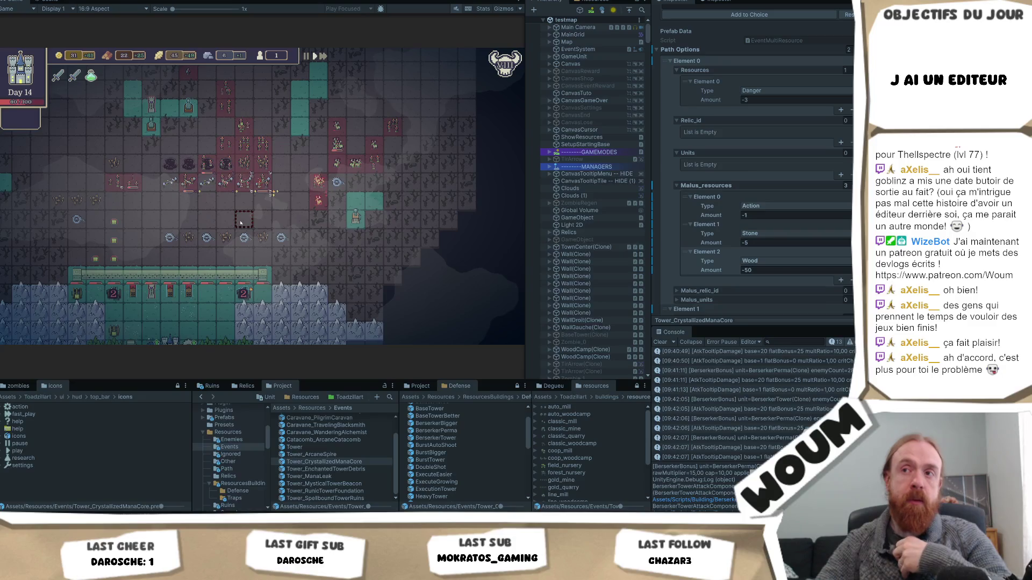
pyautogui.press('w')
pyautogui.press('a')
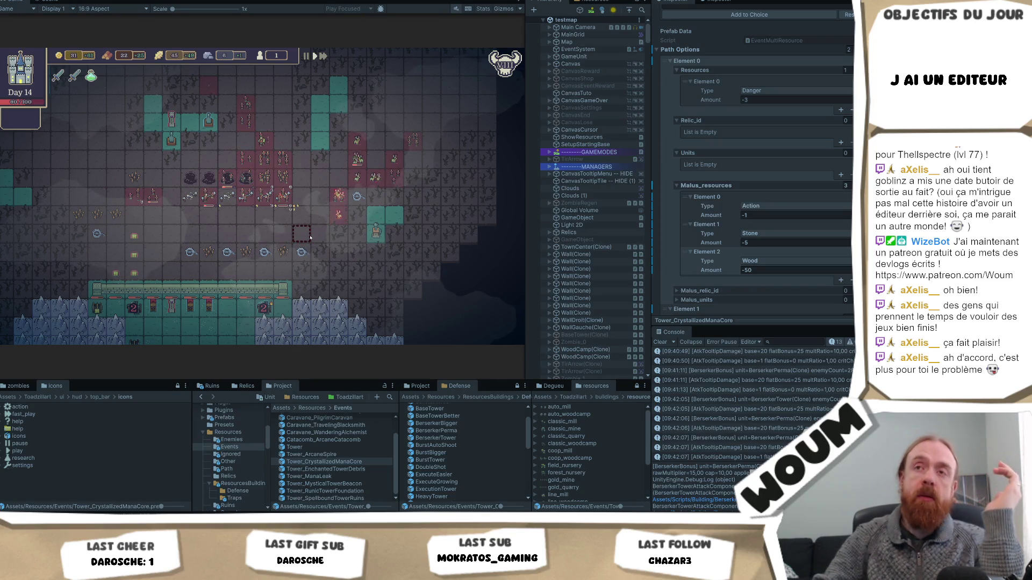
pyautogui.press('w')
pyautogui.press('a')
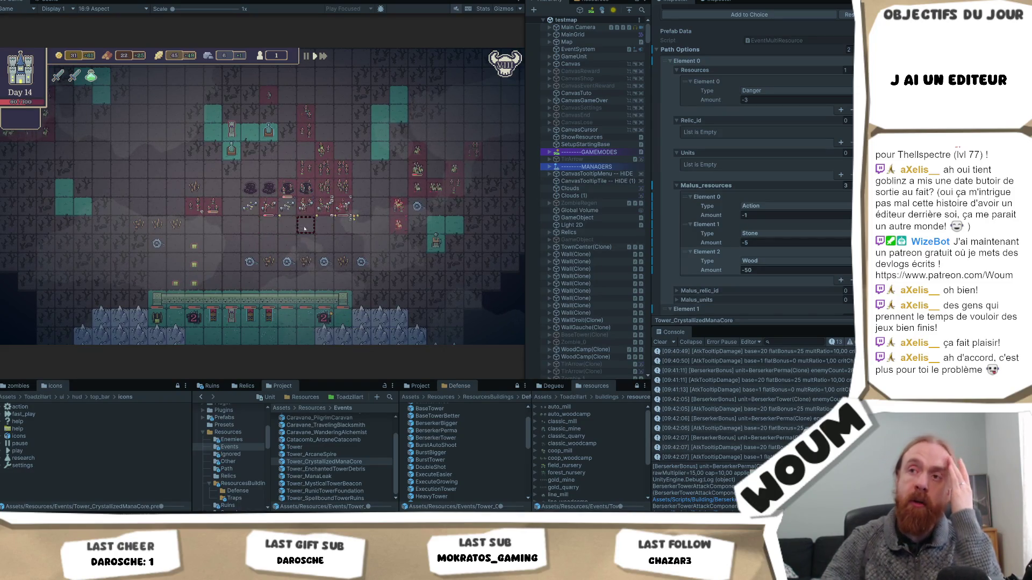
pyautogui.press('w')
pyautogui.press('d')
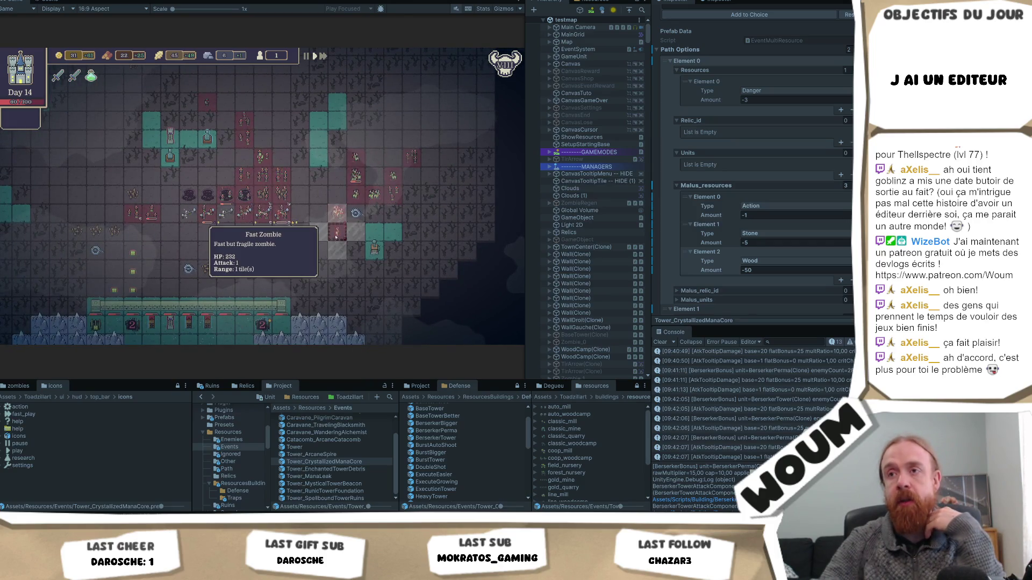
# Read the tooltips for the zombies, towers and danger icon.
pyautogui.moveTo(338, 215)
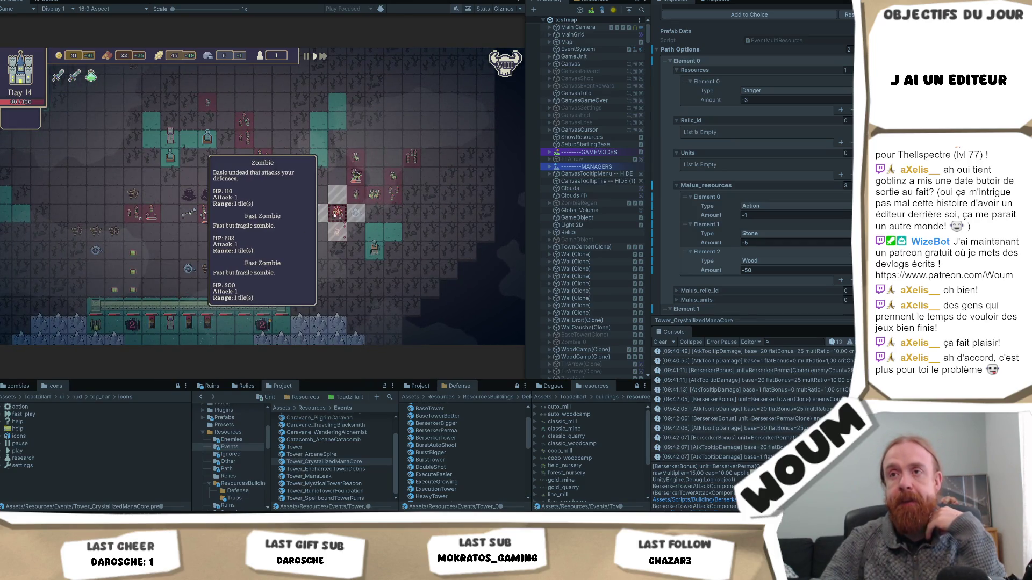
pyautogui.moveTo(336, 238)
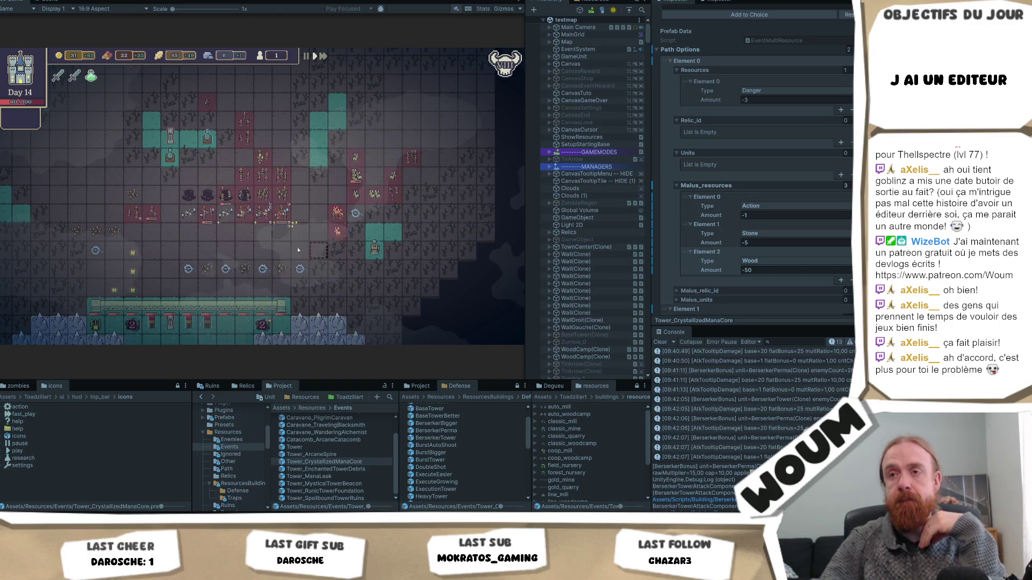
pyautogui.moveTo(262, 332)
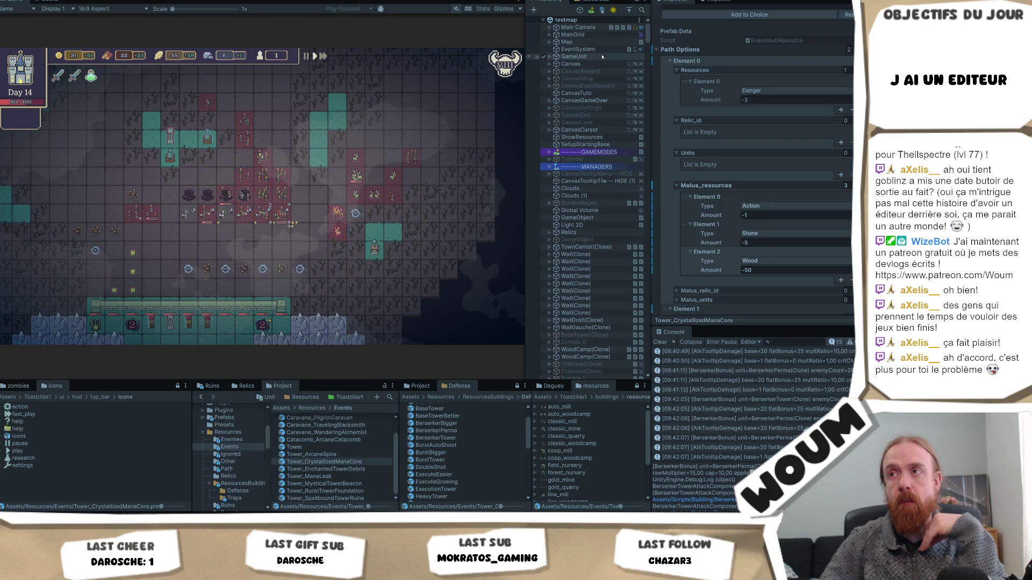
pyautogui.moveTo(504, 65)
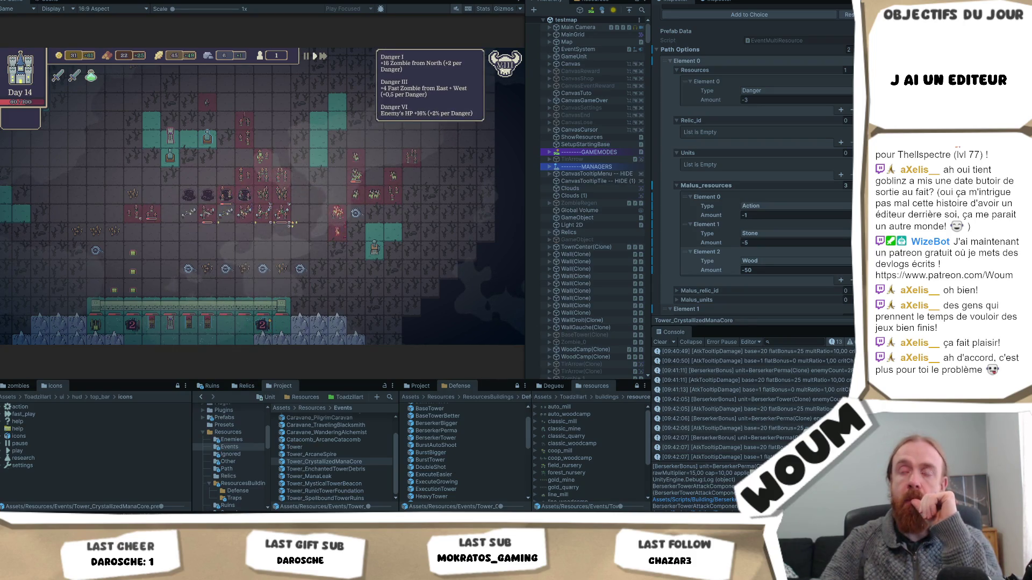
pyautogui.scroll(-3, 398, 134)
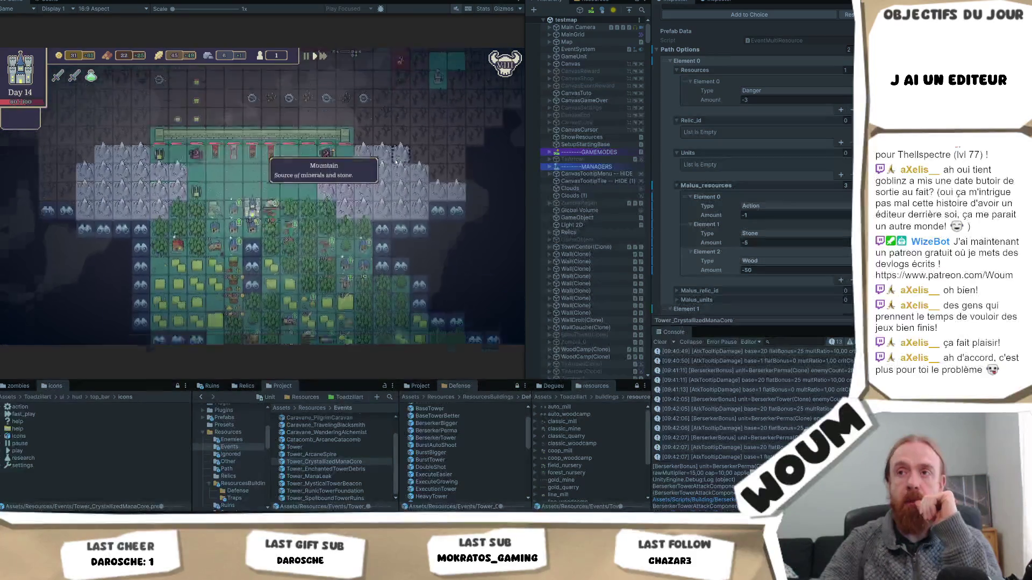
pyautogui.scroll(3, 390, 205)
# Pan the map down over the player's walled base and forest.
pyautogui.moveTo(381, 247); pyautogui.dragTo(365, 264)
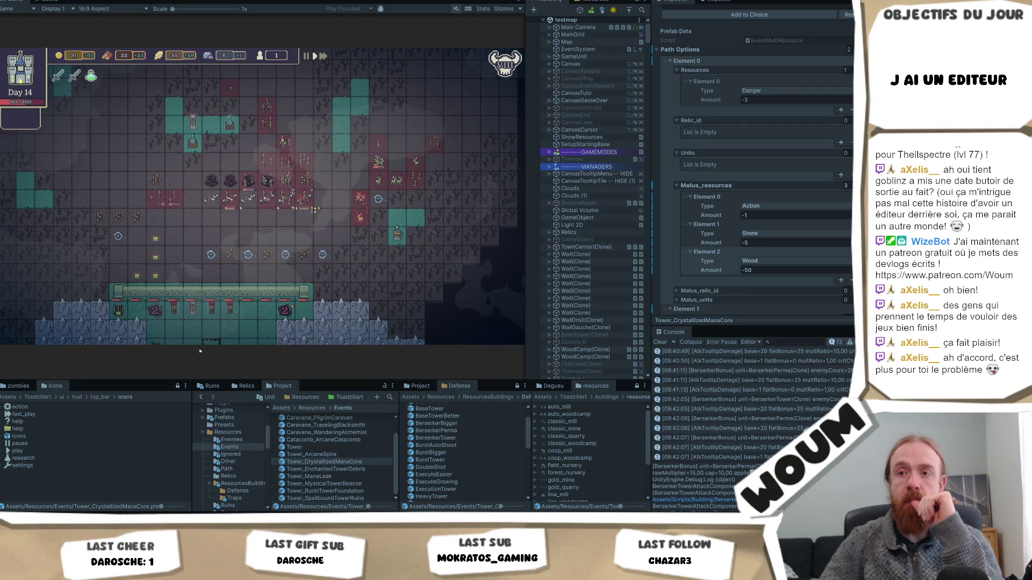
pyautogui.moveTo(275, 324); pyautogui.dragTo(265, 198)
pyautogui.press('s')
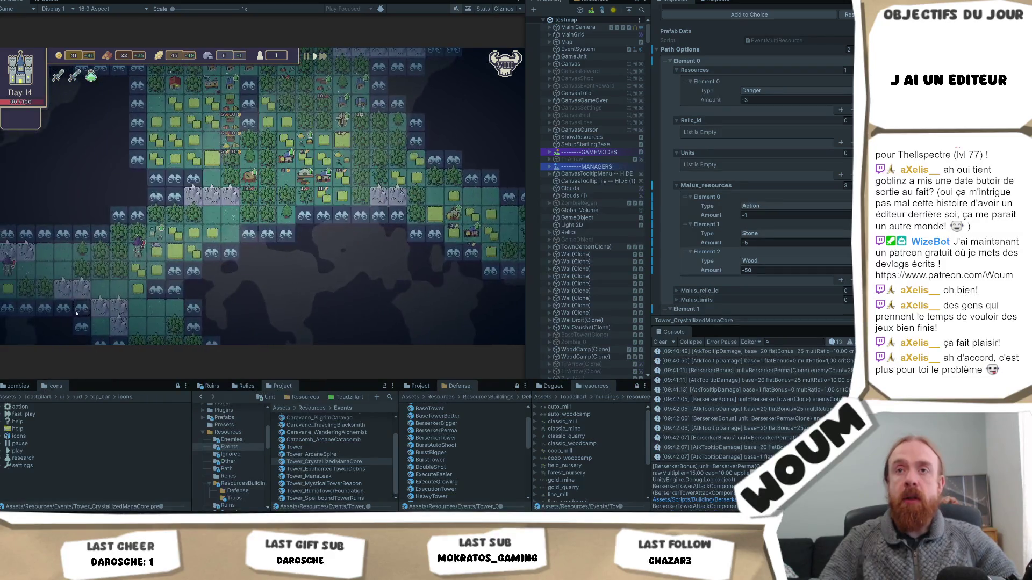
pyautogui.moveTo(74, 277)
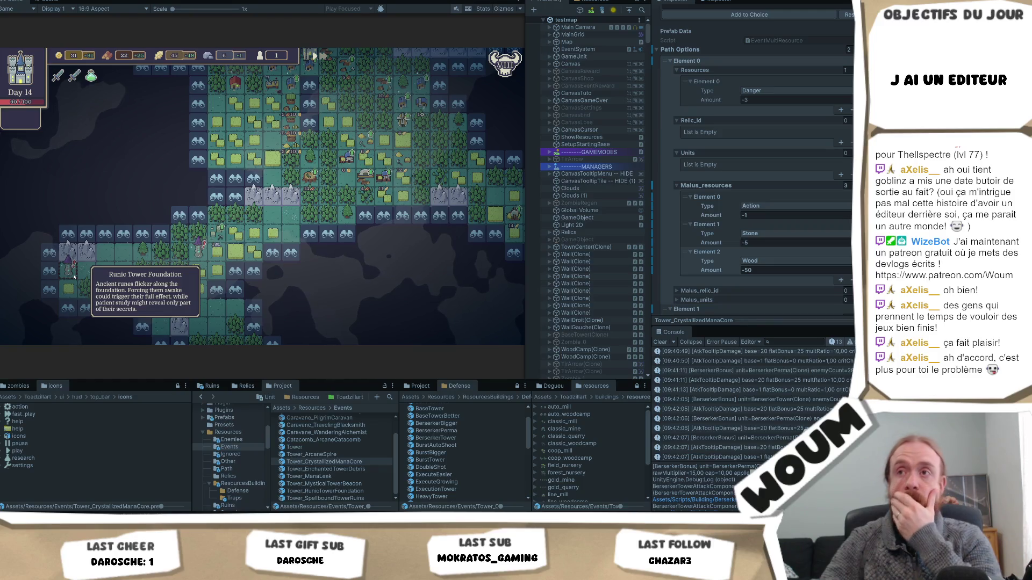
pyautogui.press('w')
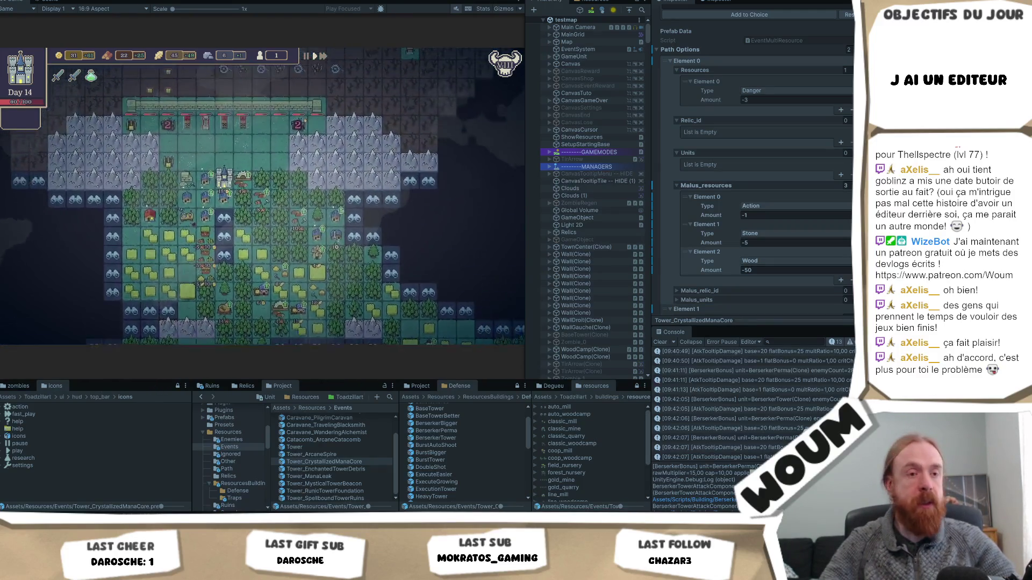
pyautogui.press('d')
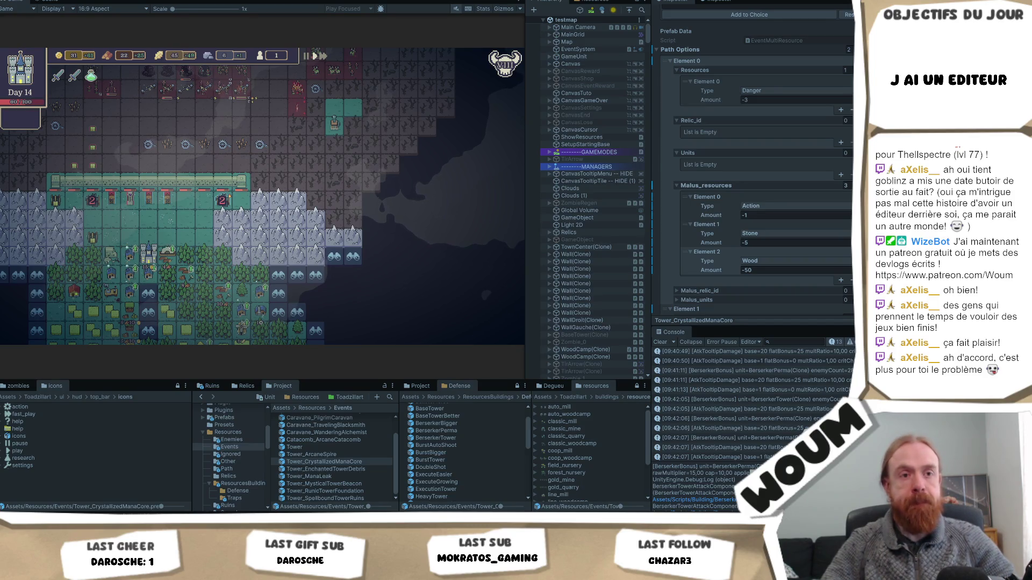
pyautogui.press('a')
pyautogui.press('a')
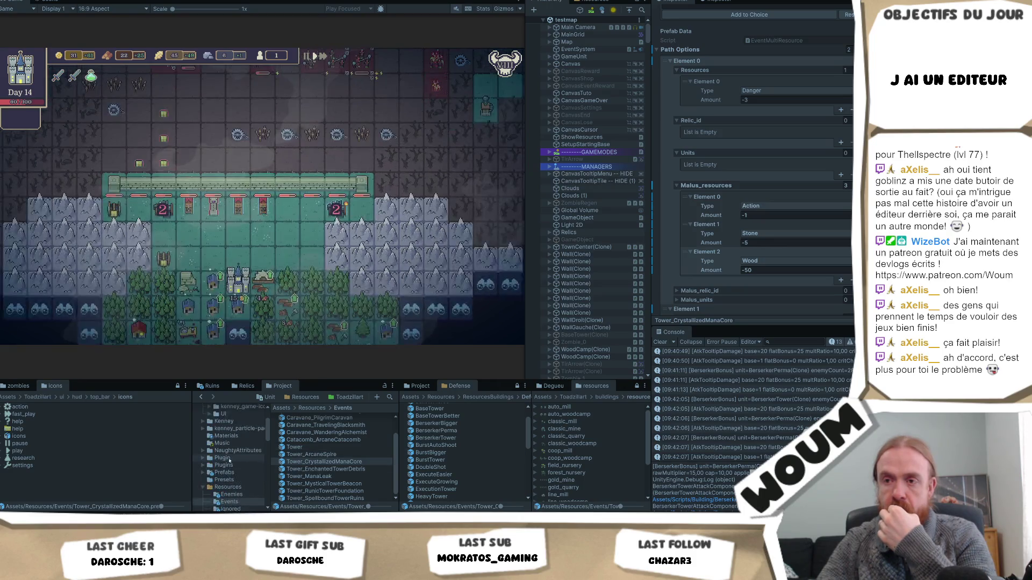
pyautogui.click(267, 444)
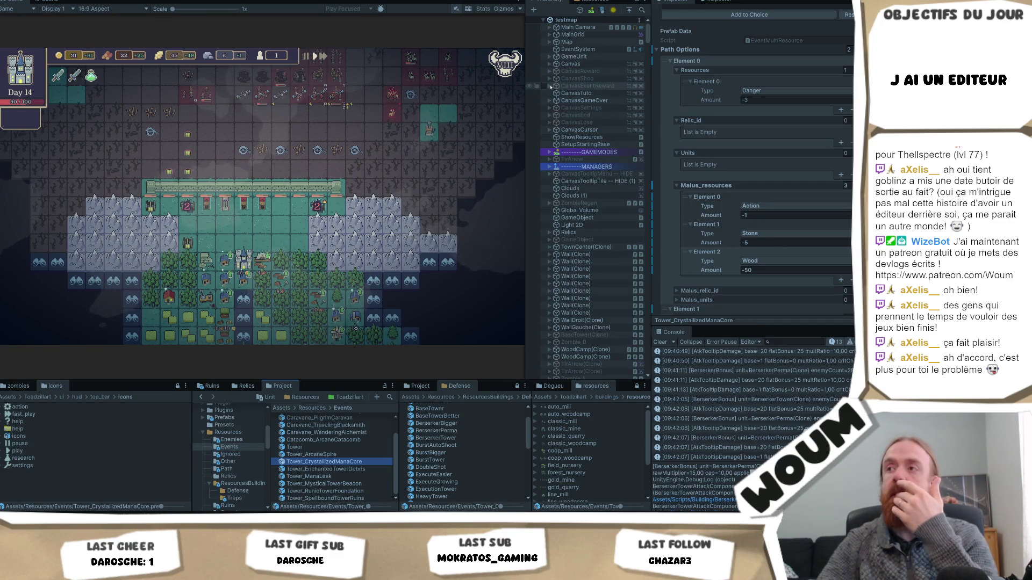
# Expand CanvasEventReward, Scaler, Other Buttons and EventContainer down to the EventPanel(Clone) children.
pyautogui.click(549, 86)
pyautogui.click(555, 94)
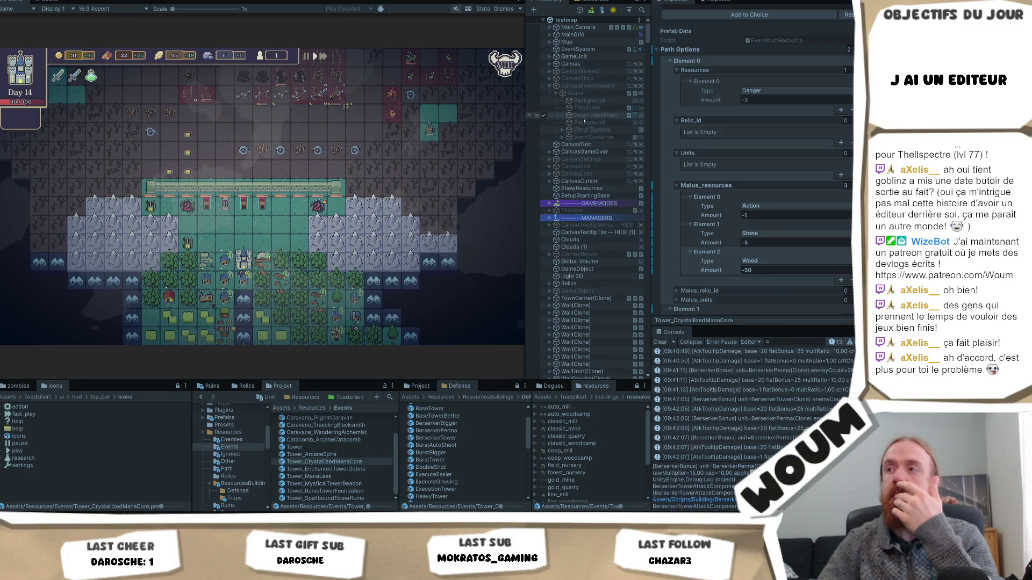
pyautogui.click(578, 130)
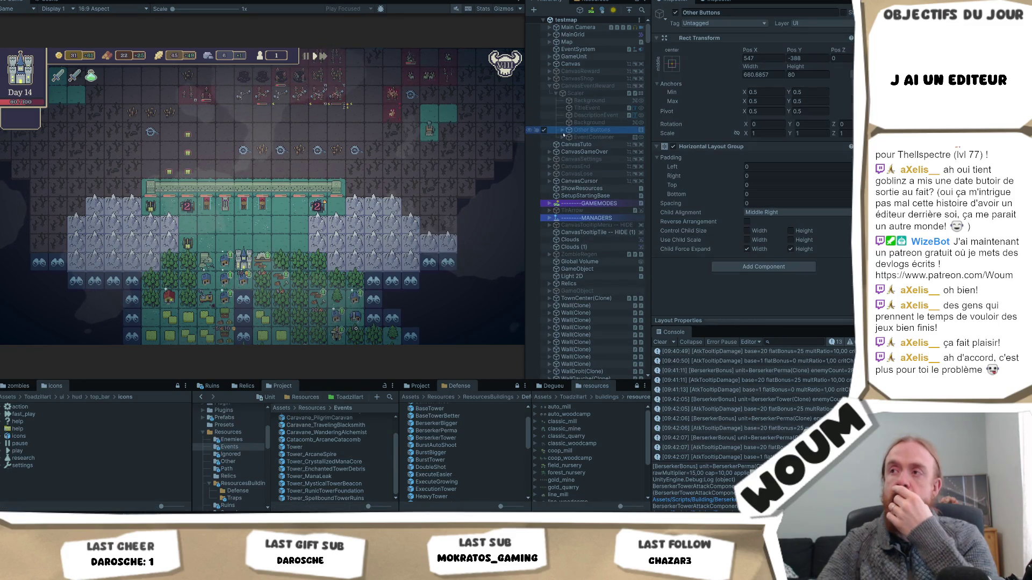
pyautogui.click(563, 130)
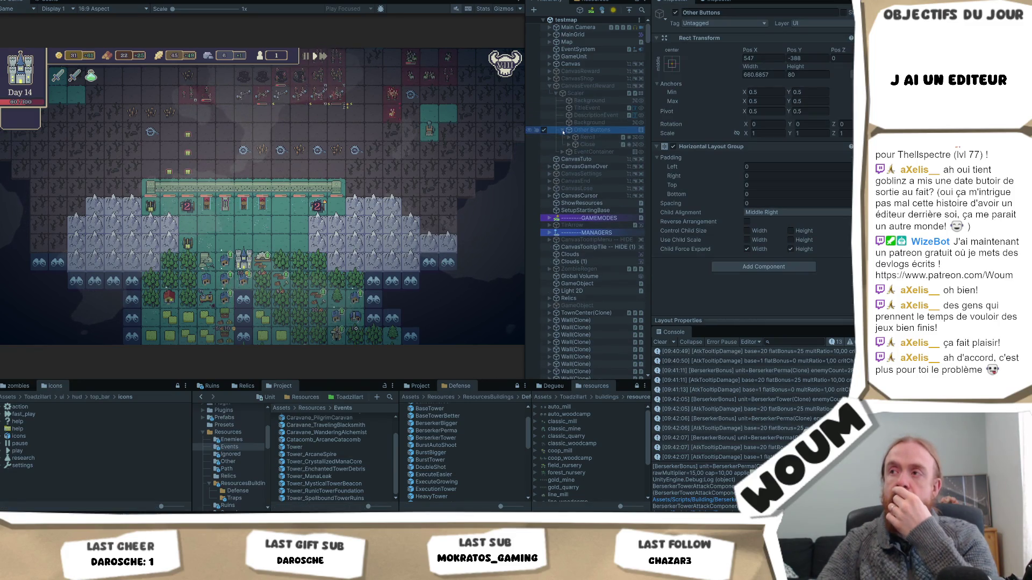
pyautogui.click(588, 100)
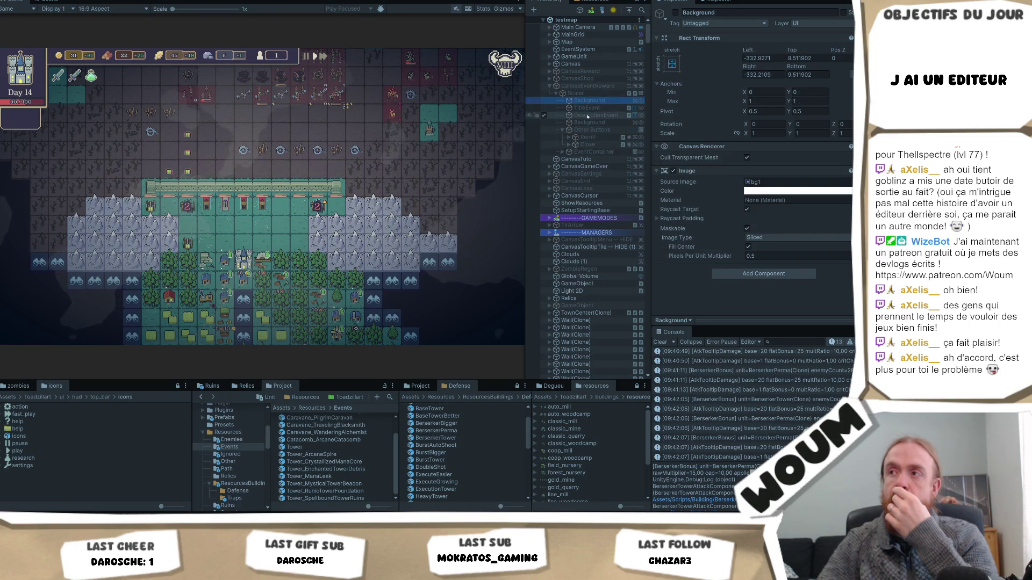
pyautogui.click(563, 152)
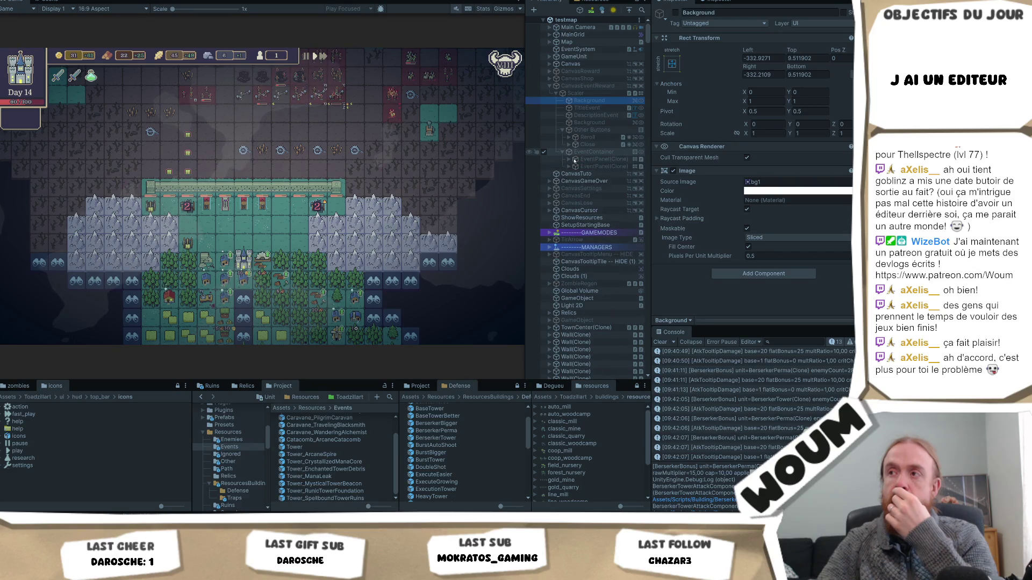
pyautogui.click(572, 161)
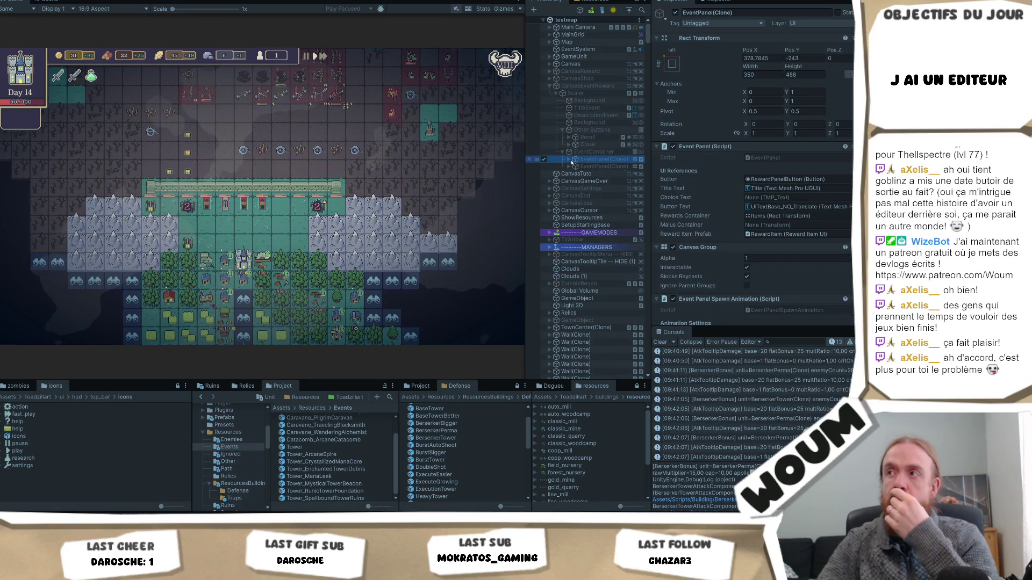
pyautogui.click(569, 159)
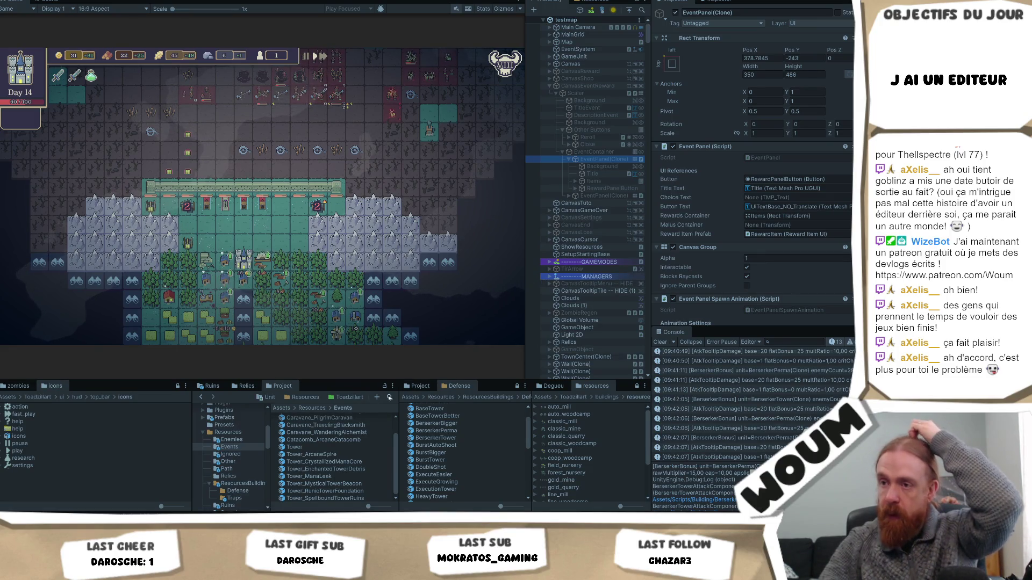
# Filter the Project window for 'EventPanel' and open the EventPanel prefab.
pyautogui.click(388, 398)
pyautogui.write('Event')
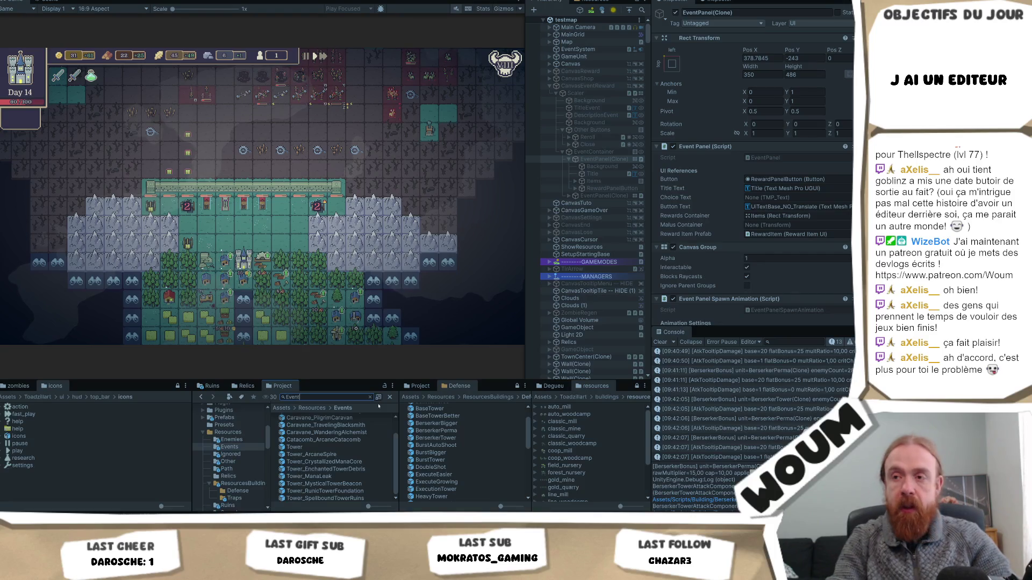
pyautogui.write('Panel')
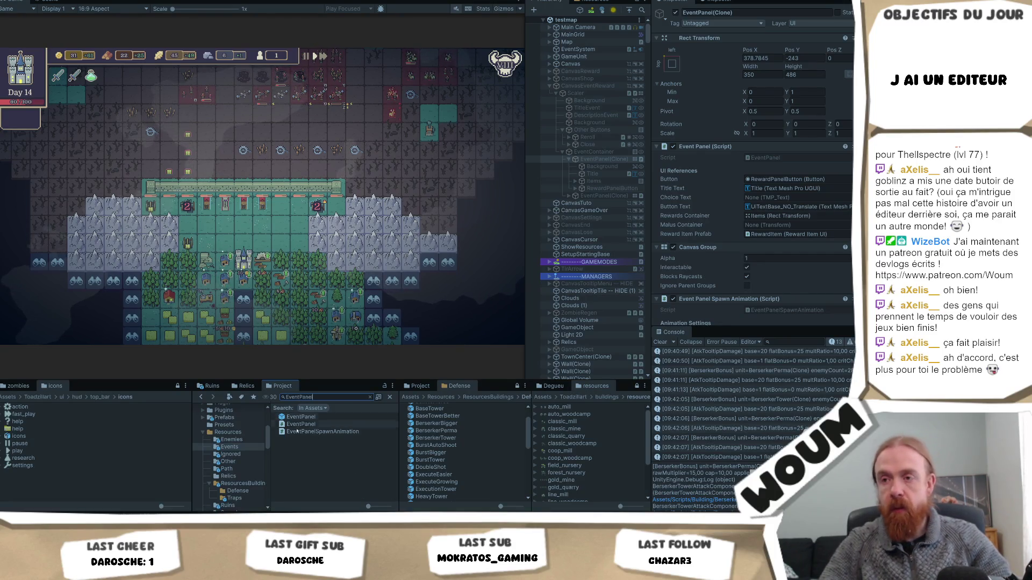
pyautogui.doubleClick(300, 417)
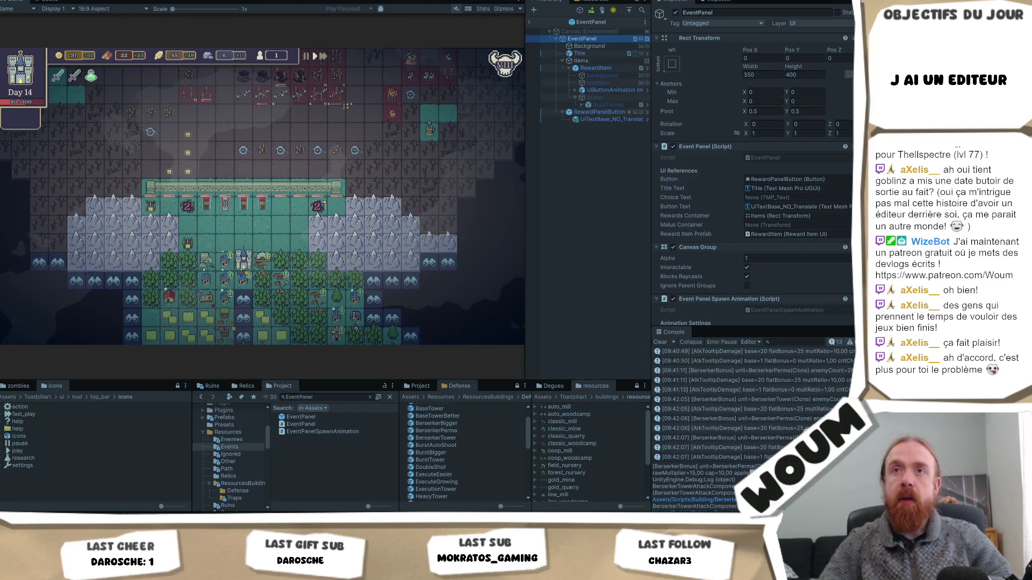
# Select the reward button's text object, then try and undo moving its left edge inward.
pyautogui.click(83, 3)
pyautogui.click(599, 112)
pyautogui.click(599, 119)
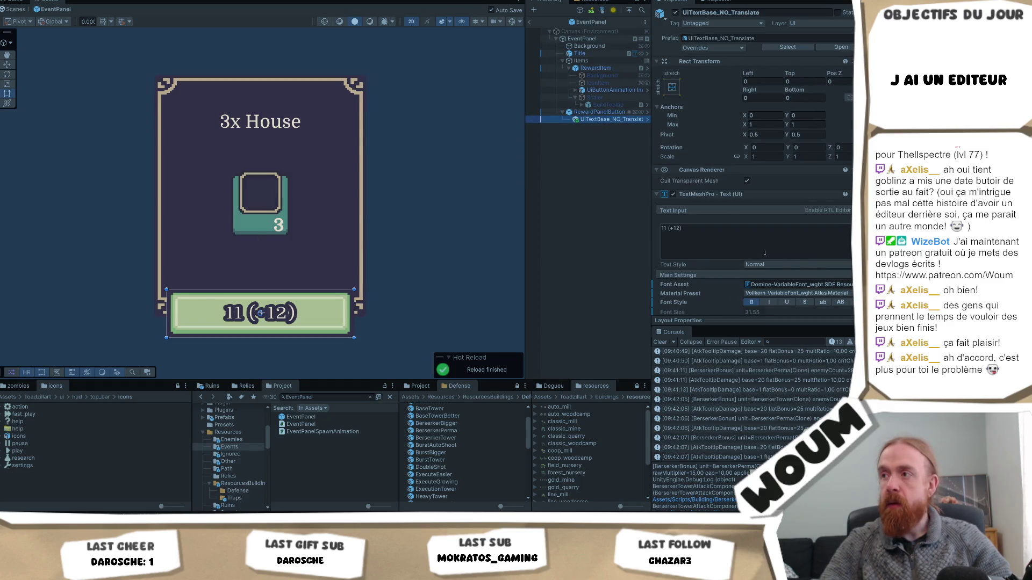
pyautogui.scroll(-2, 778, 241)
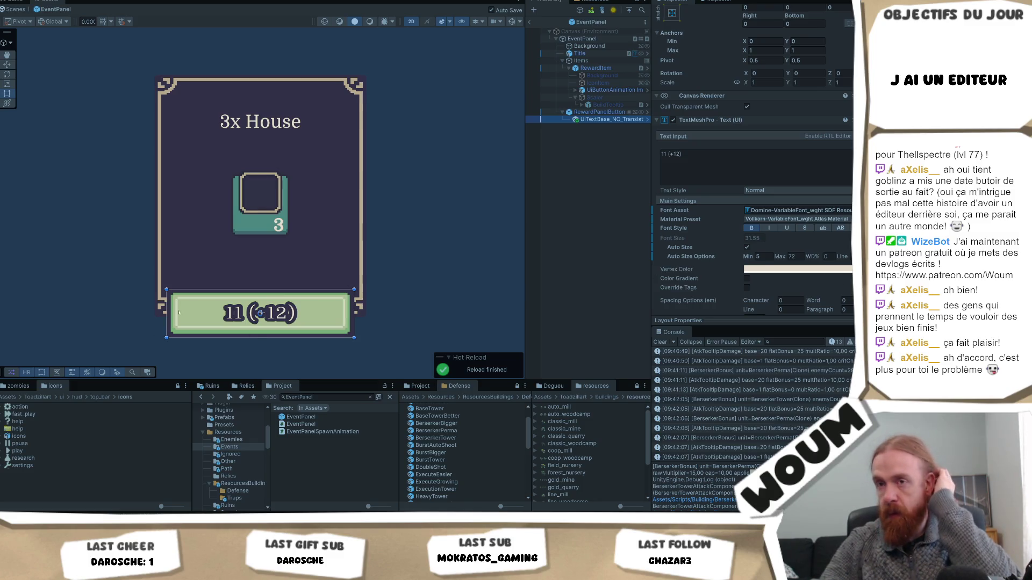
pyautogui.scroll(3, 152, 311)
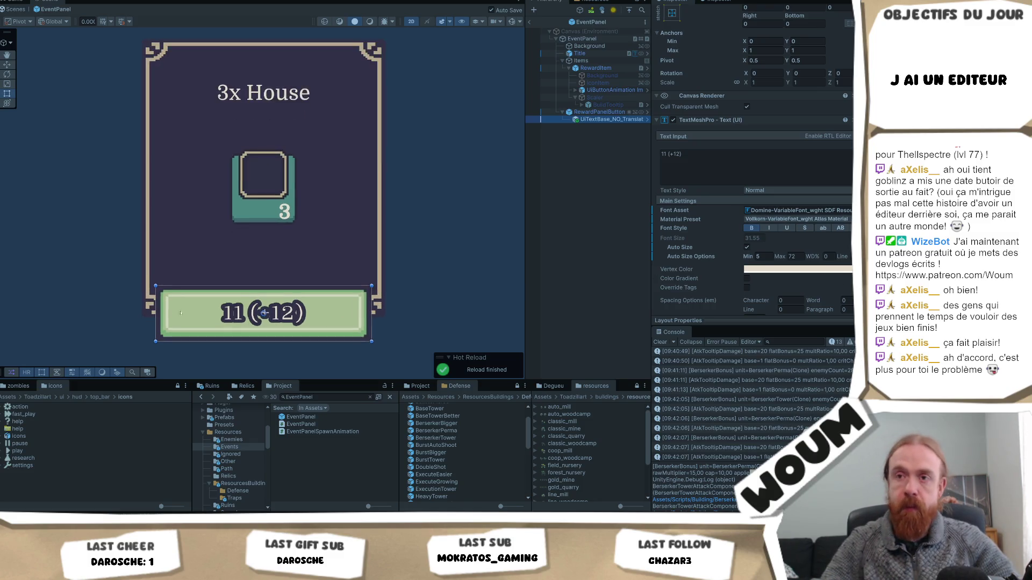
pyautogui.moveTo(153, 310); pyautogui.dragTo(172, 310)
pyautogui.scroll(3, 759, 220)
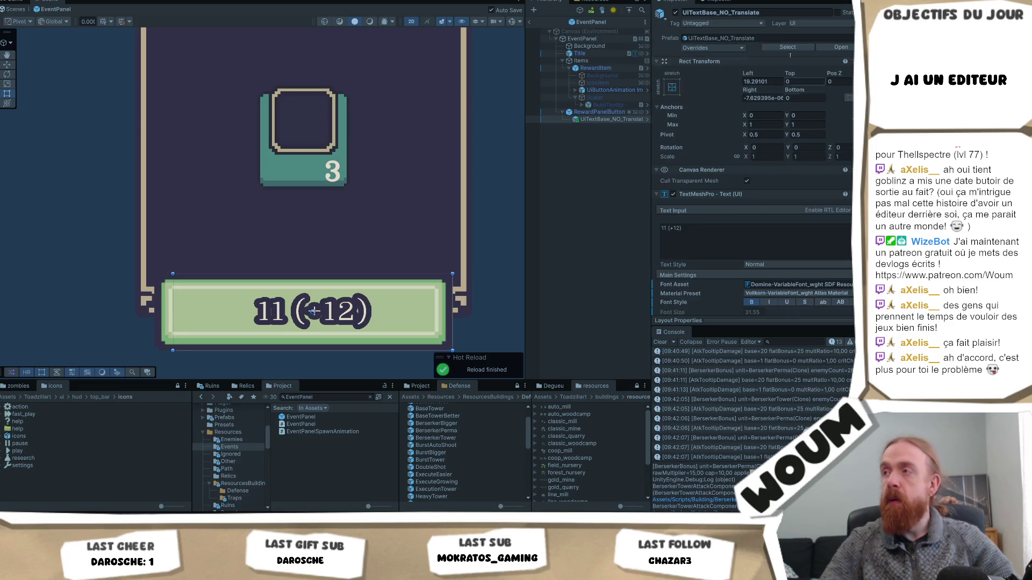
pyautogui.hotkey('ctrl', 'z')
pyautogui.scroll(-6, 758, 220)
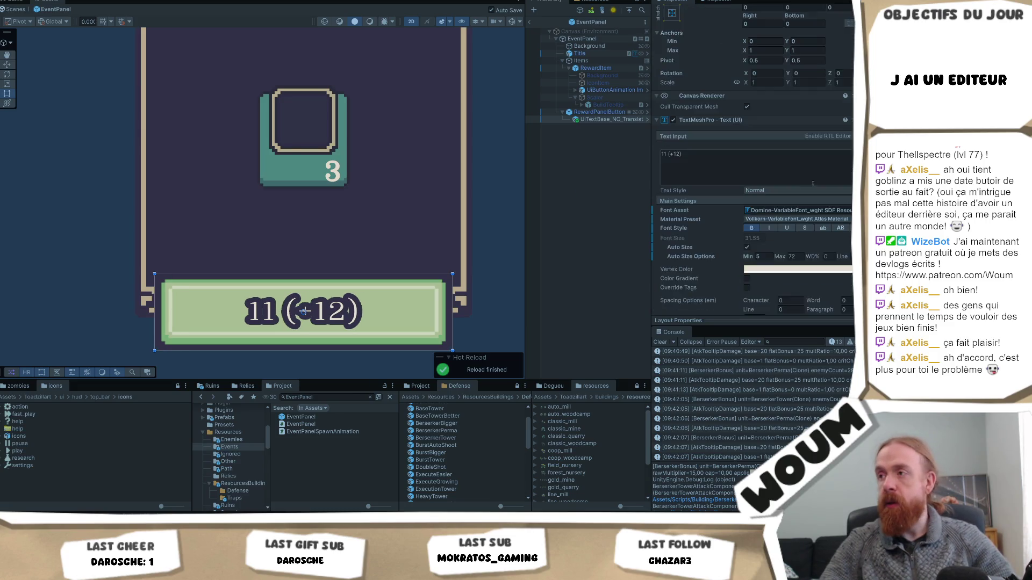
pyautogui.scroll(-4, 757, 262)
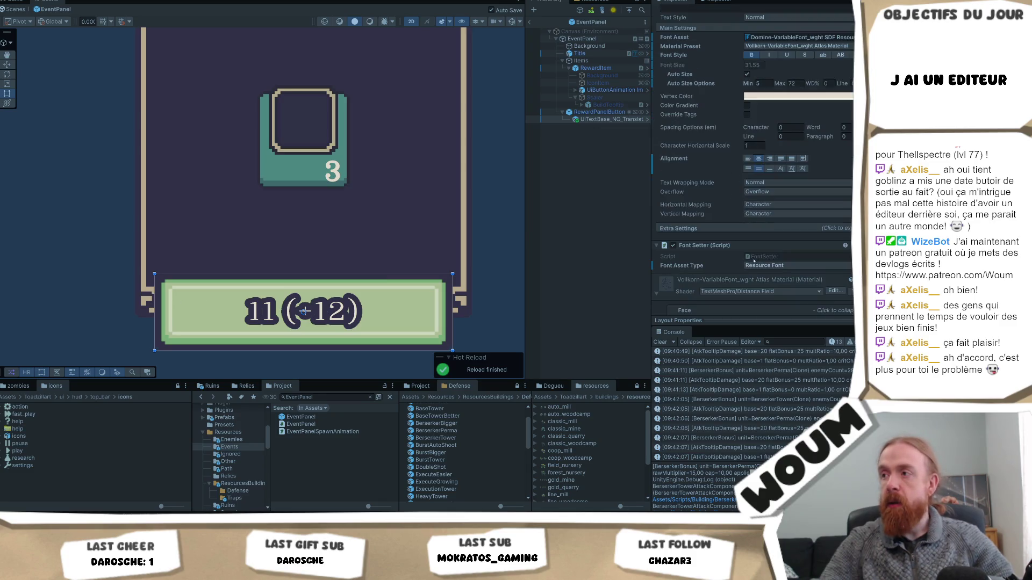
# Set the button text's Extra Settings margins to 10 left and 10 right.
pyautogui.click(685, 230)
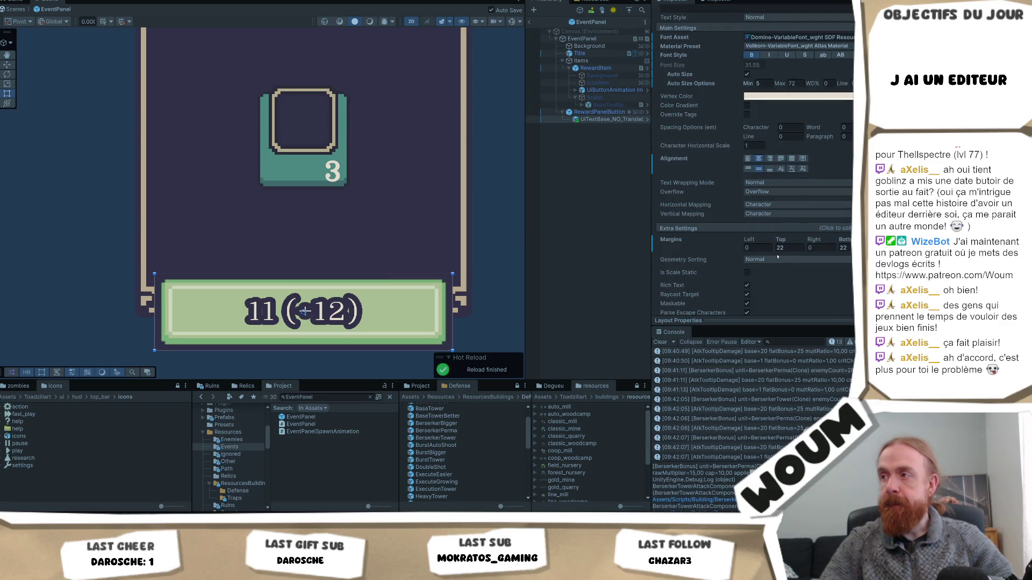
pyautogui.click(757, 248)
pyautogui.write('10')
pyautogui.click(820, 247)
pyautogui.write('10')
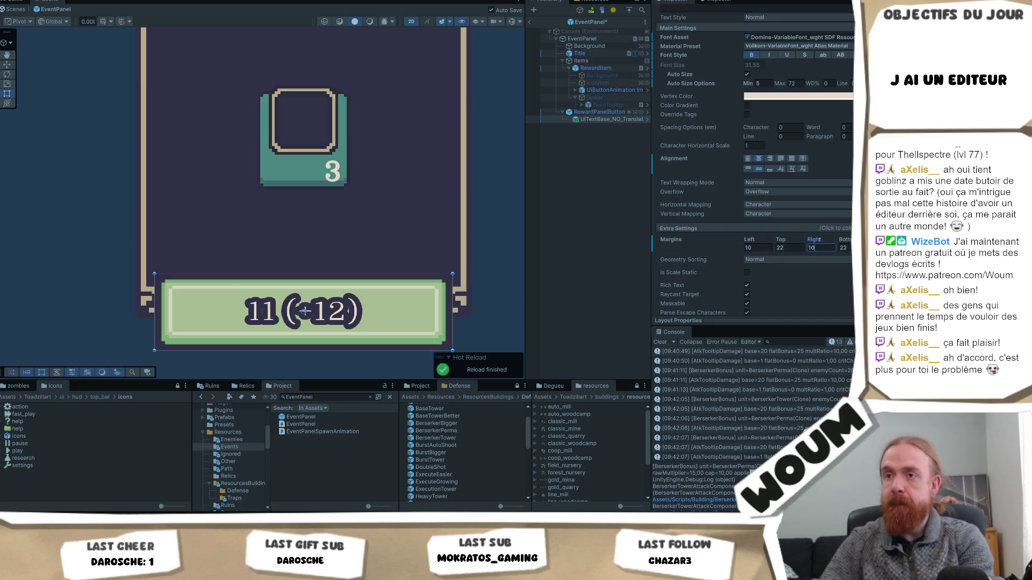
# Replace the button's text with 'aaaaaaaaaaaaaaaaaaaaa' as test content.
pyautogui.scroll(8, 752, 226)
pyautogui.click(730, 210)
pyautogui.hotkey('ctrl', 'a')
pyautogui.write('a')
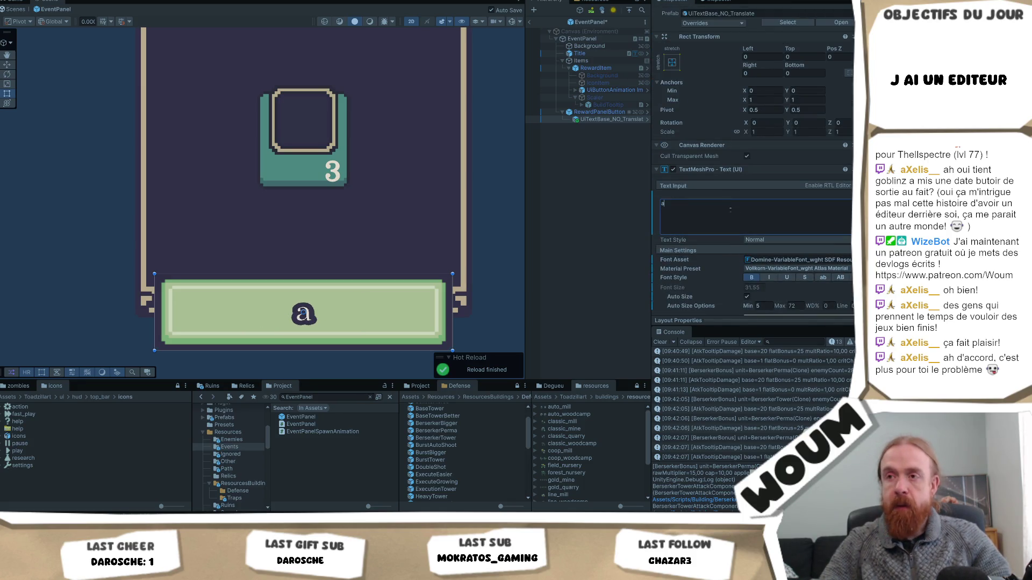
pyautogui.write('aaaaaaaaaaaaaaaaaaaa')
# Change the text's left and right margins to 25 each.
pyautogui.scroll(-5, 740, 204)
pyautogui.scroll(-3, 740, 203)
pyautogui.click(756, 247)
pyautogui.write('20')
pyautogui.press('BackSpace')
pyautogui.write('5')
pyautogui.click(822, 247)
pyautogui.write('25')
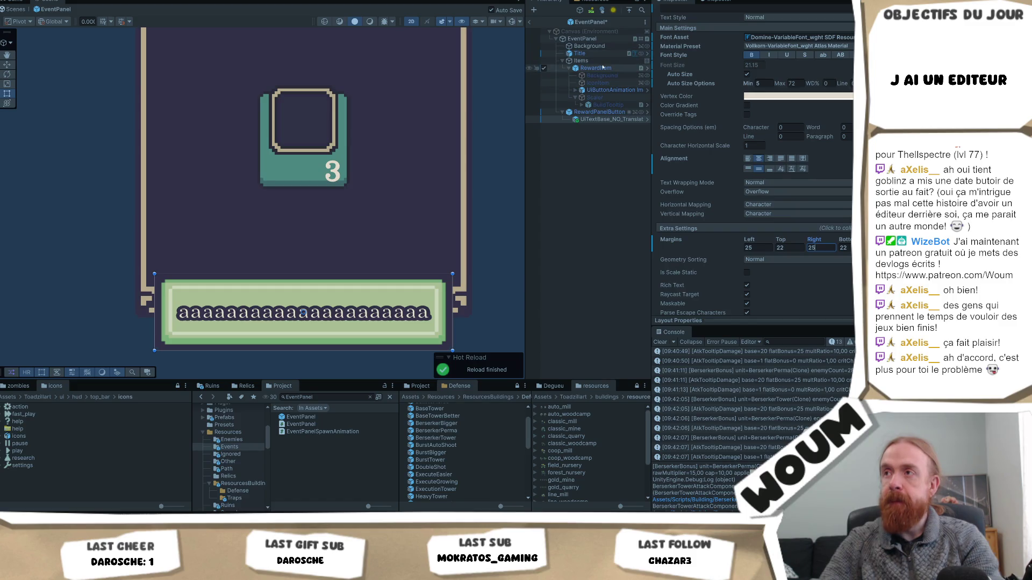
pyautogui.click(502, 215)
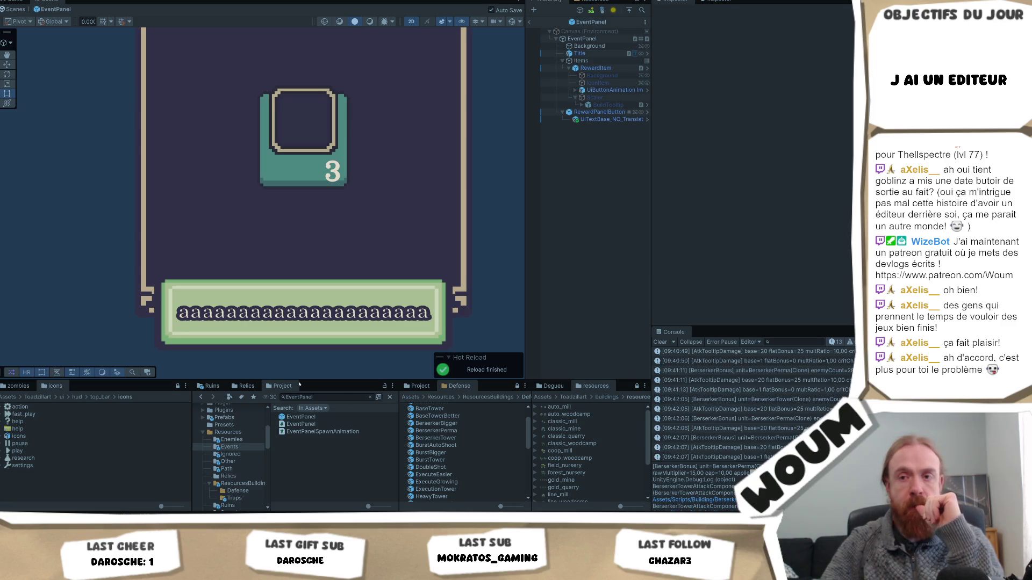
# Search the project for 'bers' and open BerserkerTowerAttackComponent in Visual Studio.
pyautogui.click(317, 397)
pyautogui.write('bers')
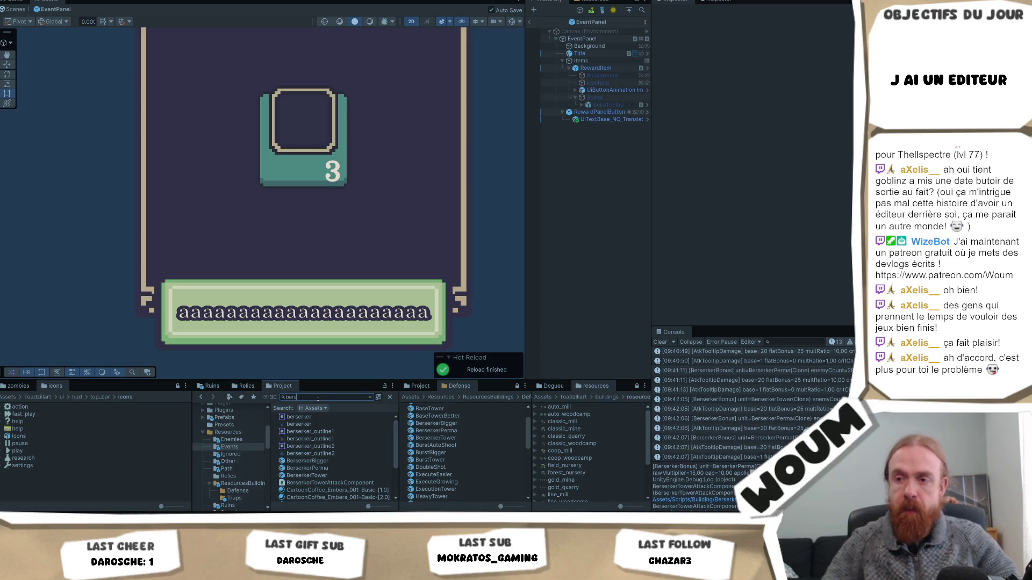
pyautogui.click(325, 483)
pyautogui.doubleClick(325, 483)
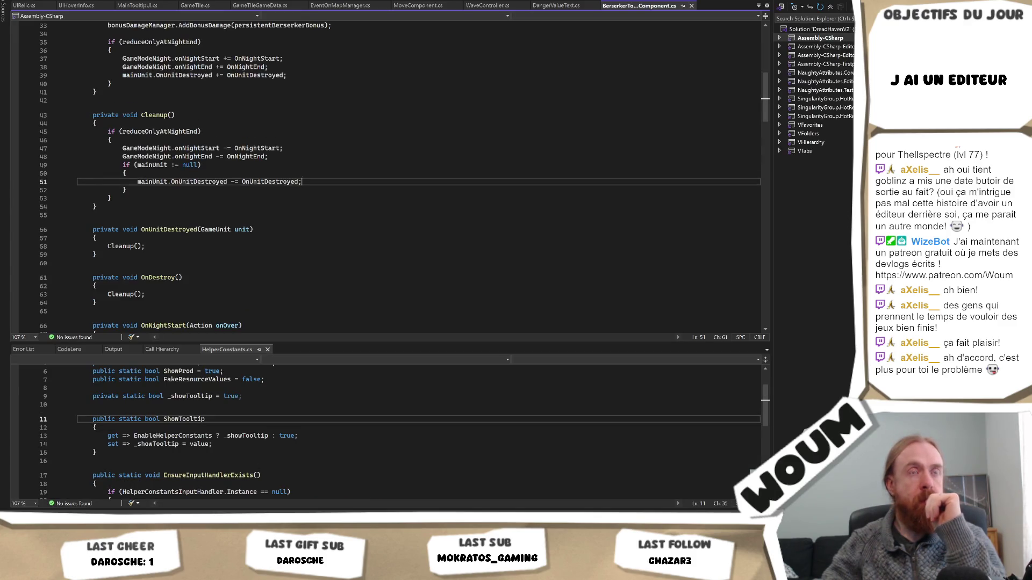
# Highlight mainUnit, then find and step through each maxDamageMultiplier match.
pyautogui.click(299, 258)
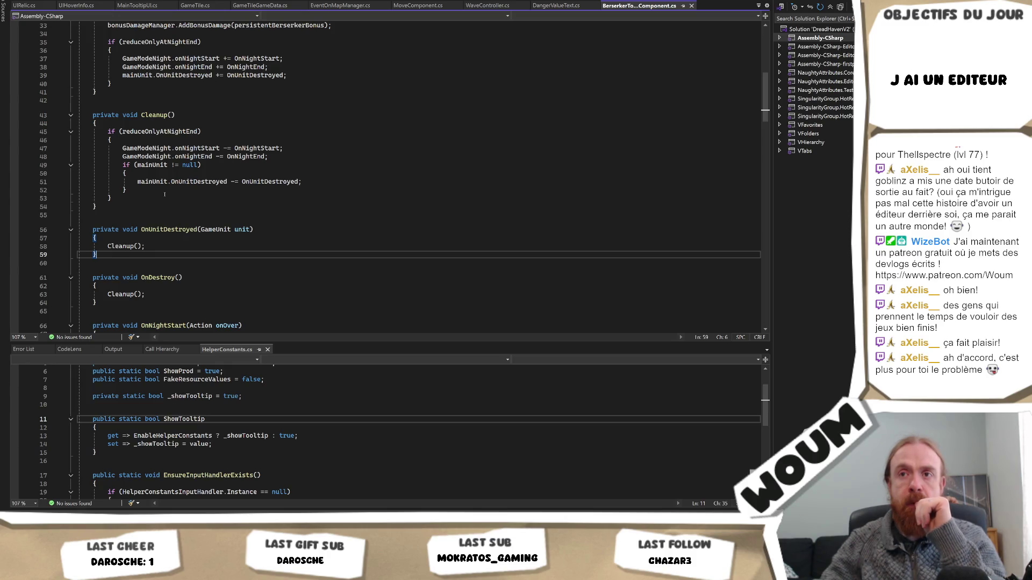
pyautogui.click(164, 165)
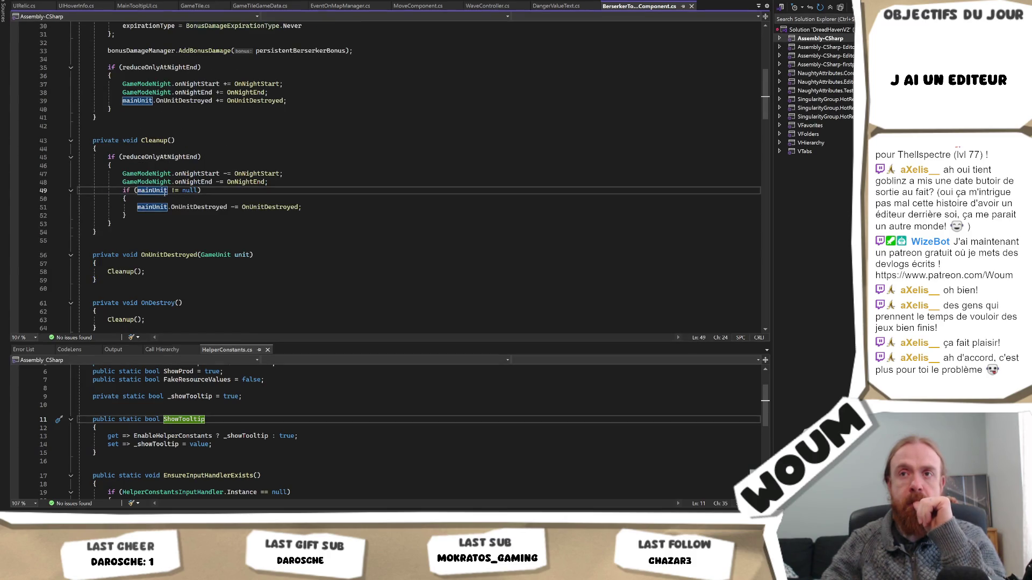
pyautogui.scroll(3, 282, 238)
pyautogui.scroll(8, 282, 238)
pyautogui.scroll(-4, 281, 238)
pyautogui.scroll(-2, 281, 238)
pyautogui.scroll(6, 281, 238)
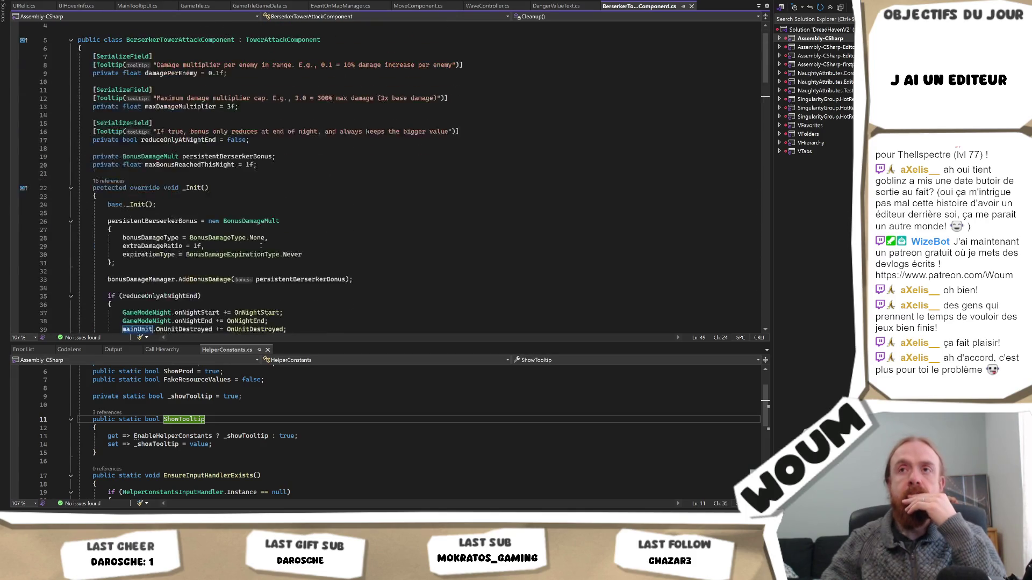
pyautogui.doubleClick(191, 132)
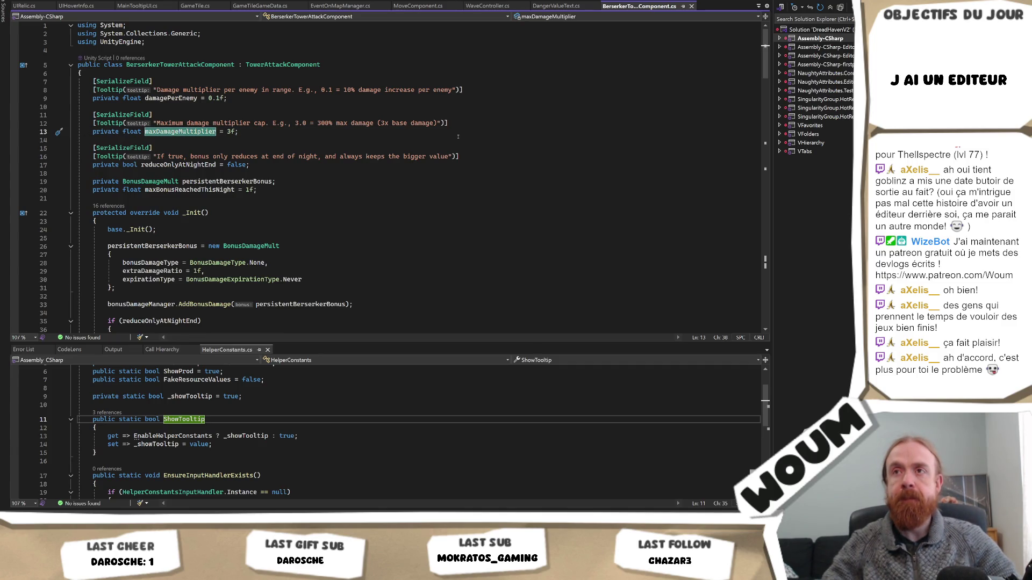
pyautogui.hotkey('ctrl', 'f')
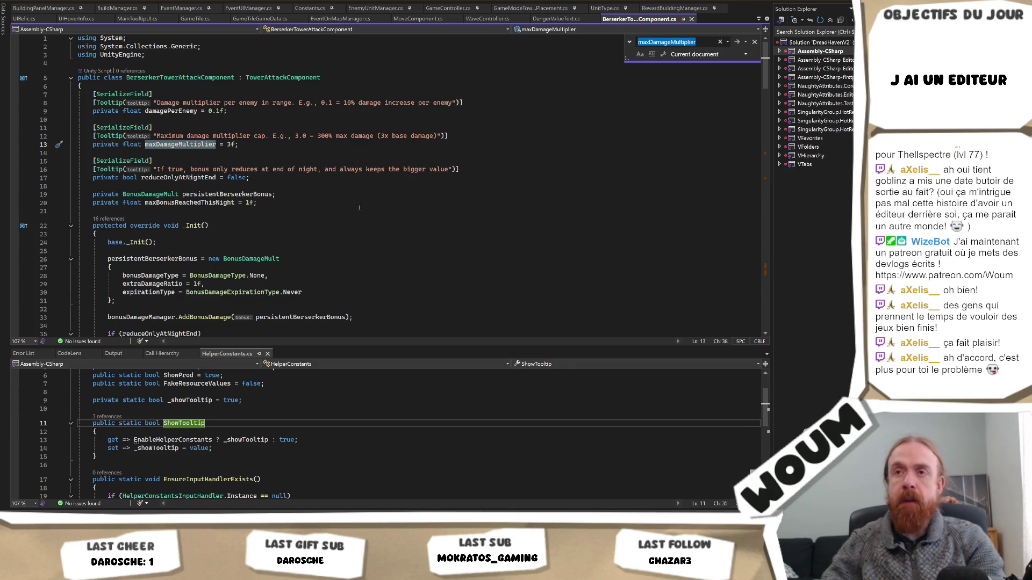
pyautogui.press('Return')
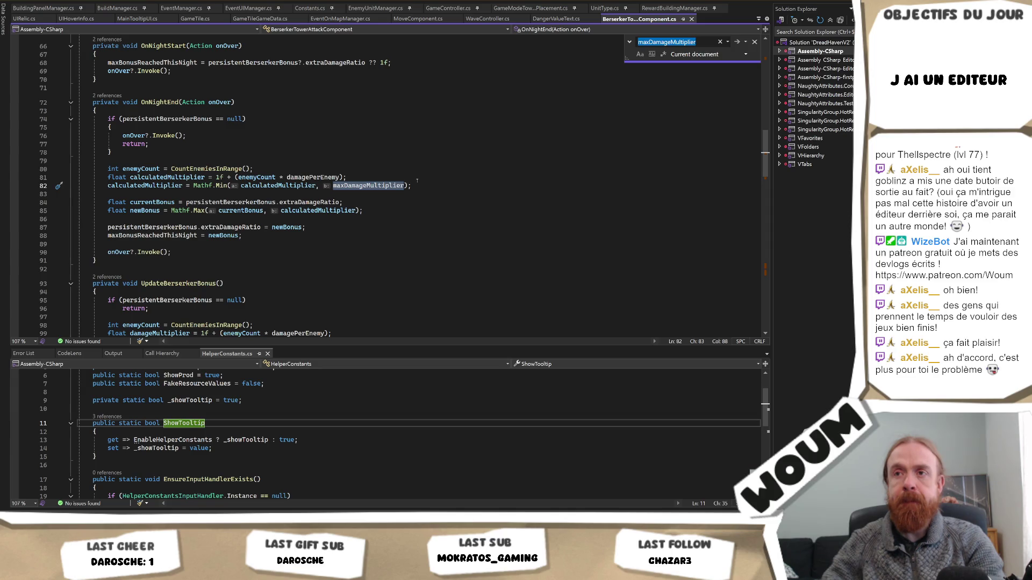
pyautogui.press('Return')
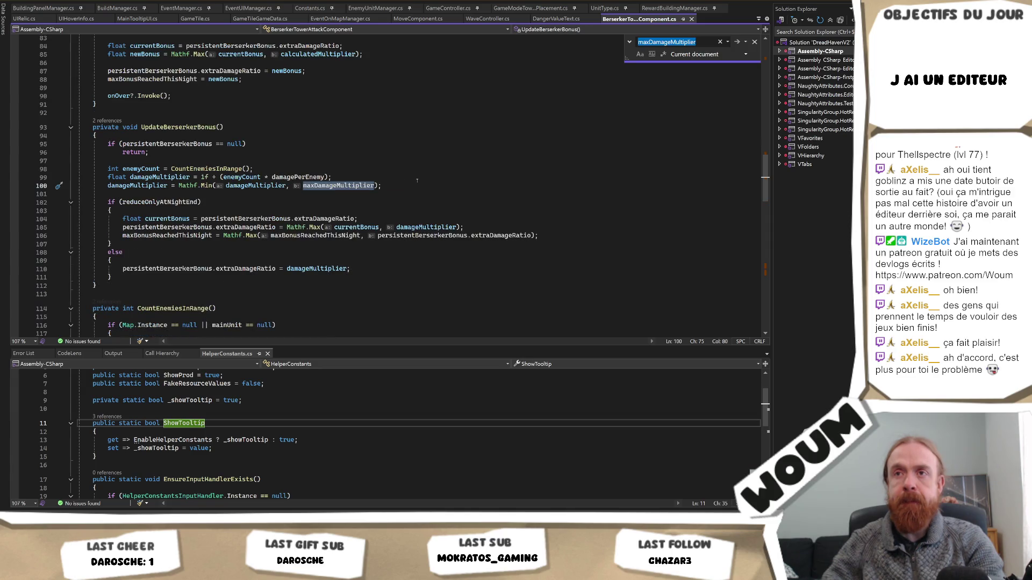
# Highlight the damageMultiplier, extraDamageRatio, maxBonusReachedThisNight and reduceOnlyAtNightEnd references.
pyautogui.doubleClick(174, 178)
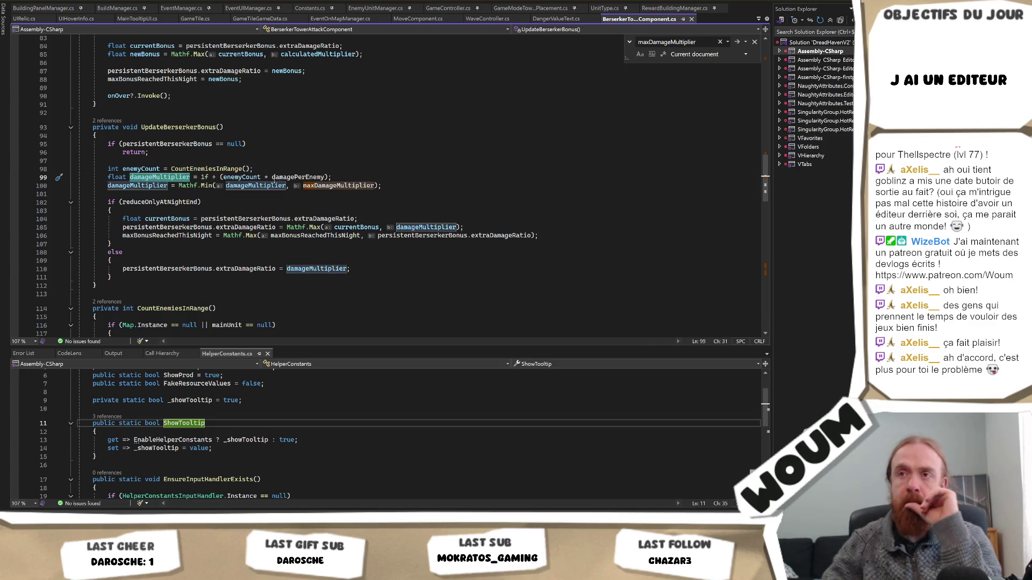
pyautogui.click(285, 185)
pyautogui.moveTo(338, 186)
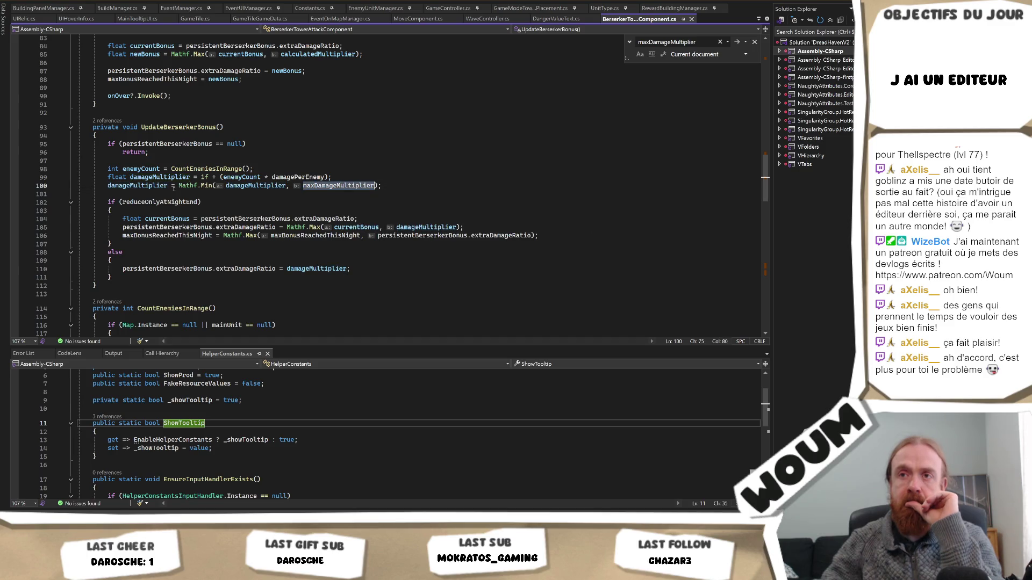
pyautogui.doubleClick(131, 185)
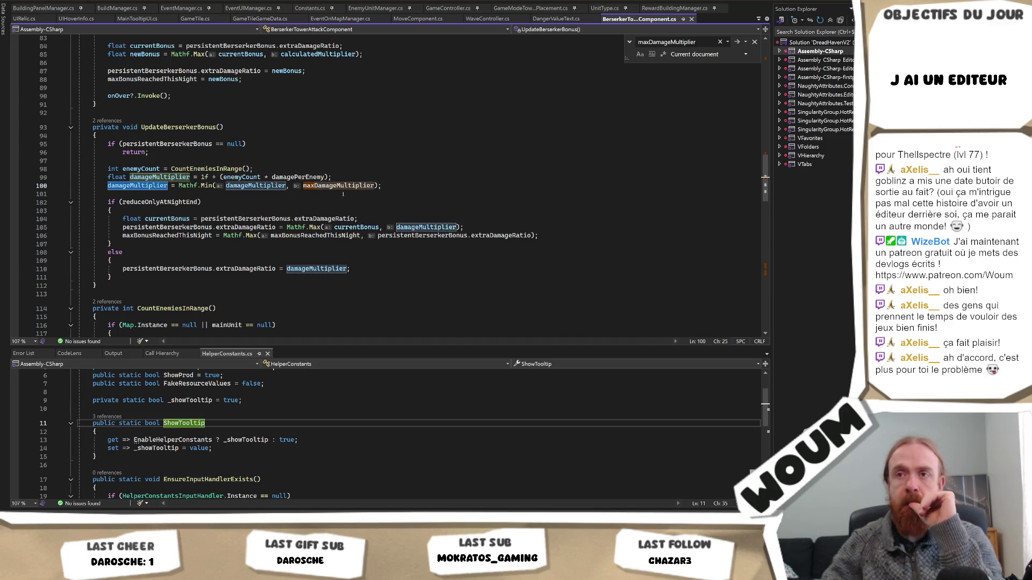
pyautogui.moveTo(269, 231)
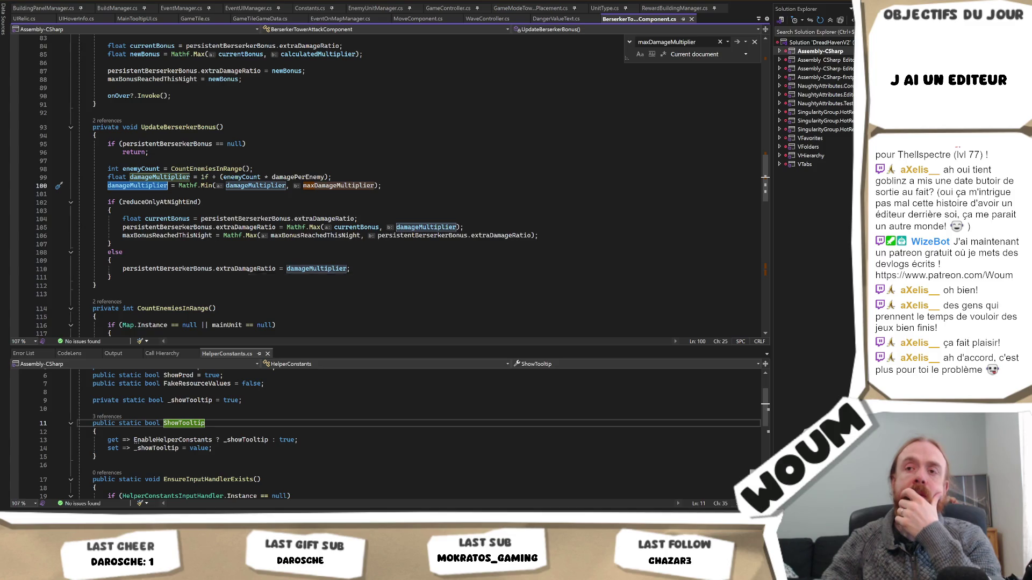
pyautogui.click(262, 269)
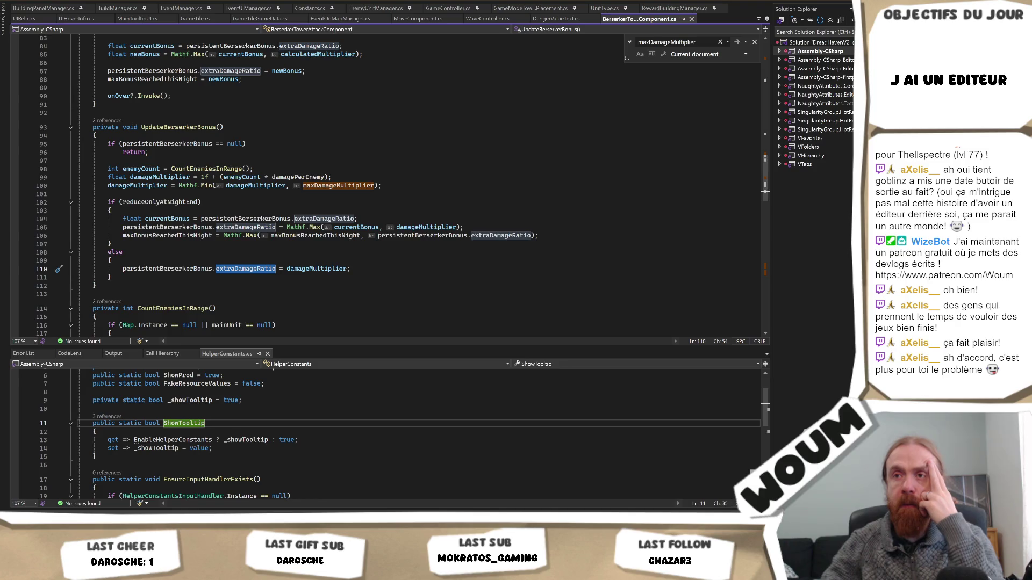
pyautogui.click(197, 236)
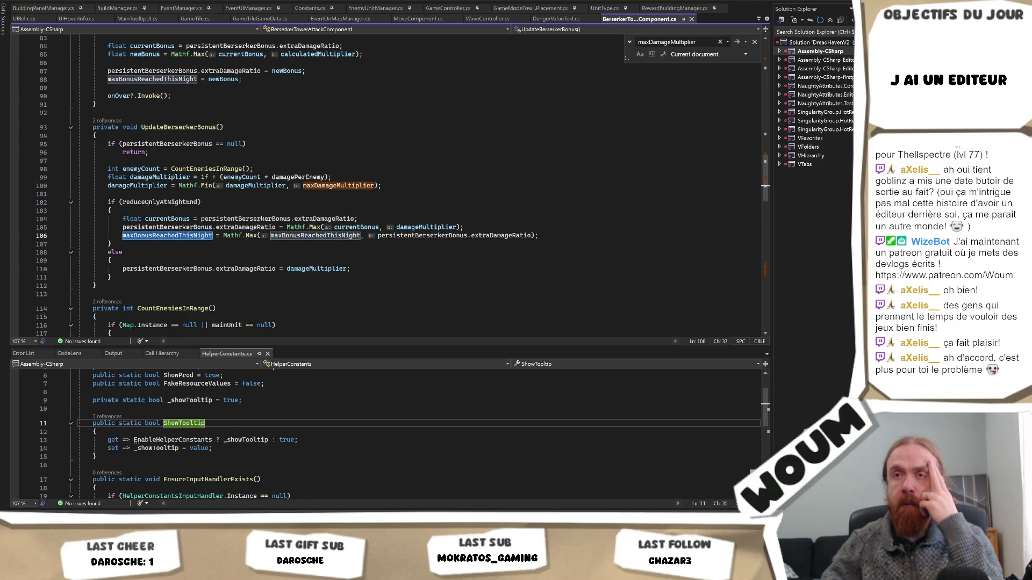
pyautogui.doubleClick(146, 202)
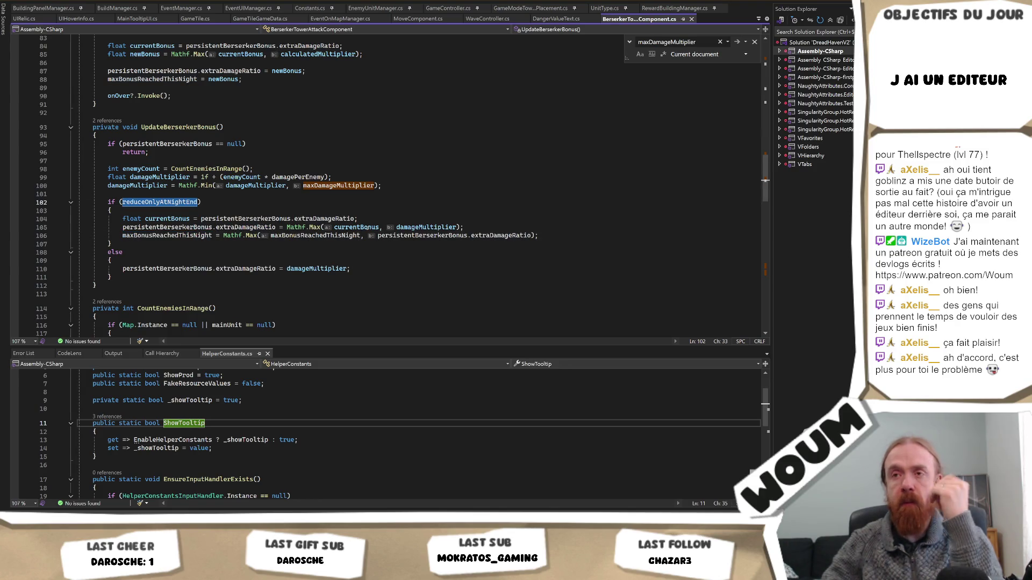
pyautogui.doubleClick(383, 215)
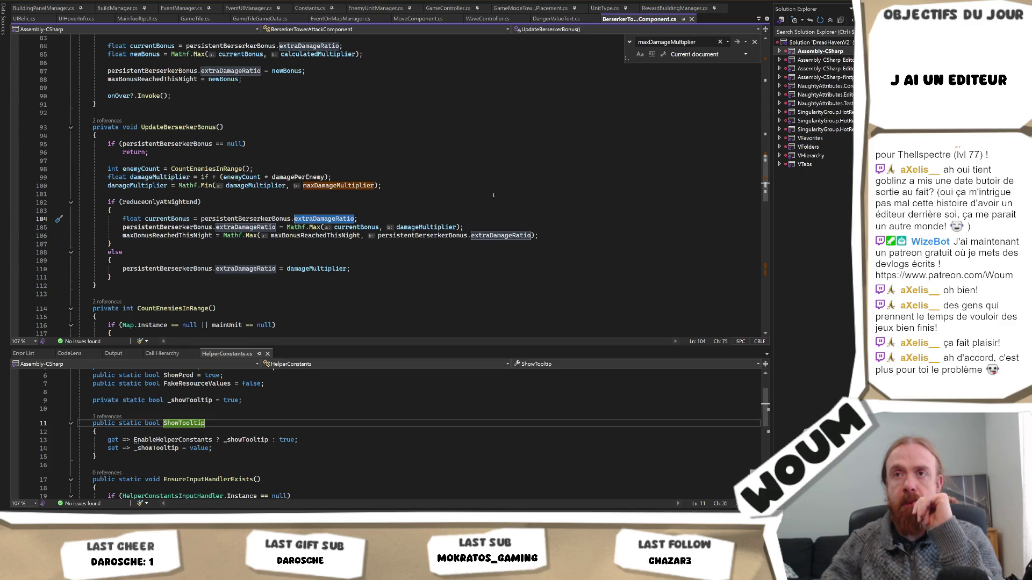
# Highlight persistentBerserkerBonus and search the file for it.
pyautogui.scroll(3, 369, 279)
pyautogui.scroll(-2, 369, 279)
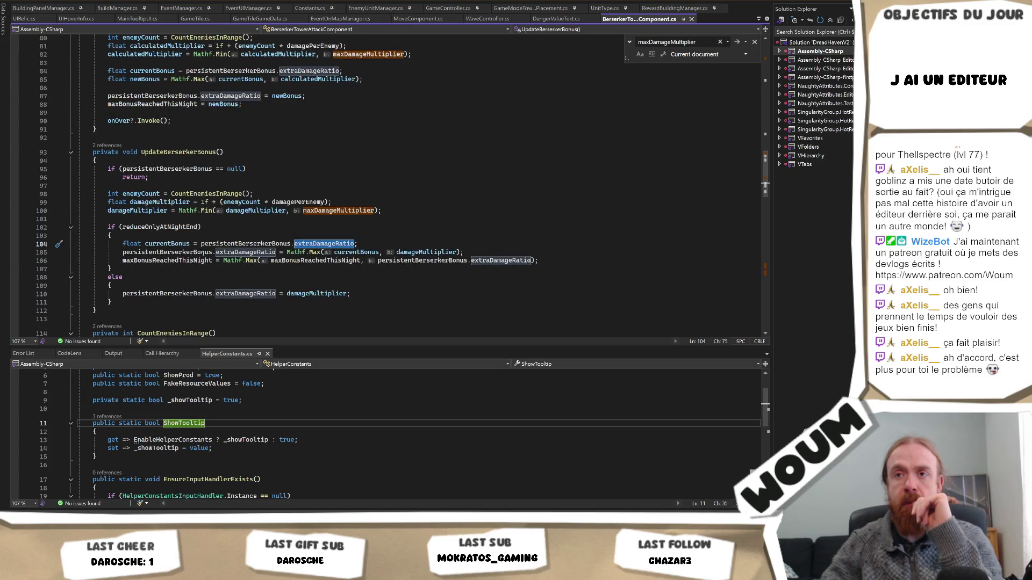
pyautogui.doubleClick(205, 253)
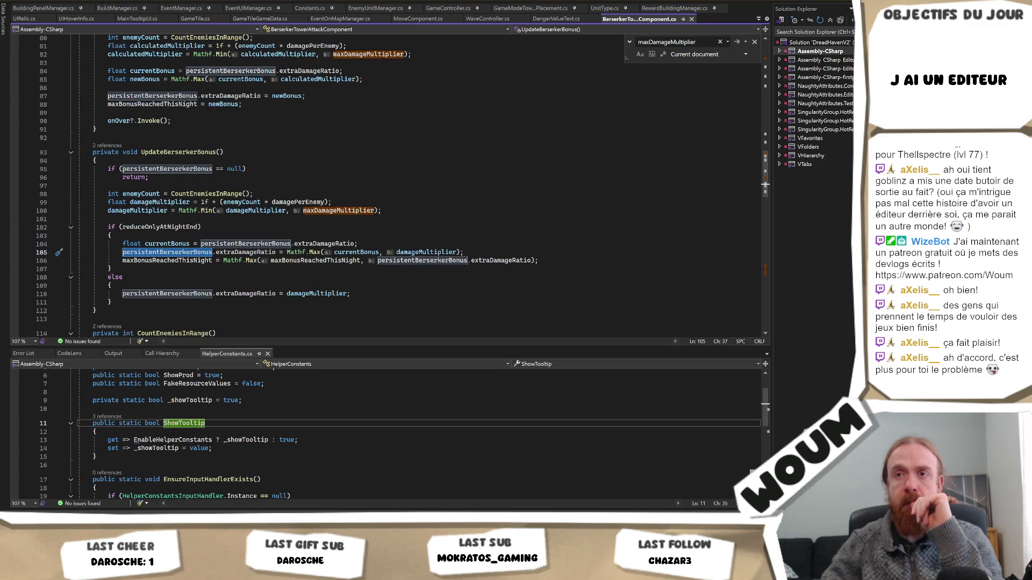
pyautogui.scroll(-4, 220, 211)
pyautogui.scroll(3, 219, 210)
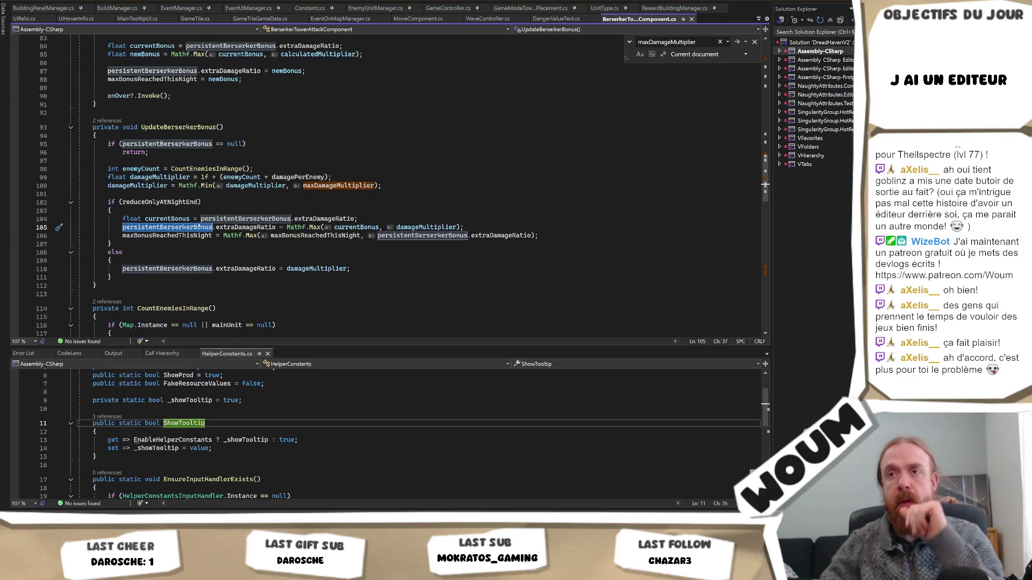
pyautogui.hotkey('ctrl', 'f')
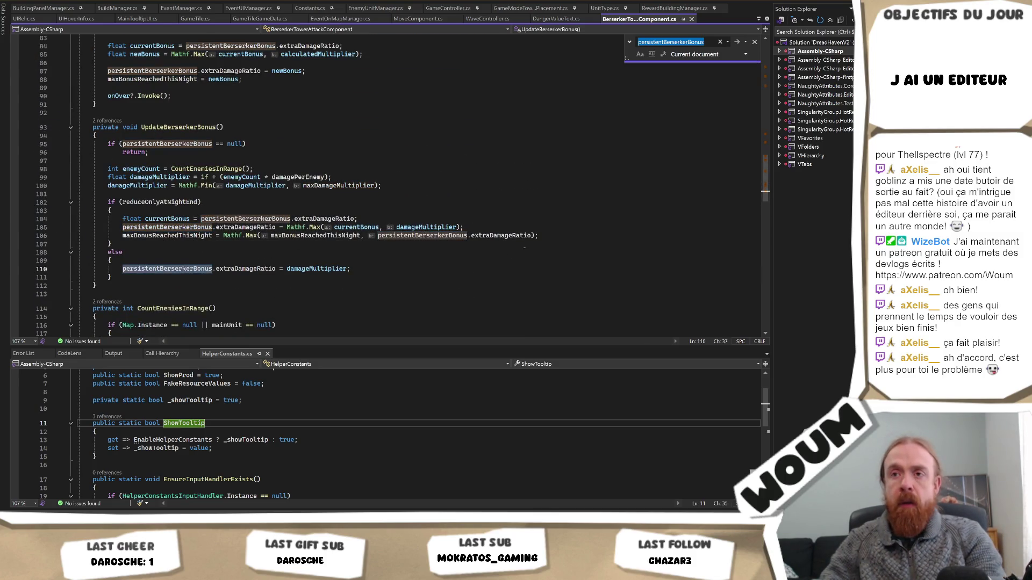
pyautogui.press('F12')
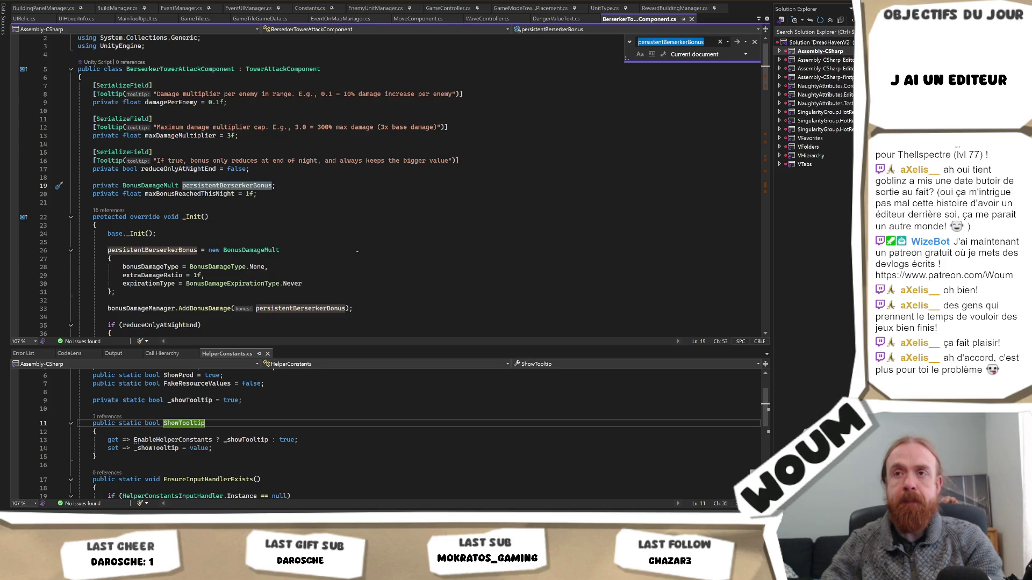
pyautogui.scroll(-1, 358, 251)
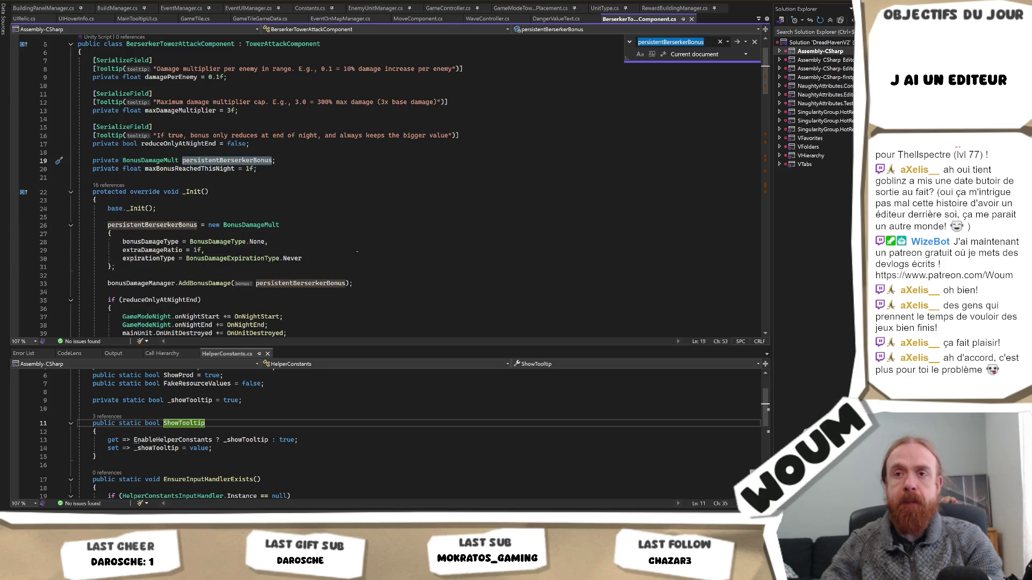
pyautogui.moveTo(199, 284)
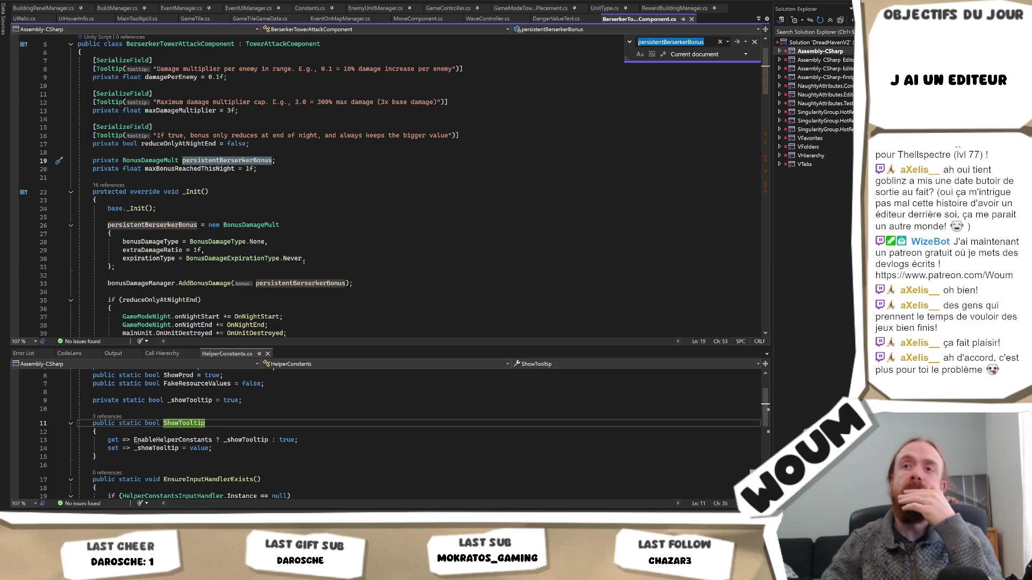
pyautogui.scroll(1, 322, 248)
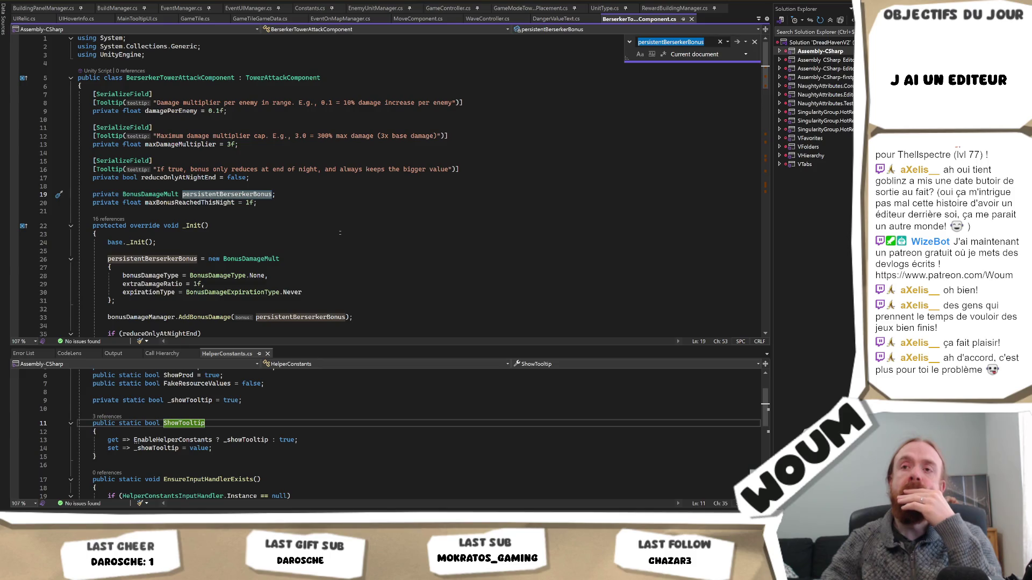
pyautogui.scroll(-2, 339, 232)
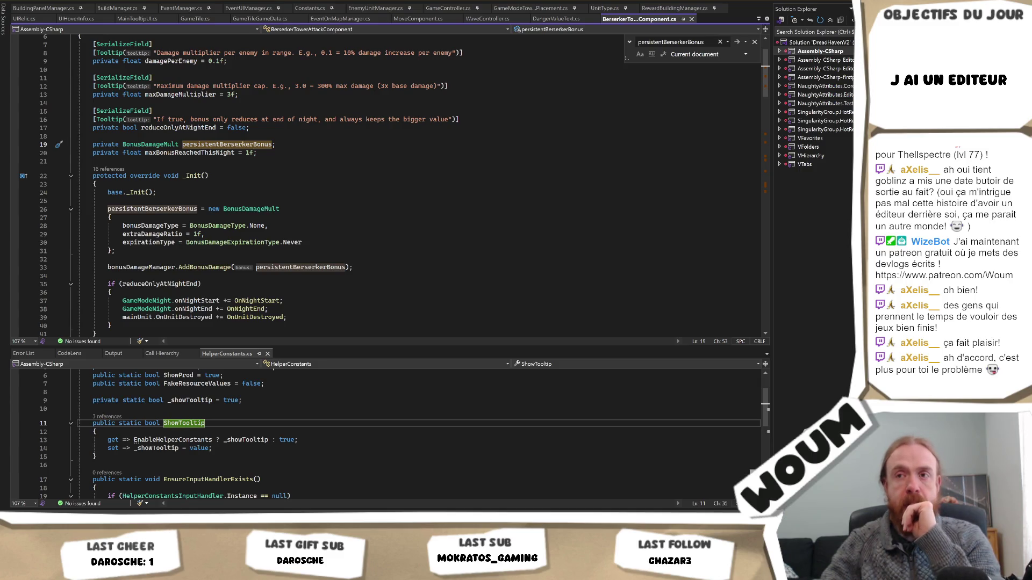
pyautogui.tripleClick(368, 268)
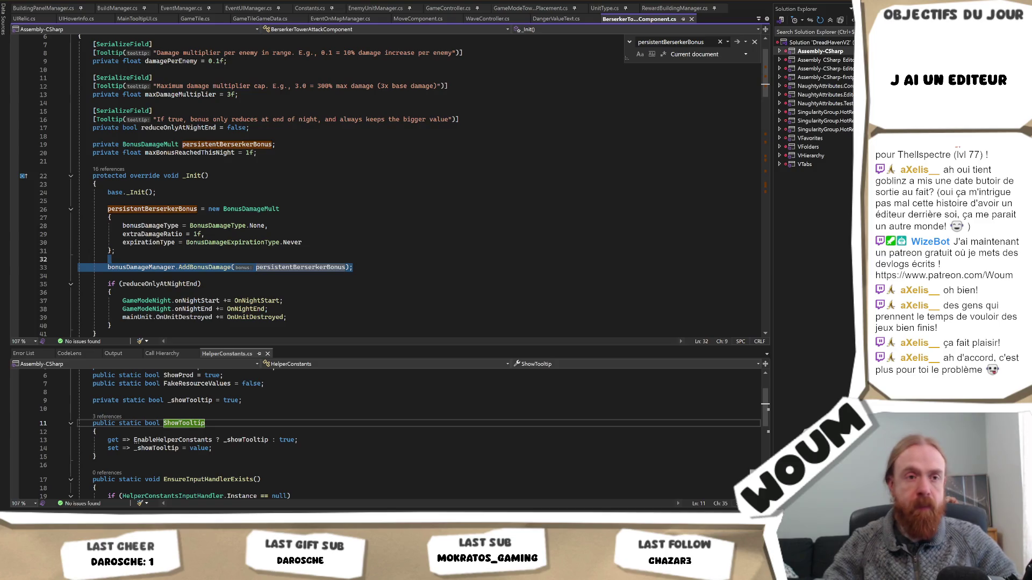
pyautogui.press('Up')
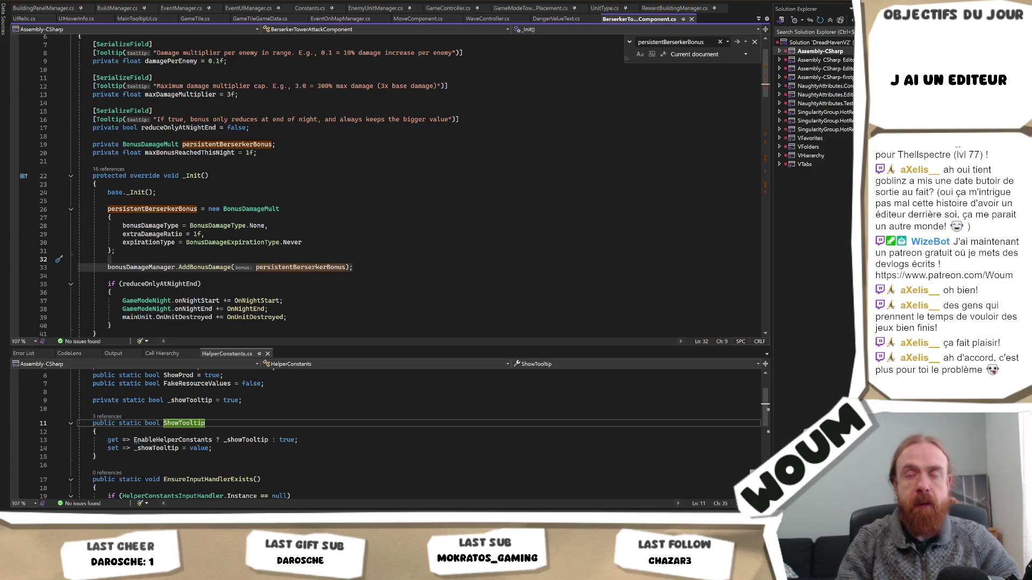
pyautogui.scroll(-3, 319, 189)
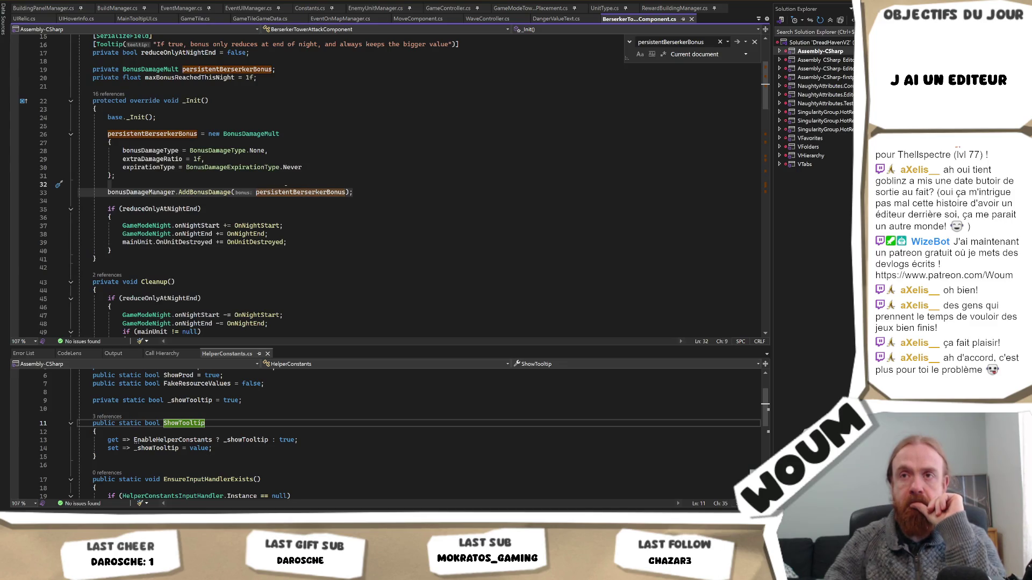
pyautogui.scroll(-18, 285, 187)
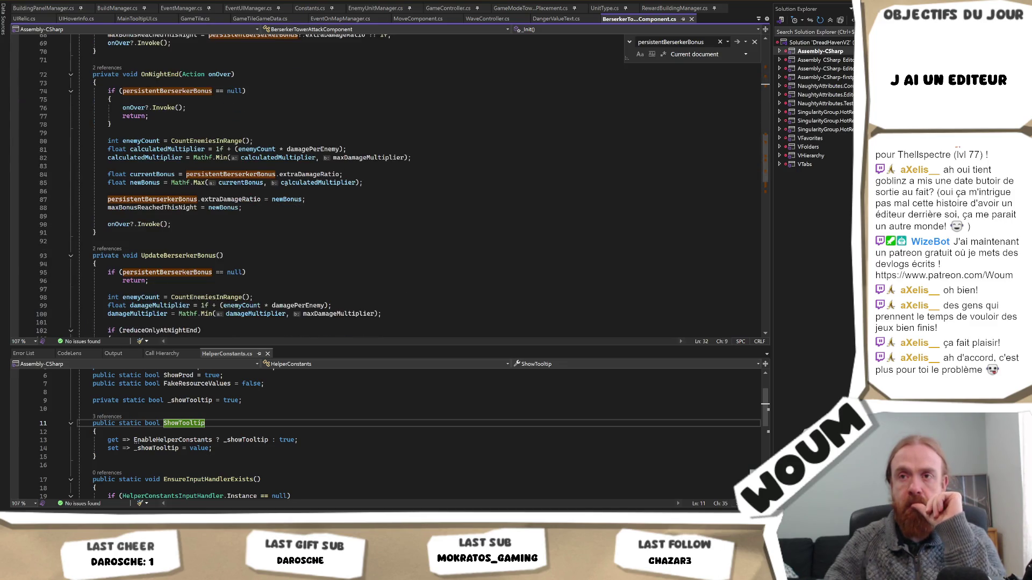
pyautogui.scroll(20, 284, 188)
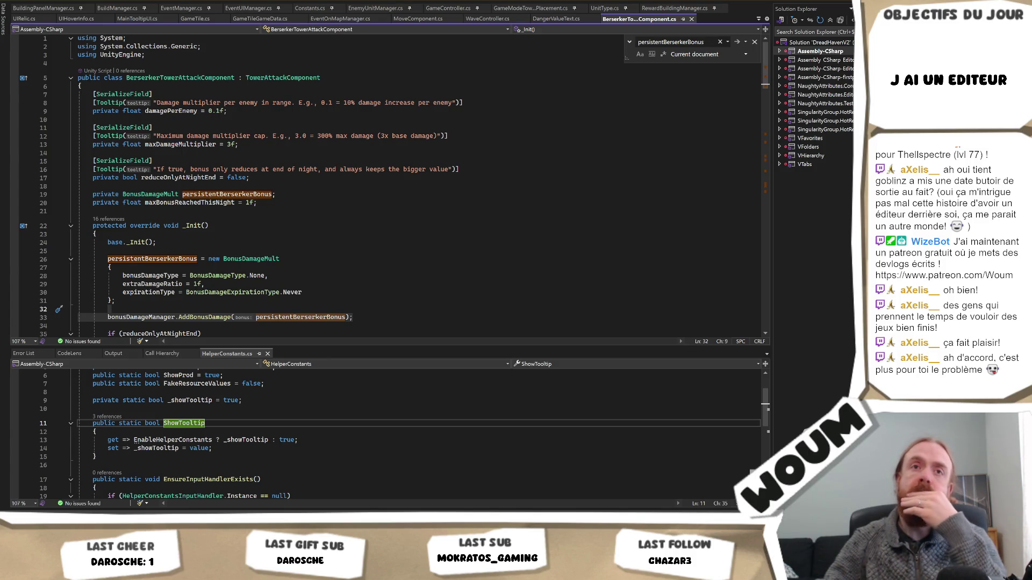
# Select lines 26–33, from the persistentBerserkerBonus setup through the AddBonusDamage call.
pyautogui.moveTo(353, 317); pyautogui.dragTo(111, 309)
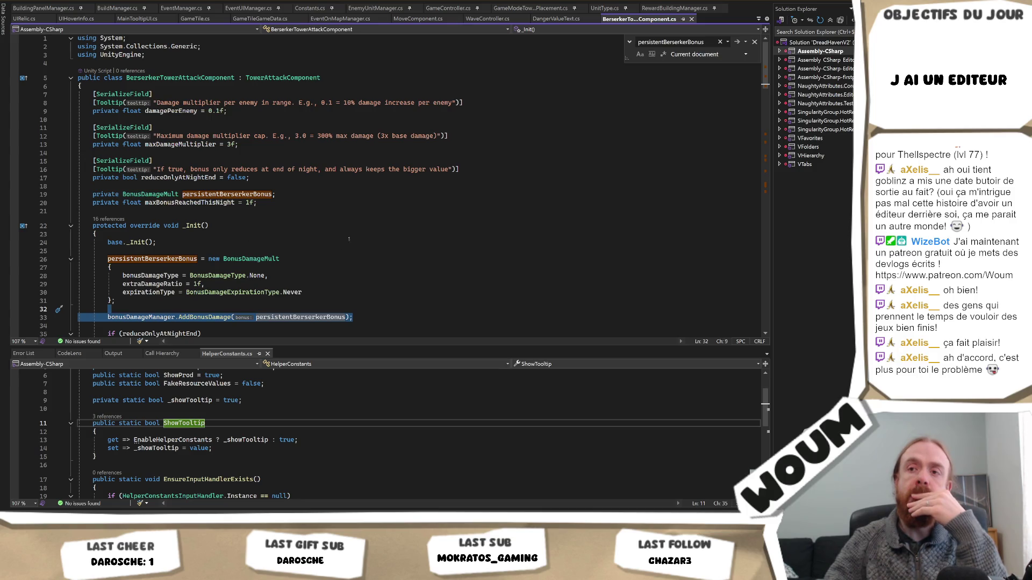
pyautogui.scroll(-1, 350, 240)
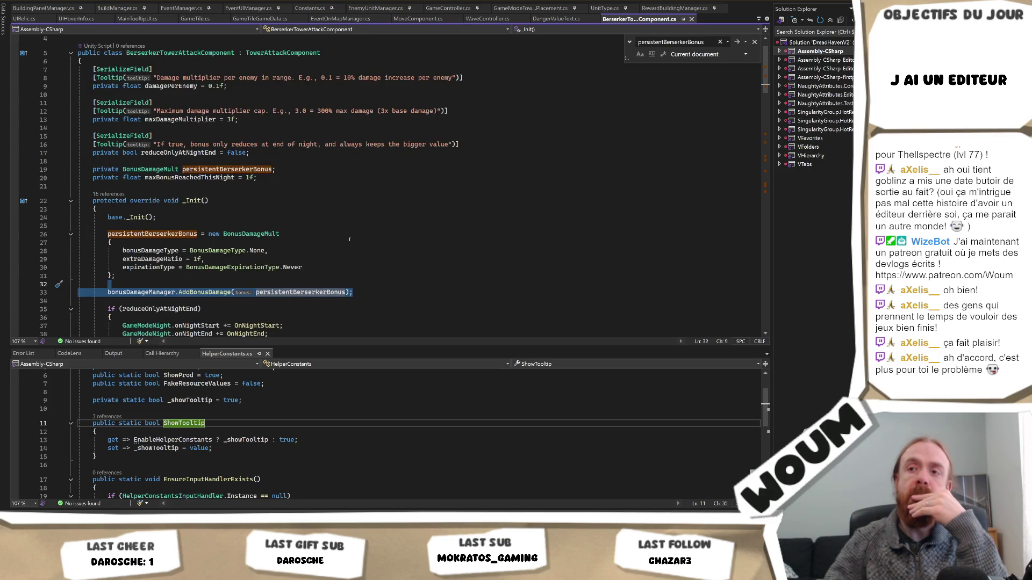
pyautogui.click(207, 283)
pyautogui.click(183, 259)
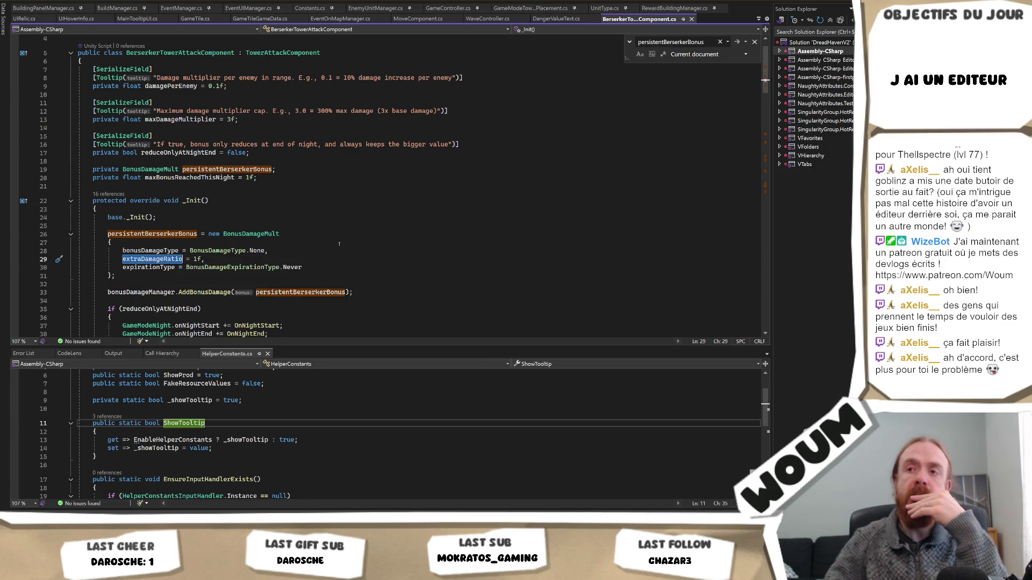
pyautogui.moveTo(353, 292); pyautogui.dragTo(29, 233)
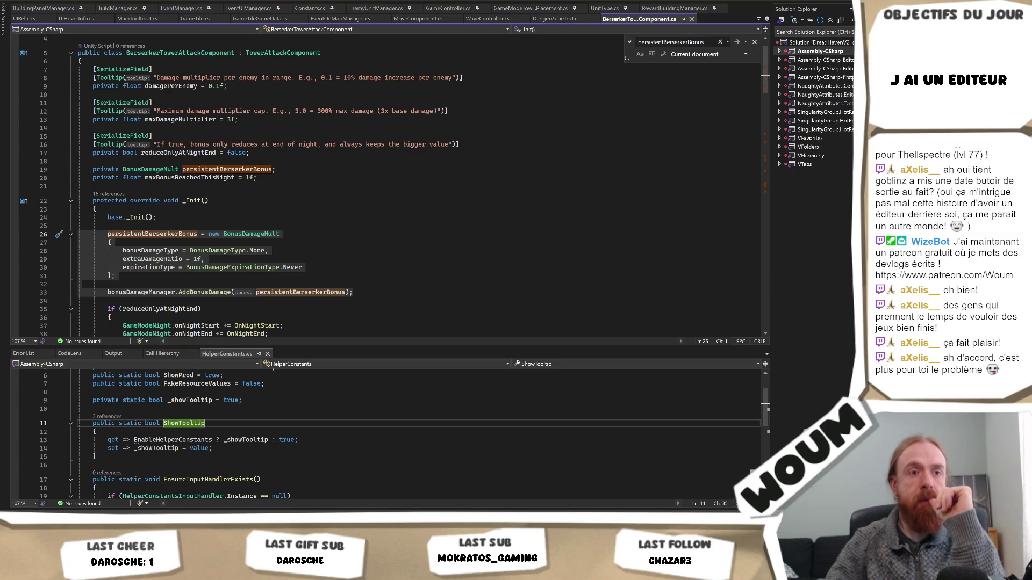
pyautogui.hotkey('alt', 'Tab')
pyautogui.hotkey('alt', 'Tab')
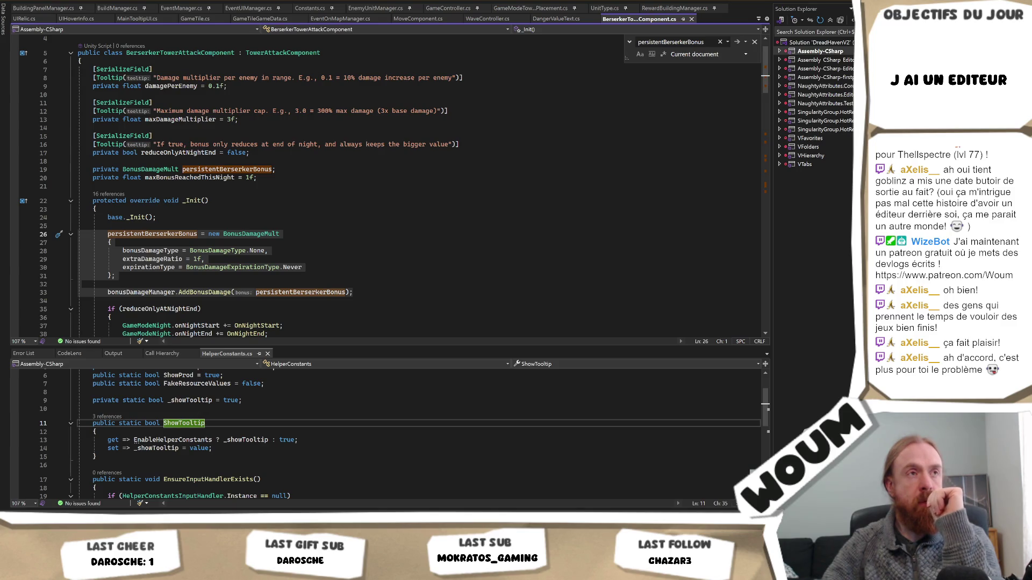
pyautogui.hotkey('alt', 'Tab')
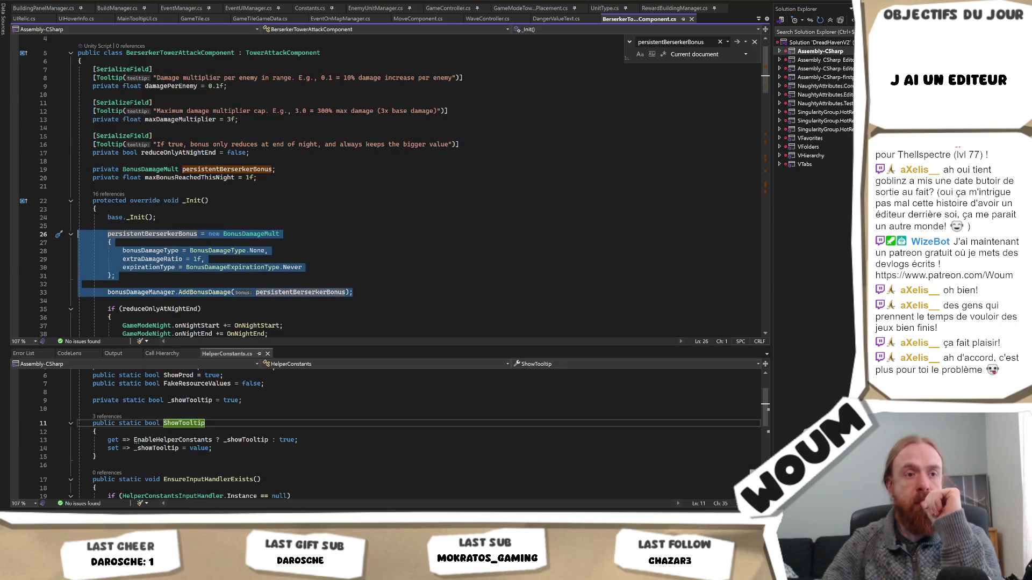
pyautogui.hotkey('alt', 'Tab')
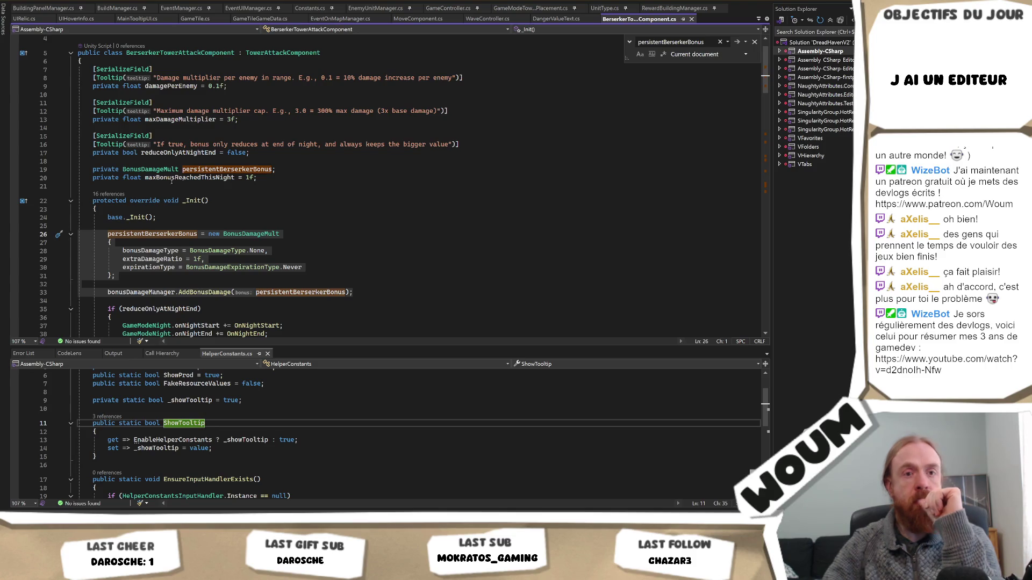
pyautogui.click(288, 217)
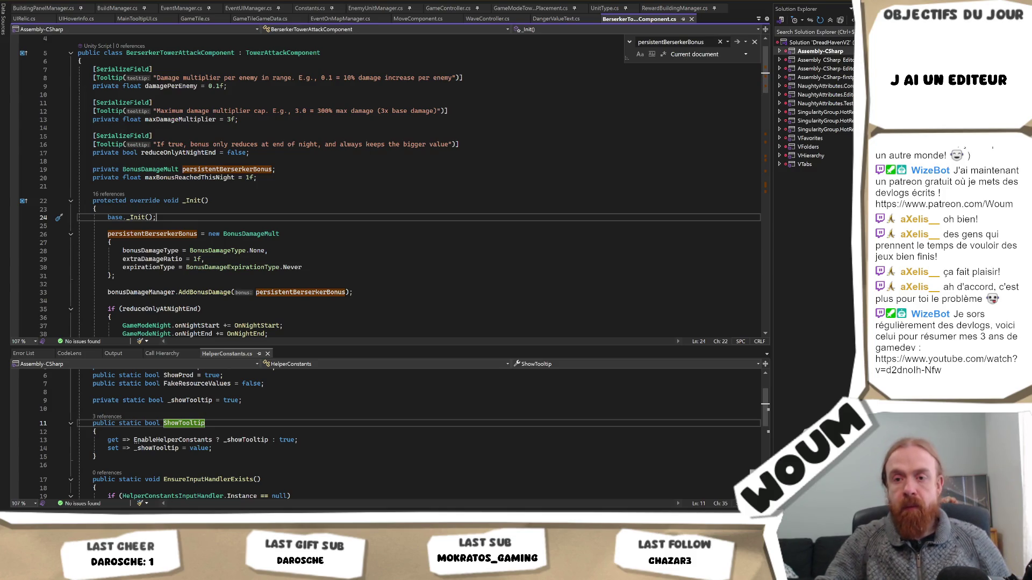
# Switch from Visual Studio back to the Unity editor.
pyautogui.hotkey('alt', 'Tab')
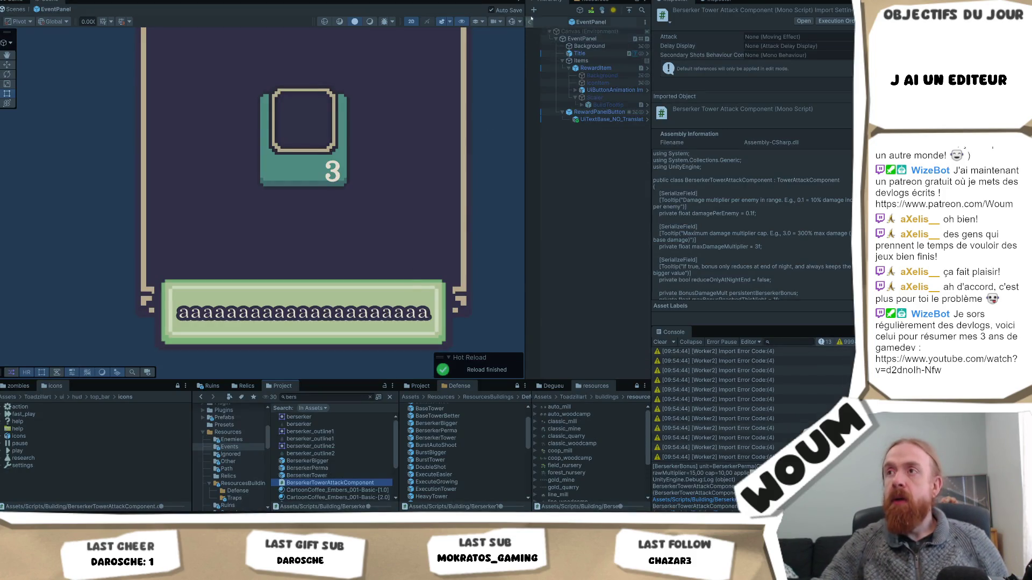
# Leave prefab mode and open the Runic Tower Foundation event from the map.
pyautogui.click(530, 22)
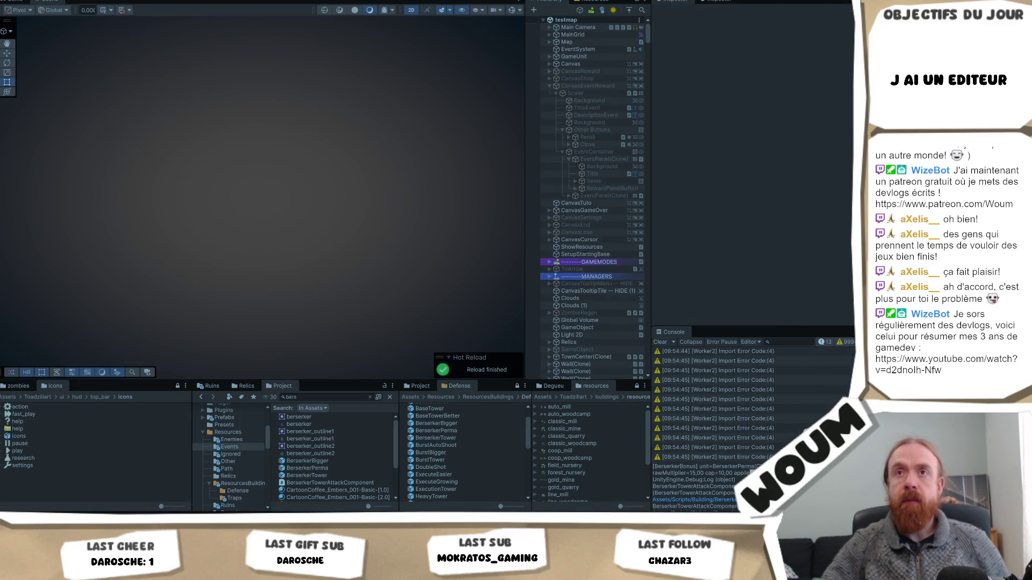
pyautogui.scroll(2, 247, 259)
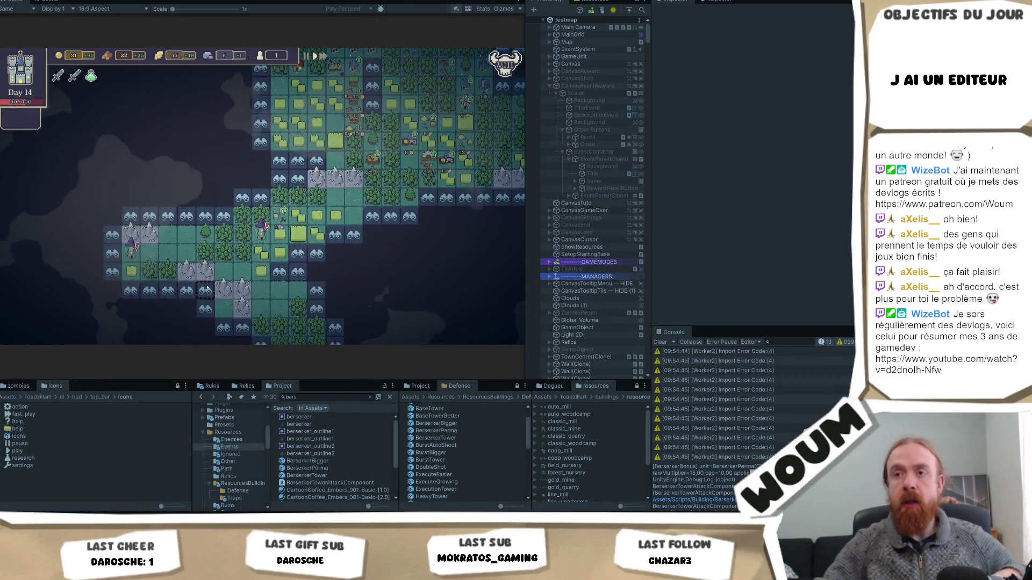
pyautogui.click(145, 252)
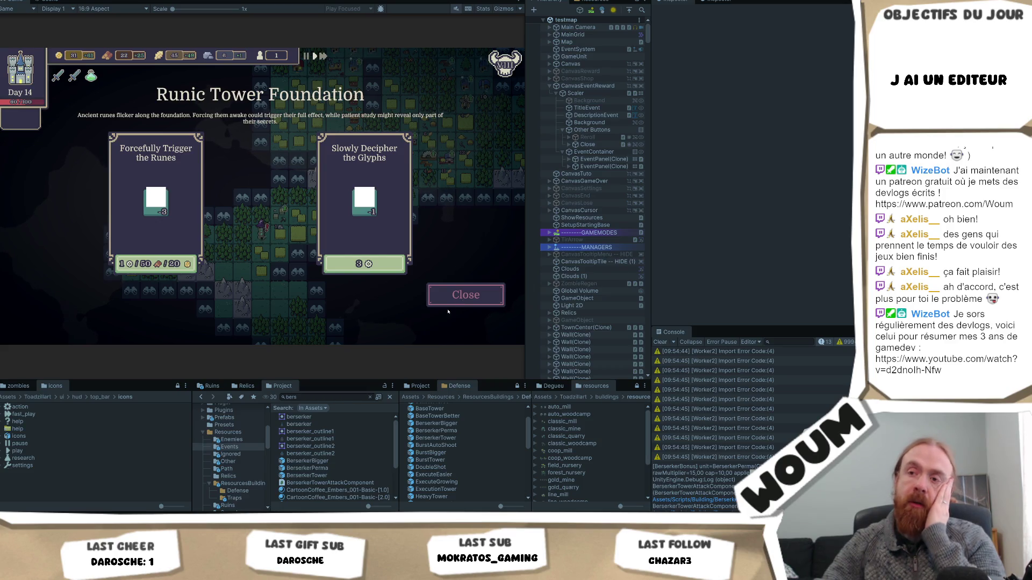
# Expand EventPanel(Clone) > Items > RewardPanelButton and select UiTextBase_NO_Translate.
pyautogui.scroll(-5, 460, 459)
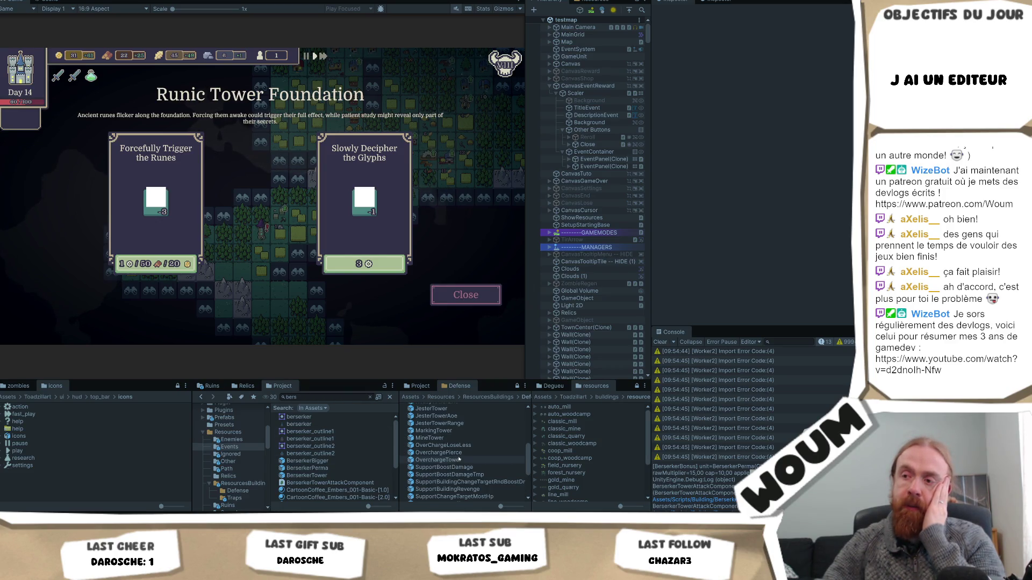
pyautogui.scroll(-3, 458, 459)
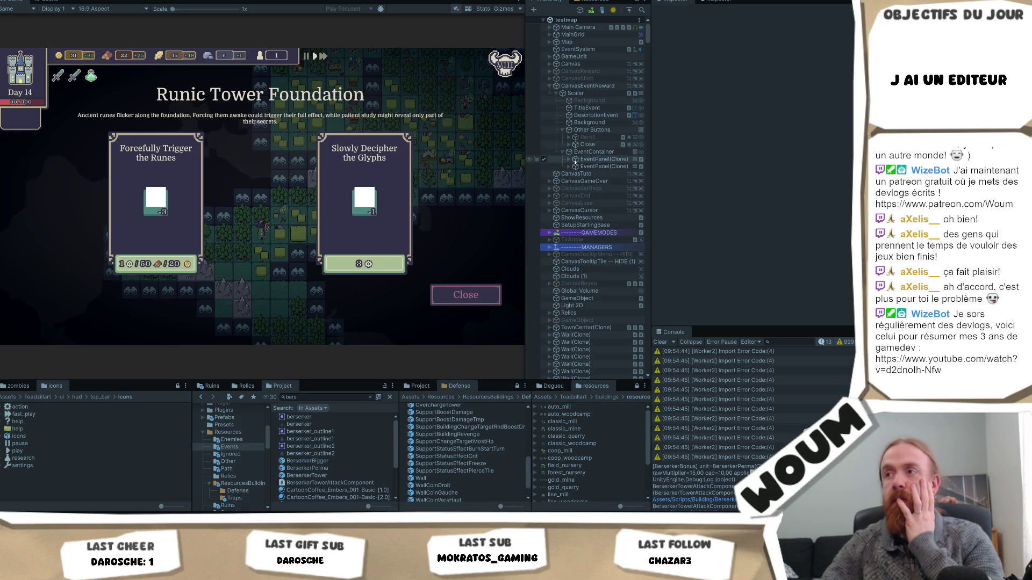
pyautogui.click(568, 160)
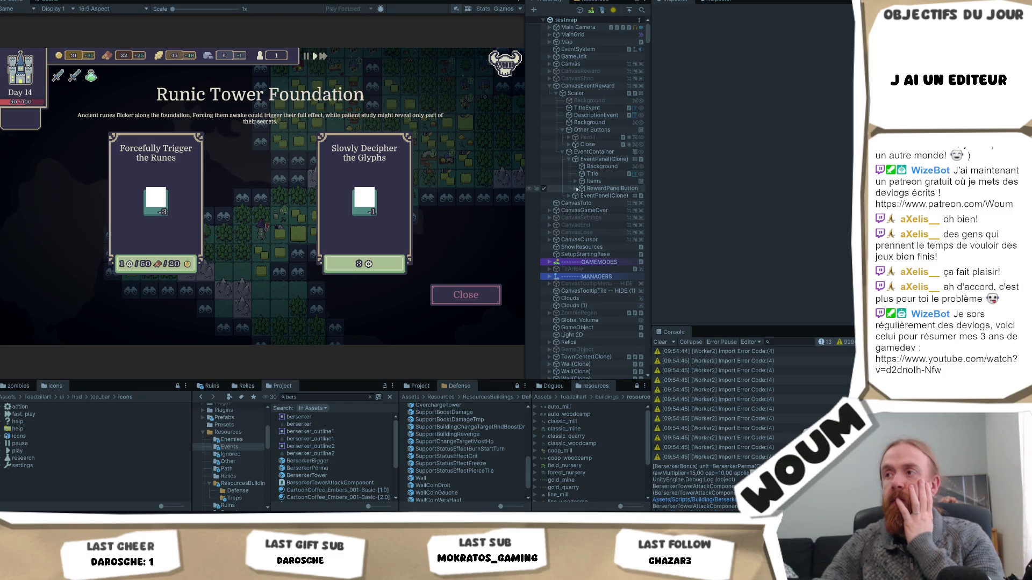
pyautogui.click(575, 181)
pyautogui.click(587, 195)
pyautogui.click(576, 196)
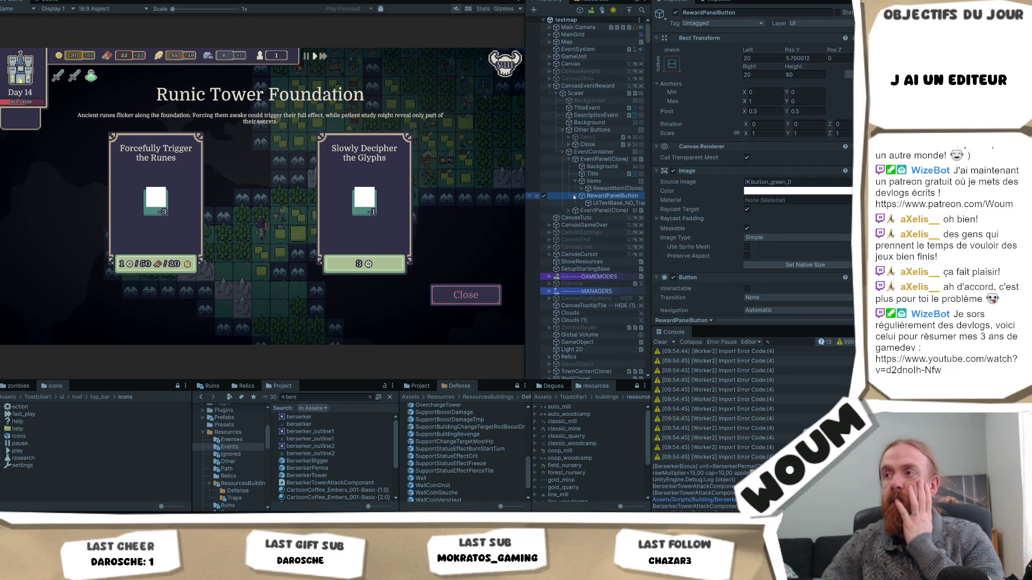
pyautogui.click(595, 203)
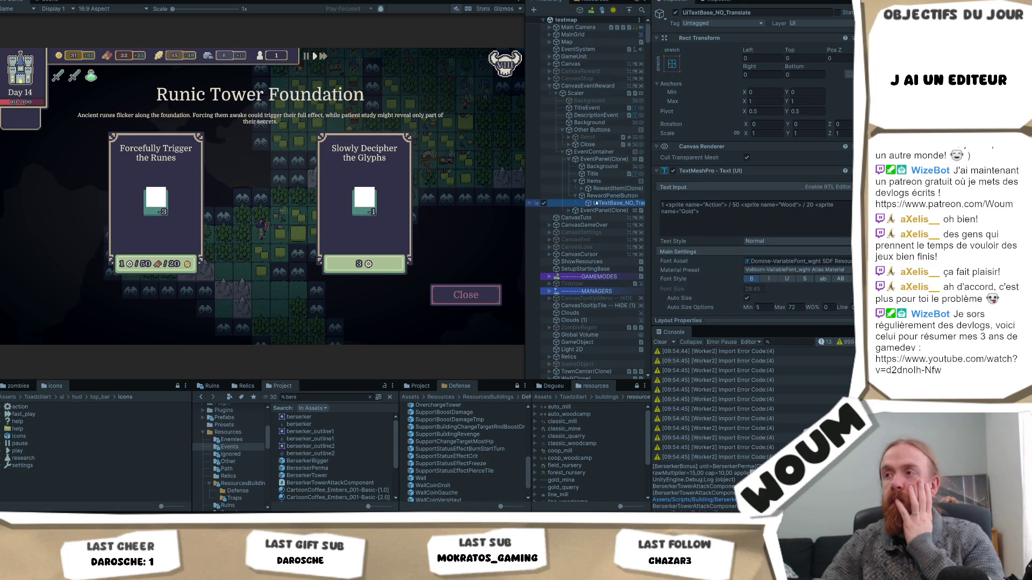
# Delete the spaces before the Gold and Wood icons in the cost text.
pyautogui.click(816, 205)
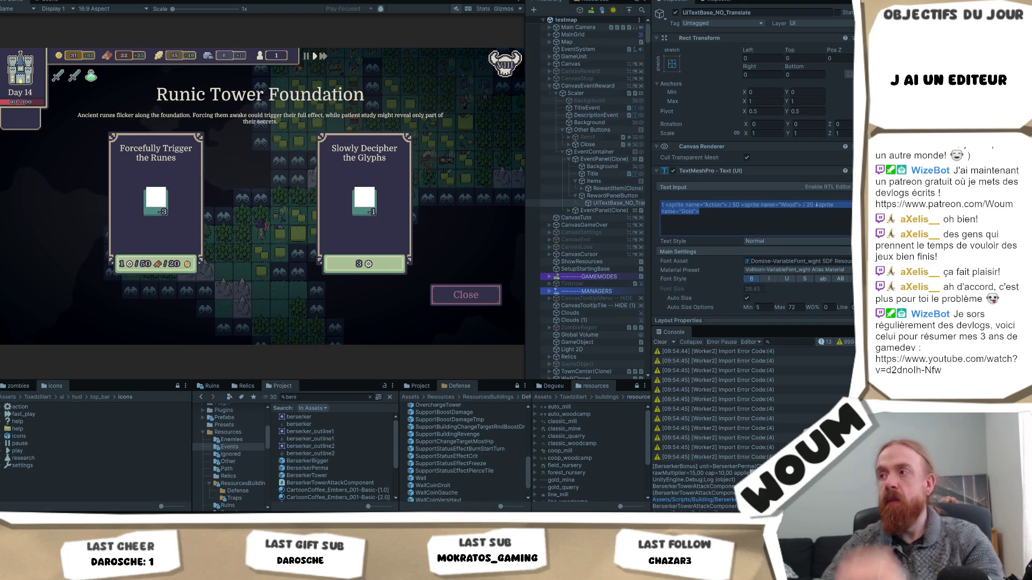
pyautogui.press('BackSpace')
pyautogui.click(741, 205)
pyautogui.press('BackSpace')
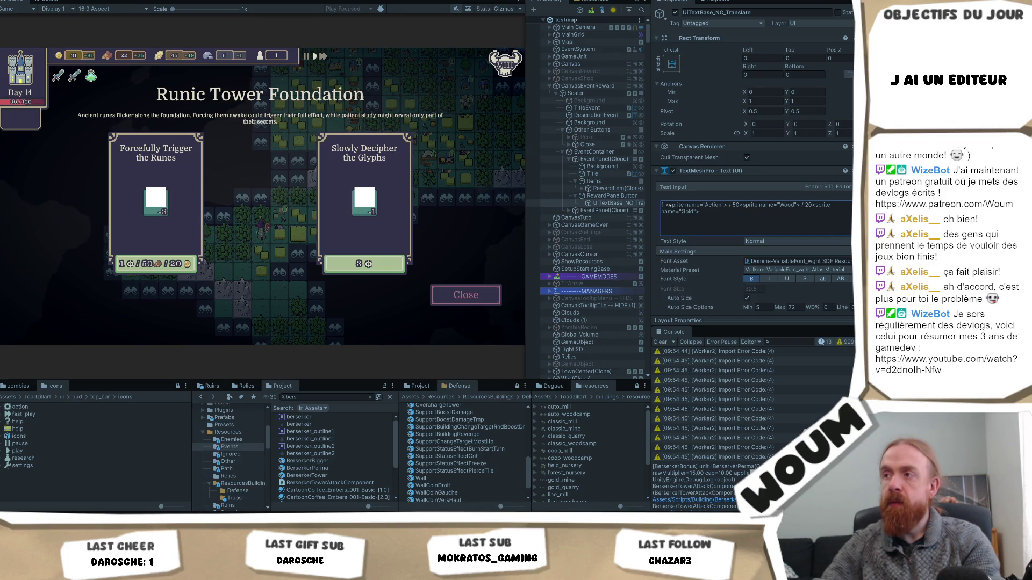
# Remove the space after the leading 1 and add an 'a' after the Wood and Gold icons.
pyautogui.press('BackSpace')
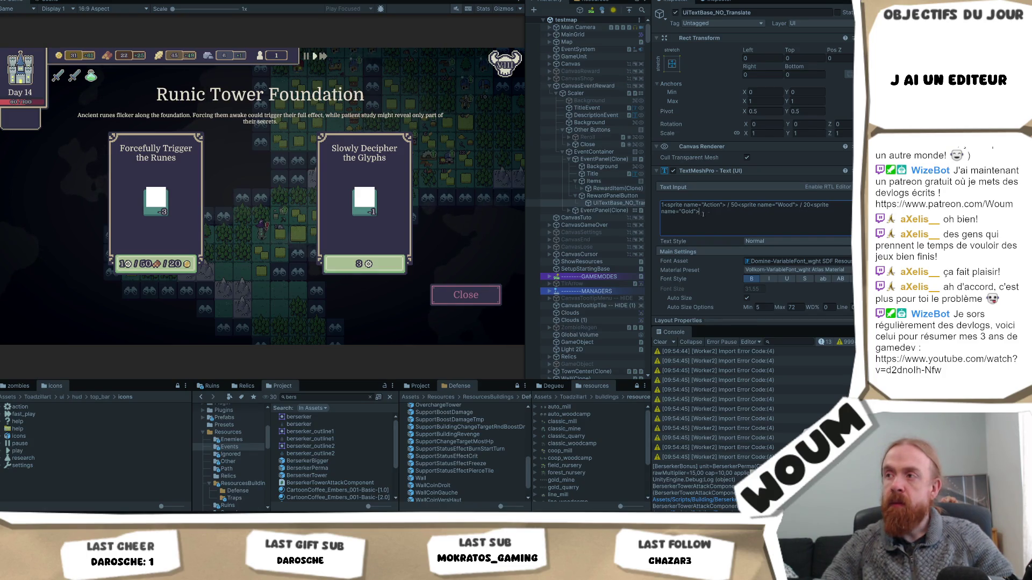
pyautogui.write('a')
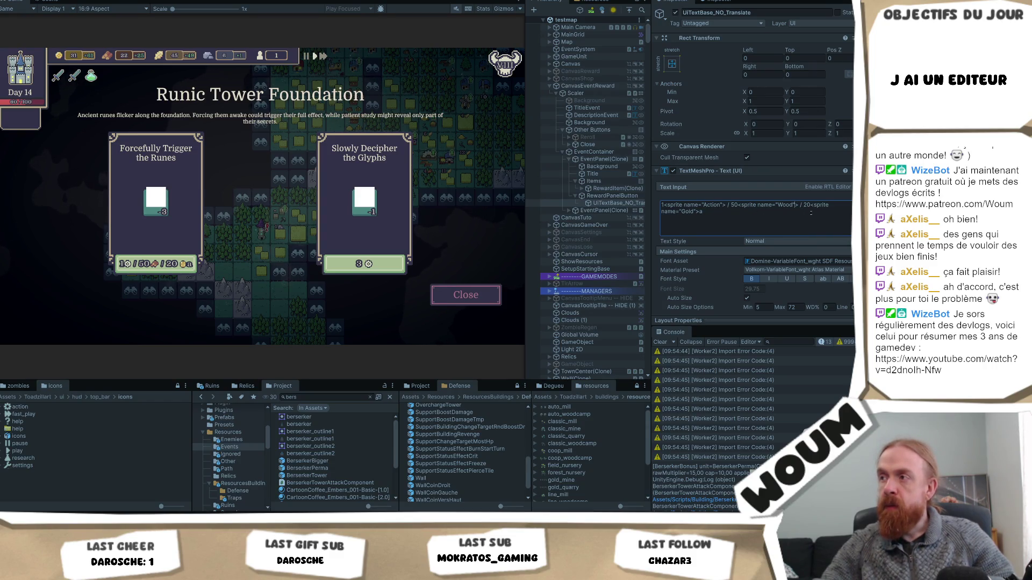
pyautogui.write('a')
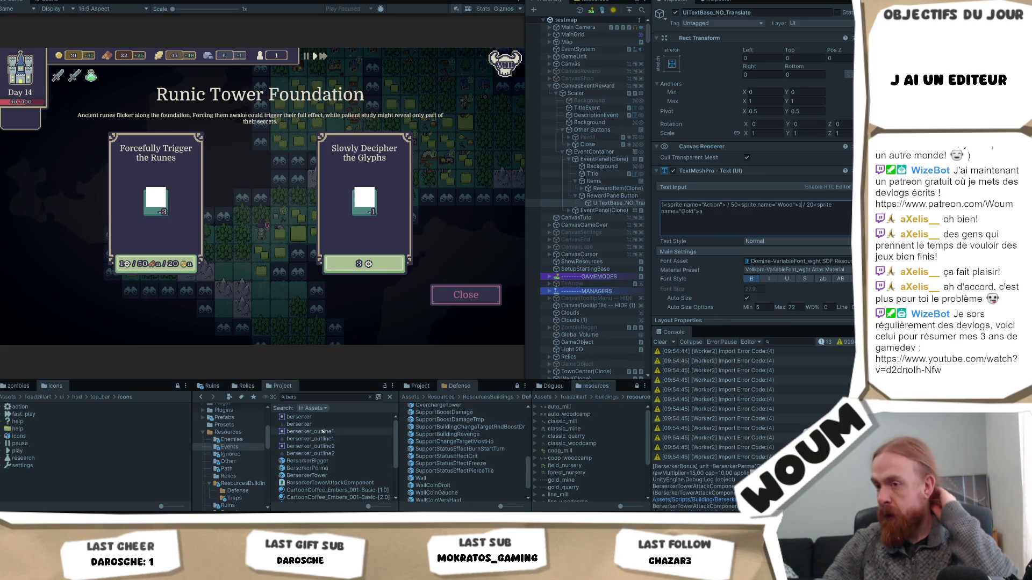
pyautogui.scroll(-10, 764, 203)
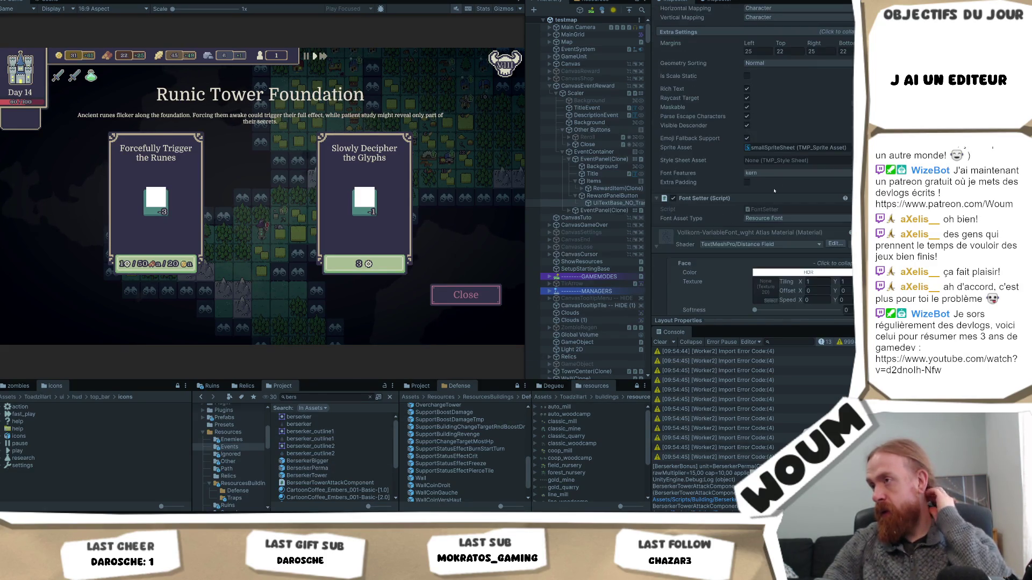
# Open the smallSpriteSheet sprite asset and expand its character and glyph tables.
pyautogui.click(796, 148)
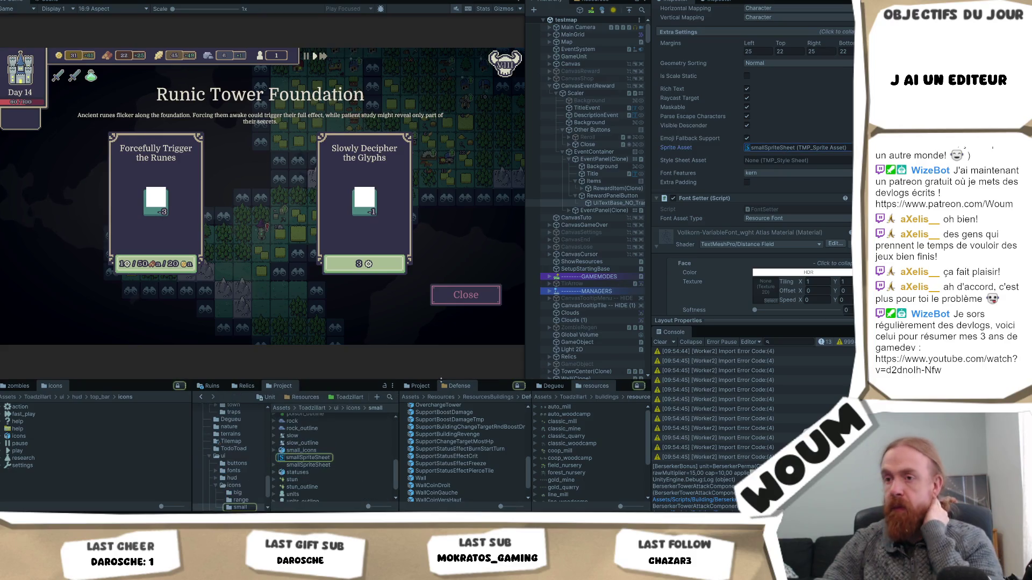
pyautogui.click(309, 457)
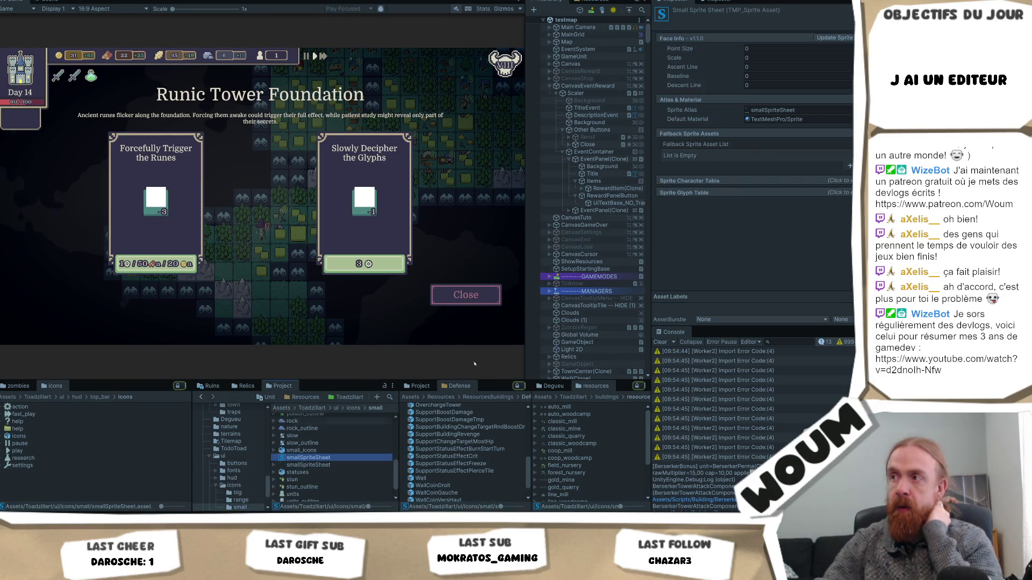
pyautogui.click(706, 182)
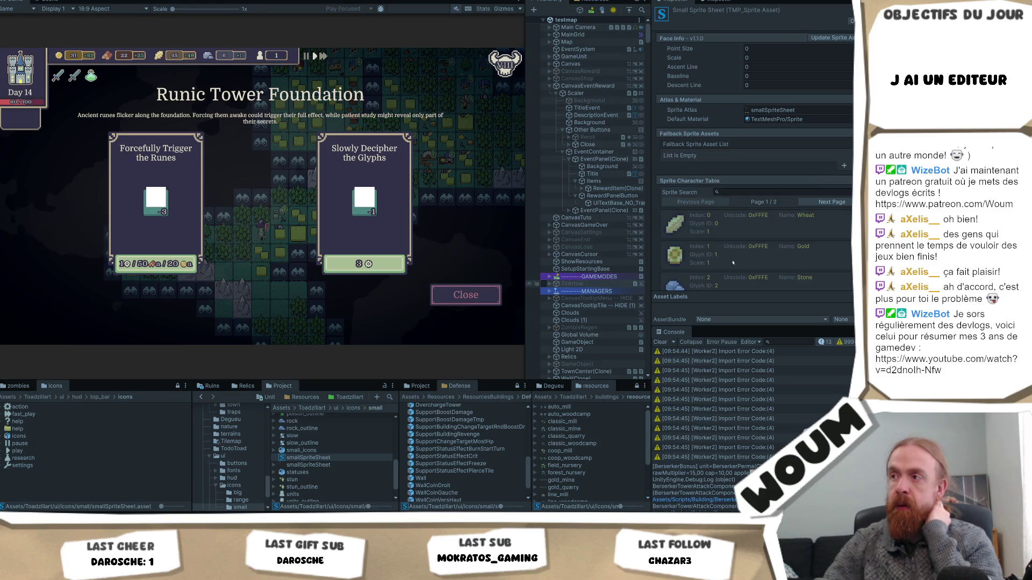
pyautogui.scroll(-10, 688, 254)
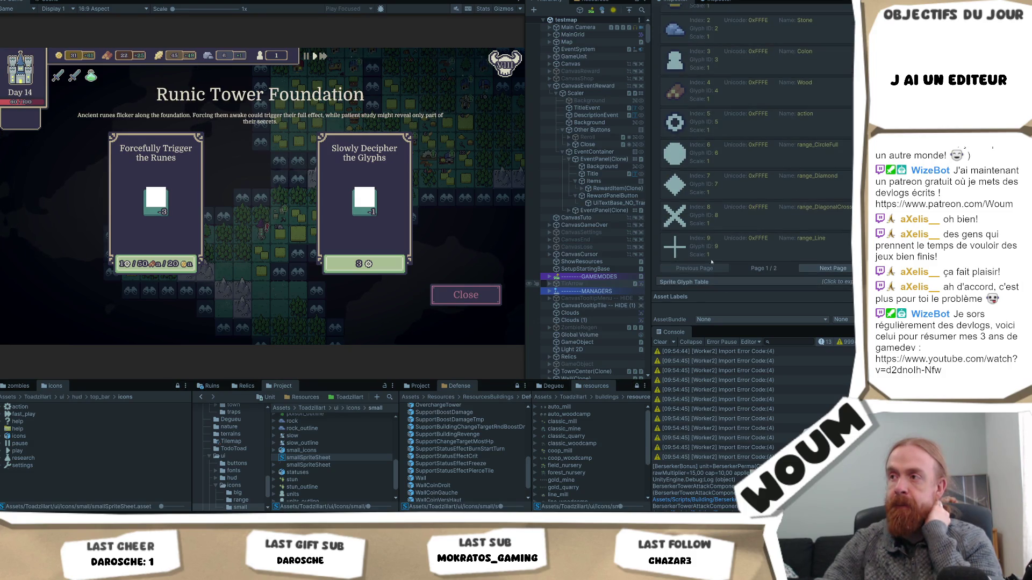
pyautogui.click(695, 281)
pyautogui.scroll(-10, 720, 226)
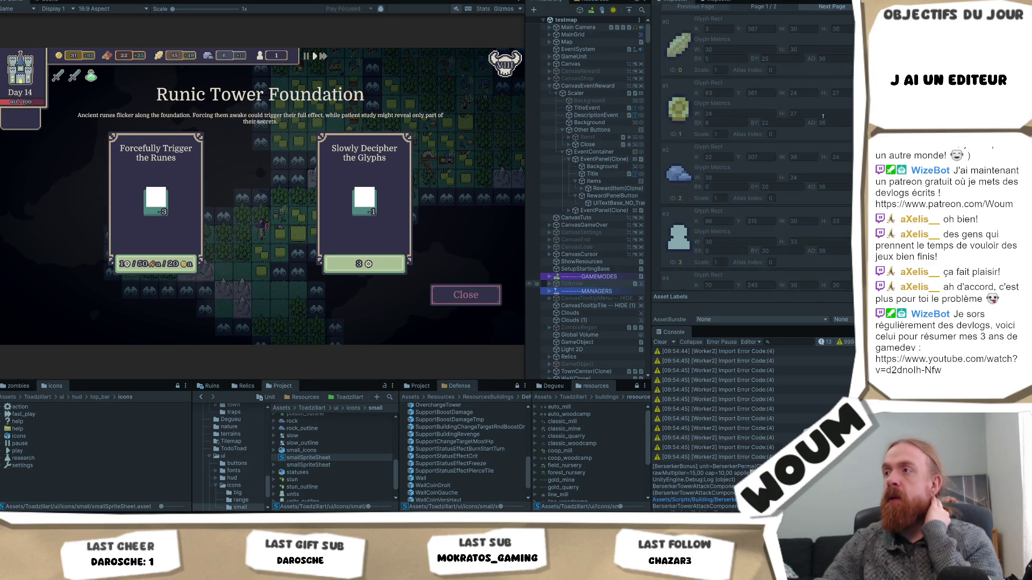
# Set the gold glyph's BX offset to 4 and glyph #1's metrics width to 27.
pyautogui.click(741, 114)
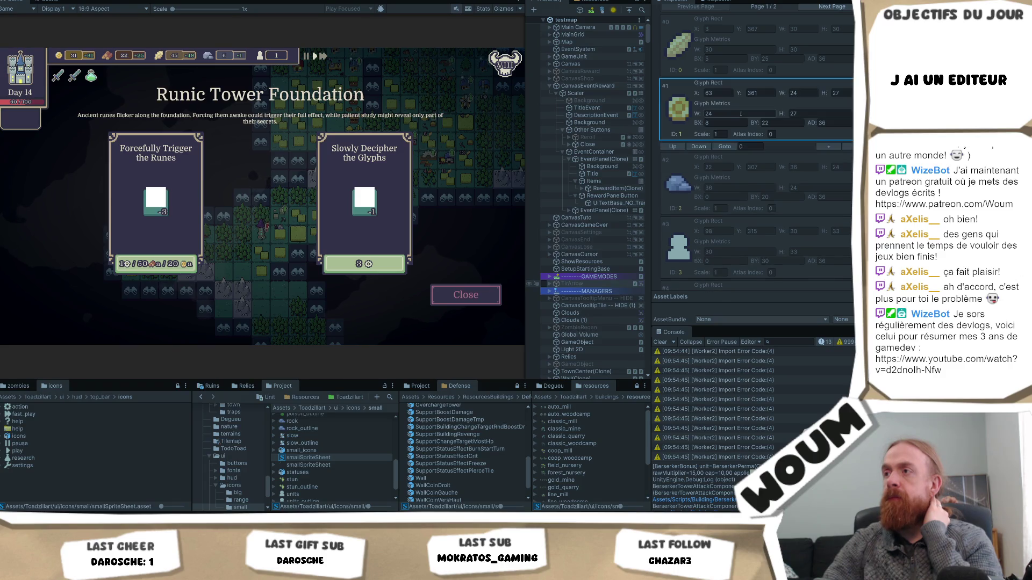
pyautogui.click(750, 114)
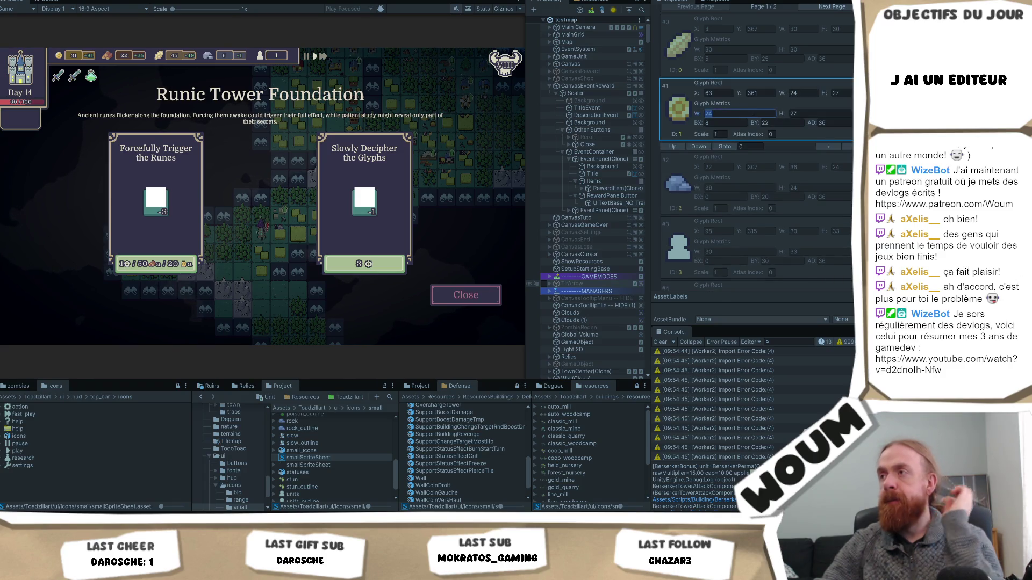
pyautogui.click(738, 122)
pyautogui.write('4')
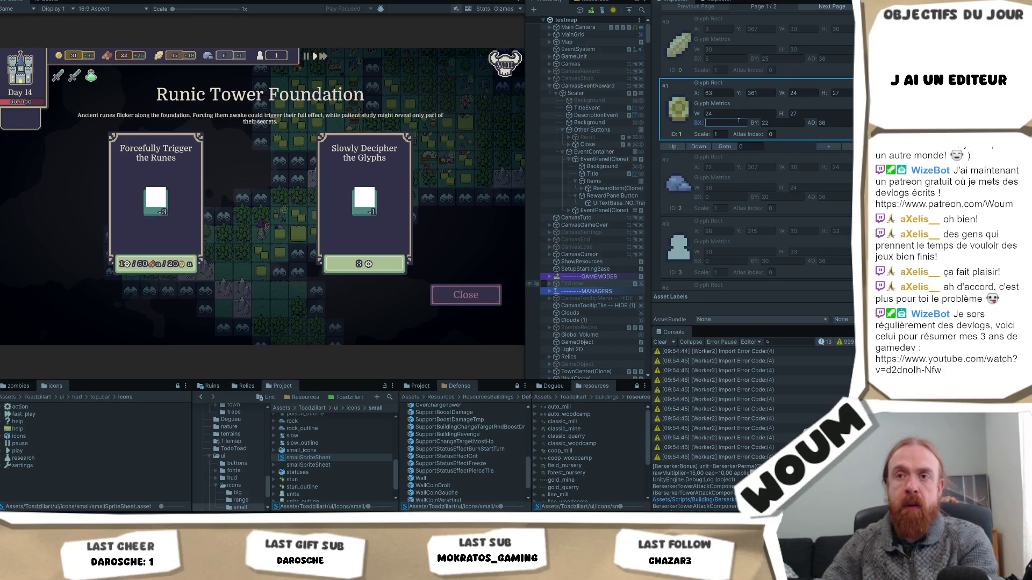
pyautogui.click(725, 114)
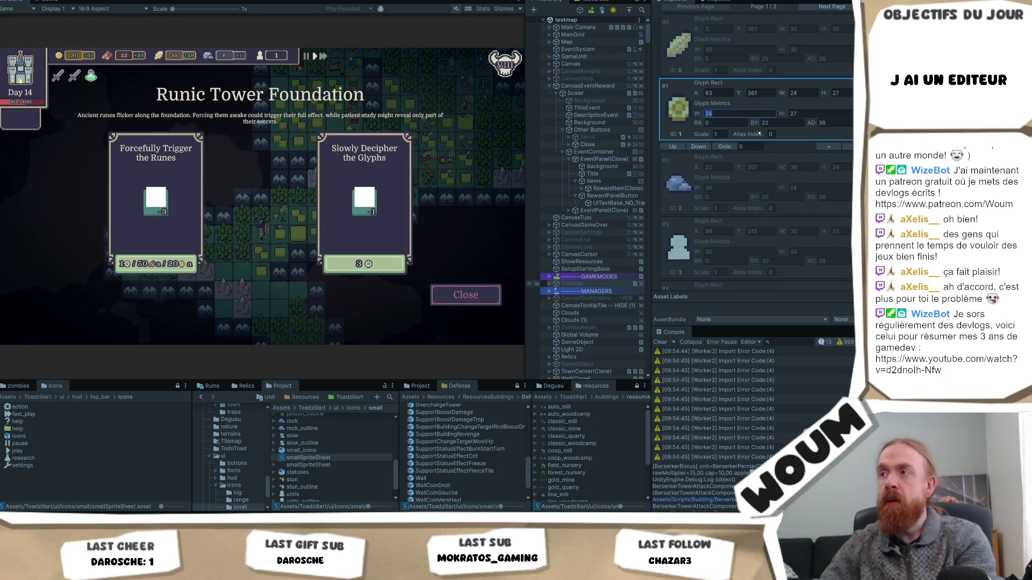
pyautogui.write('22')
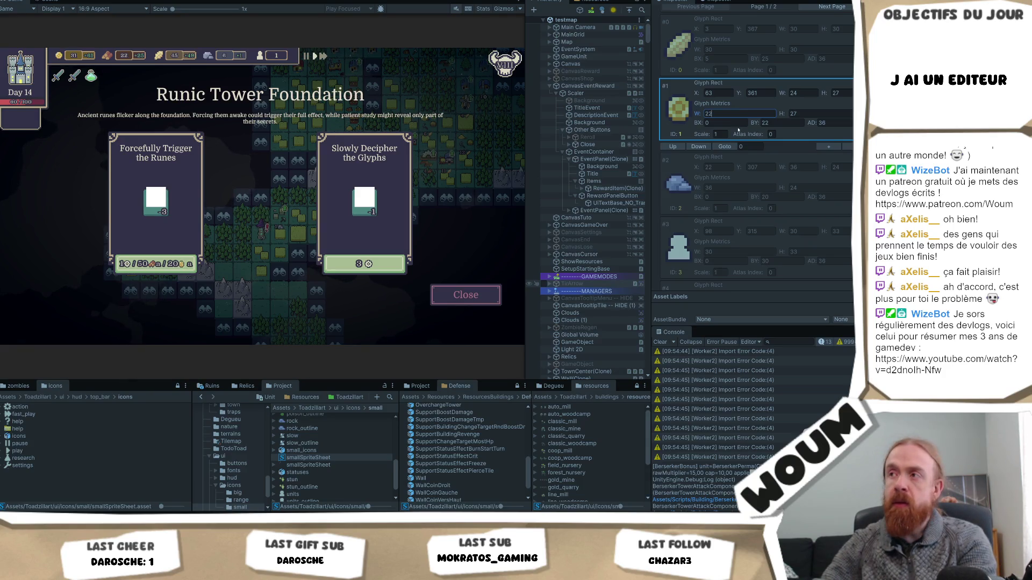
pyautogui.press('BackSpace')
pyautogui.write('7')
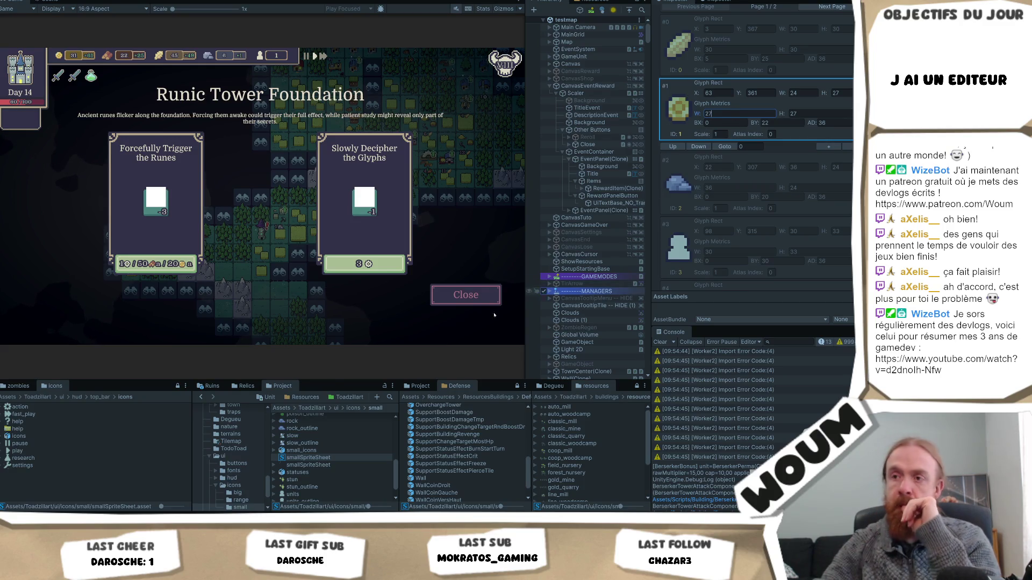
# Inspect the smallSpriteSheet texture's import settings and gold sprite, opening the Sprite Editor.
pyautogui.click(308, 465)
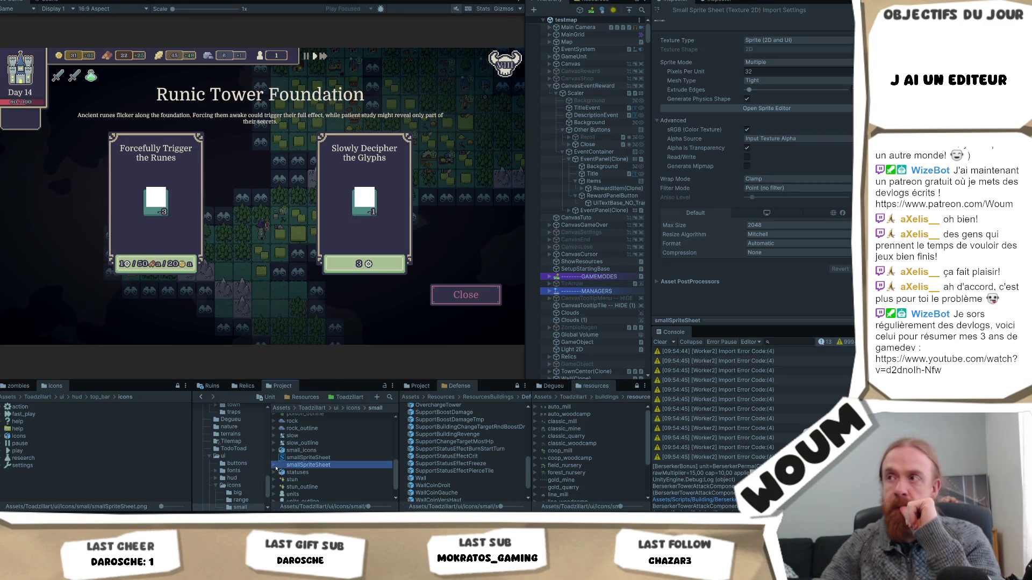
pyautogui.click(748, 109)
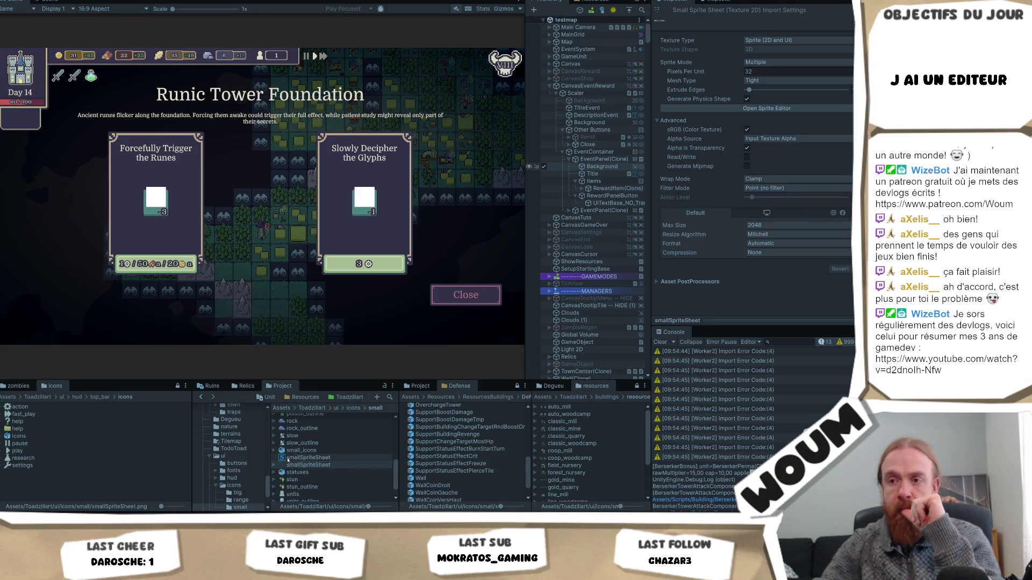
pyautogui.click(274, 465)
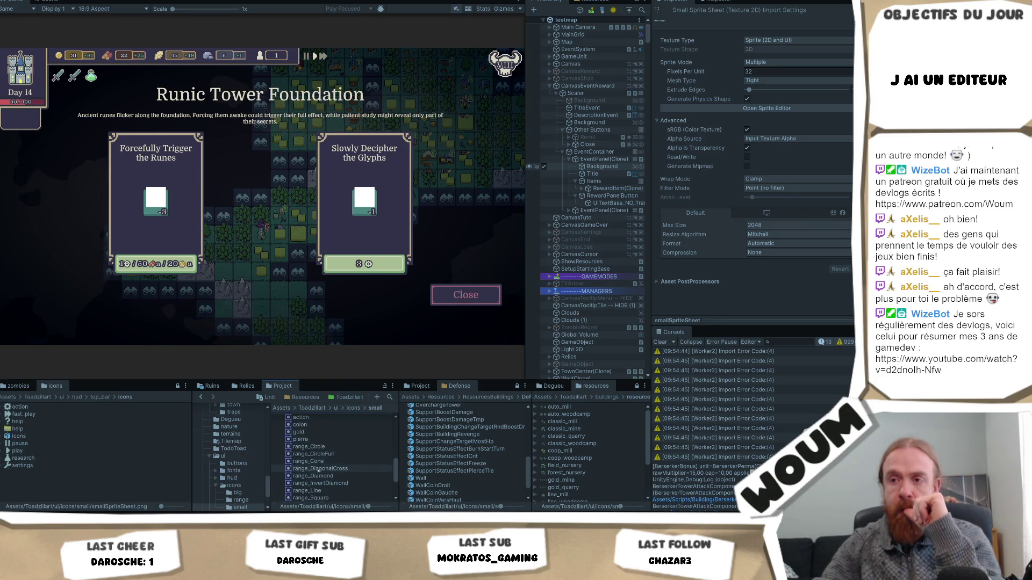
pyautogui.click(301, 460)
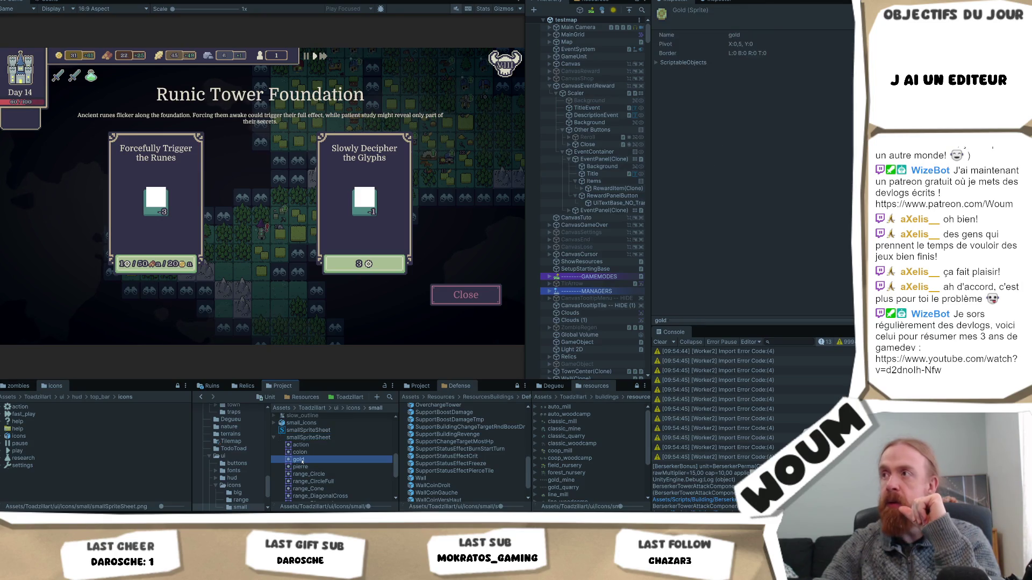
pyautogui.click(693, 59)
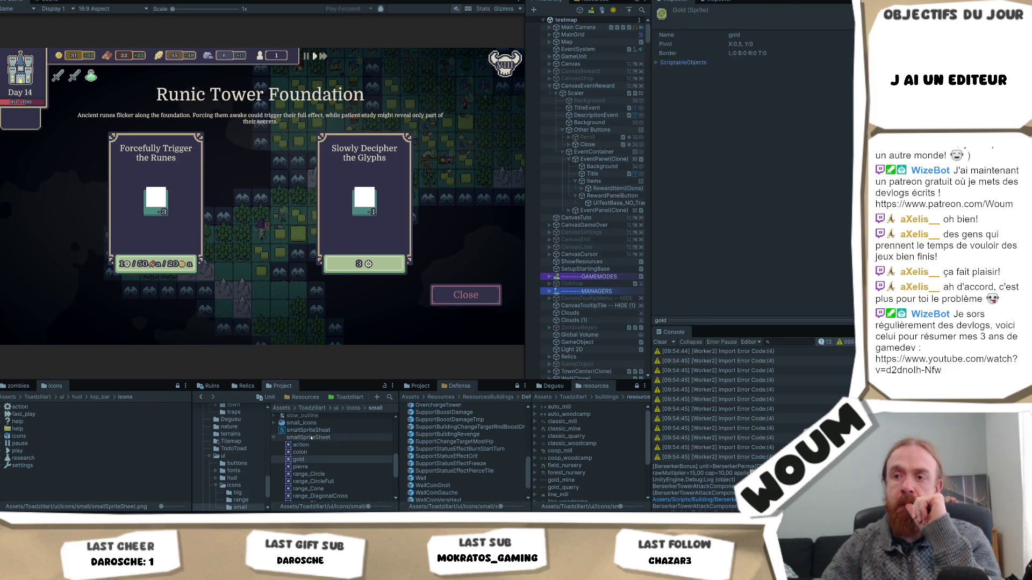
pyautogui.click(310, 438)
pyautogui.click(766, 109)
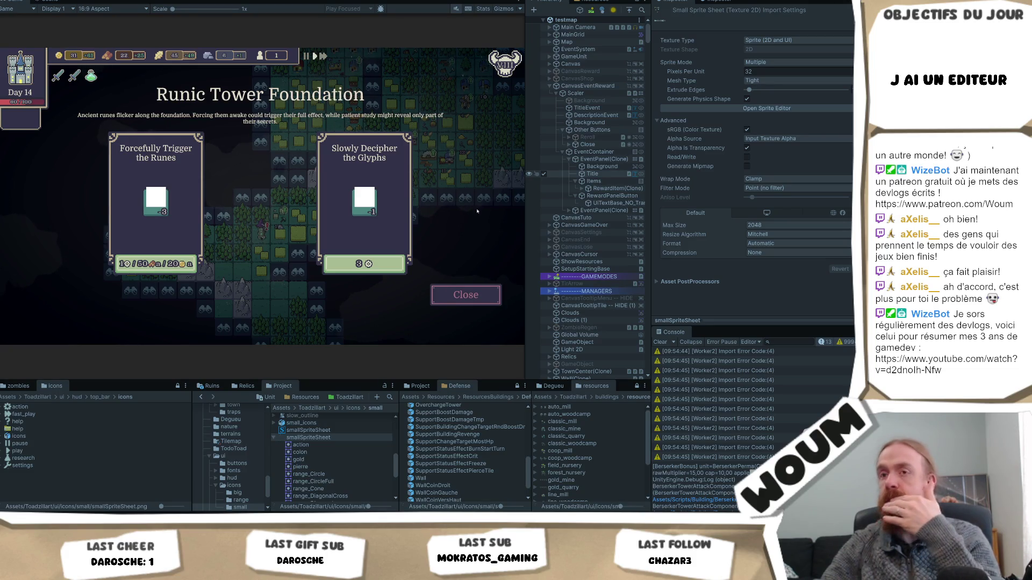
# In the smallSpriteSheet sprite asset, set glyph #1's Metrics W back to 24.
pyautogui.click(344, 430)
pyautogui.scroll(-10, 795, 162)
pyautogui.scroll(-5, 808, 244)
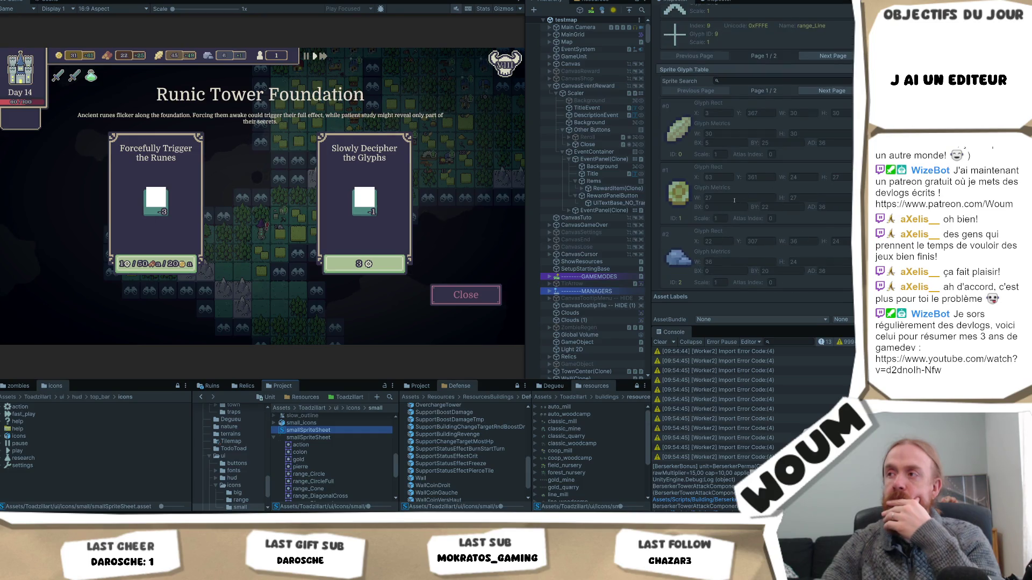
pyautogui.click(734, 201)
pyautogui.click(736, 197)
pyautogui.write('22')
pyautogui.press('BackSpace')
pyautogui.write('4')
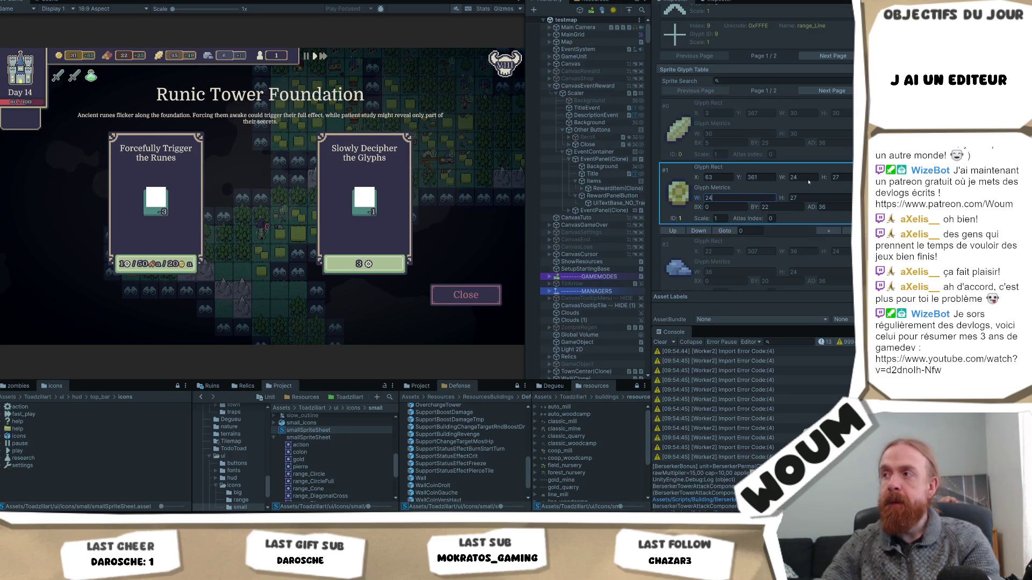
# Try different Rect W values for glyph #1.
pyautogui.click(808, 178)
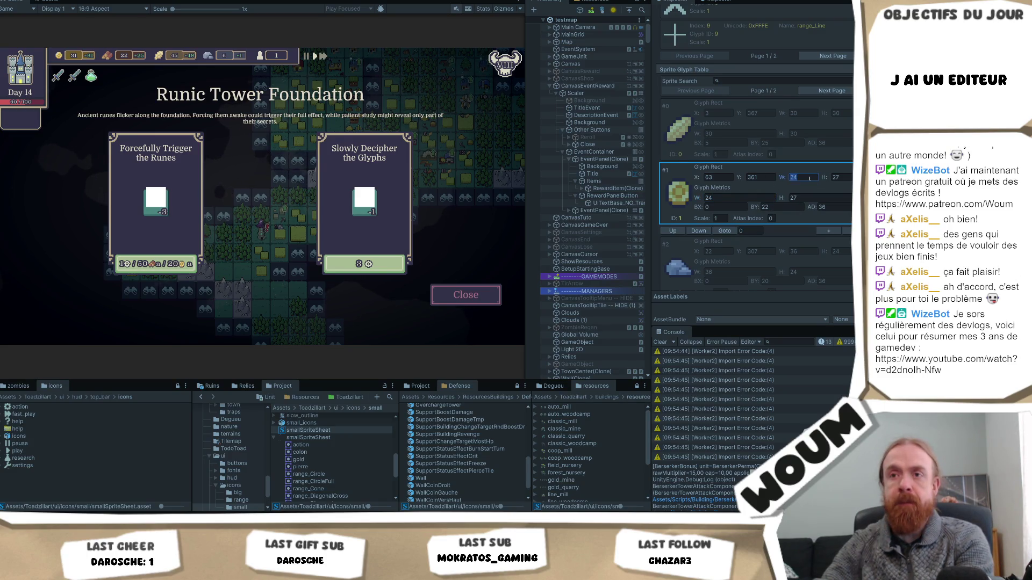
pyautogui.write('22')
pyautogui.rightClick(808, 179)
pyautogui.click(801, 178)
pyautogui.write('20')
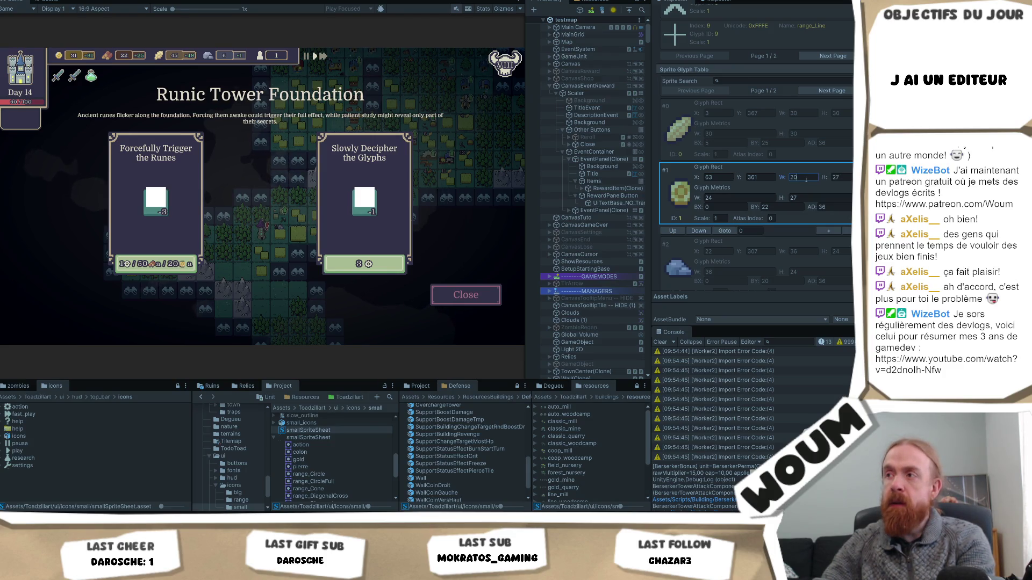
pyautogui.write('24')
pyautogui.click(723, 198)
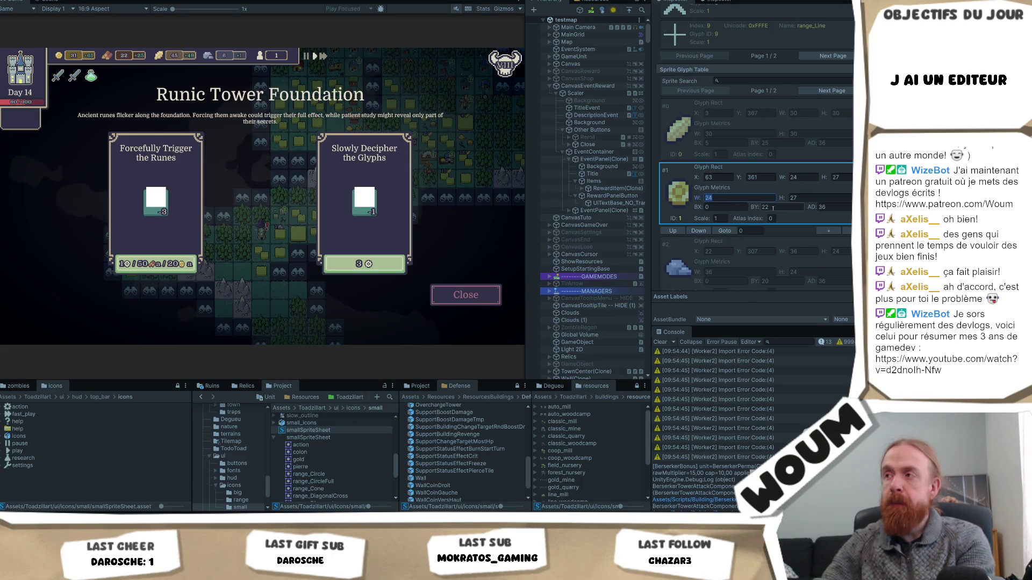
# After trying 30 and 27, set glyph #1's advance (AD) to 28, save, and dismiss the Runic Tower Foundation event.
pyautogui.click(830, 206)
pyautogui.write('30')
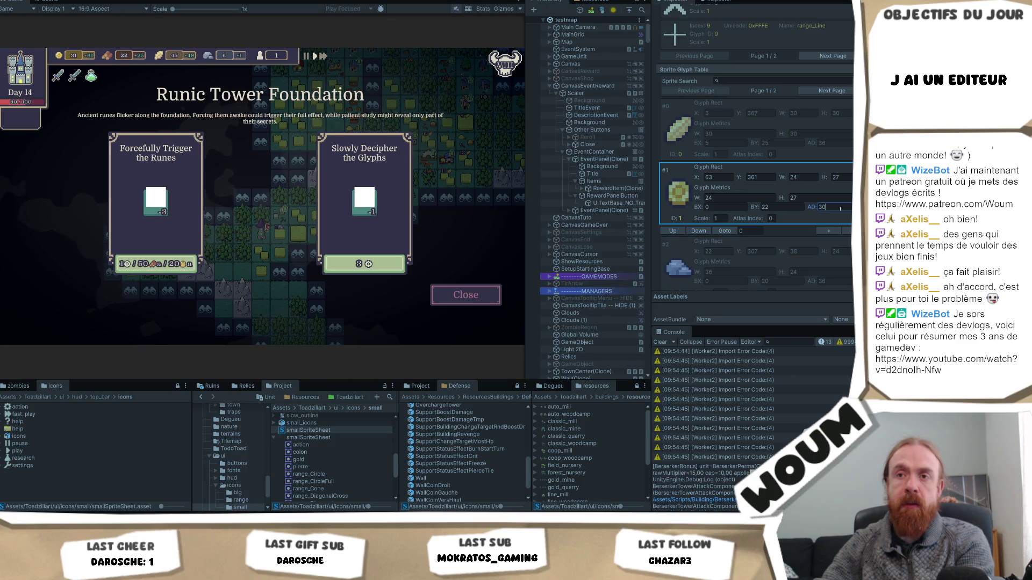
pyautogui.press('BackSpace')
pyautogui.press('BackSpace')
pyautogui.write('27')
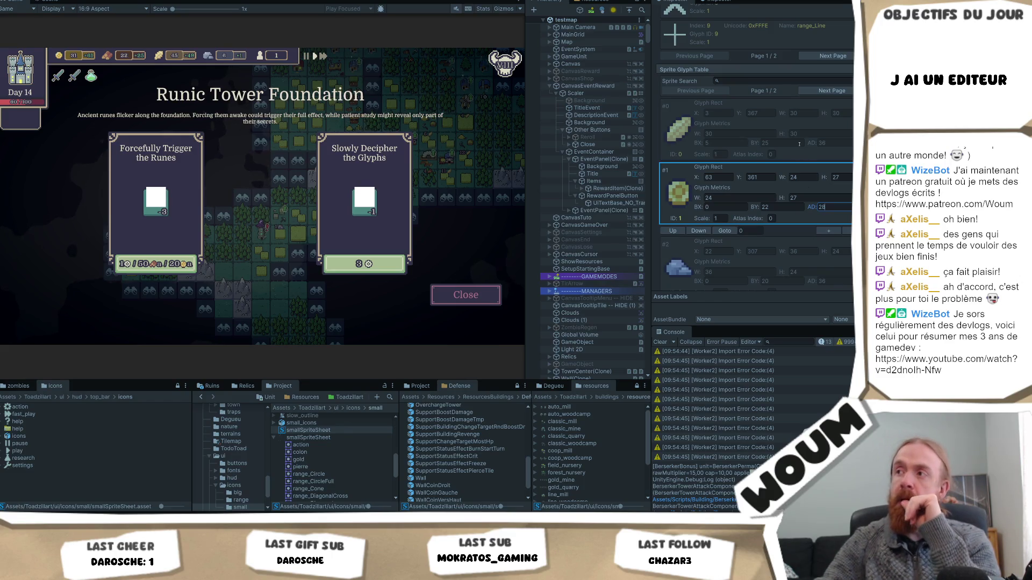
pyautogui.write('30')
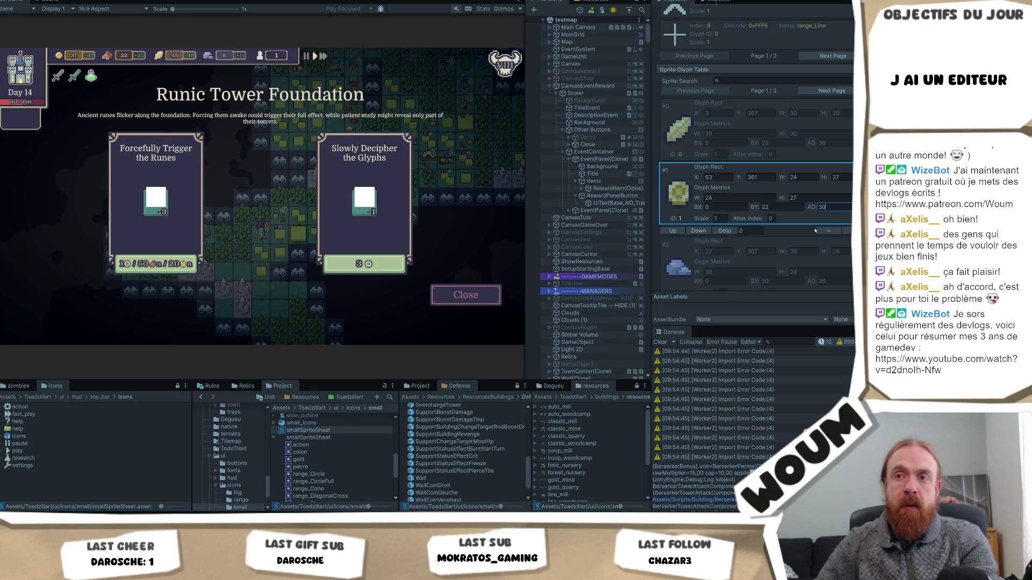
pyautogui.press('BackSpace')
pyautogui.write('28')
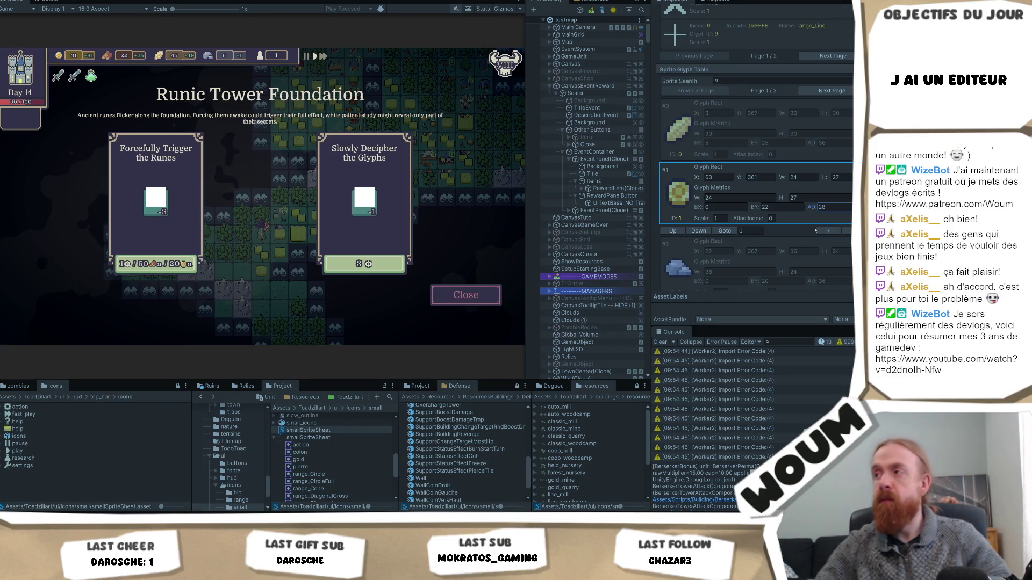
pyautogui.hotkey('ctrl', 's')
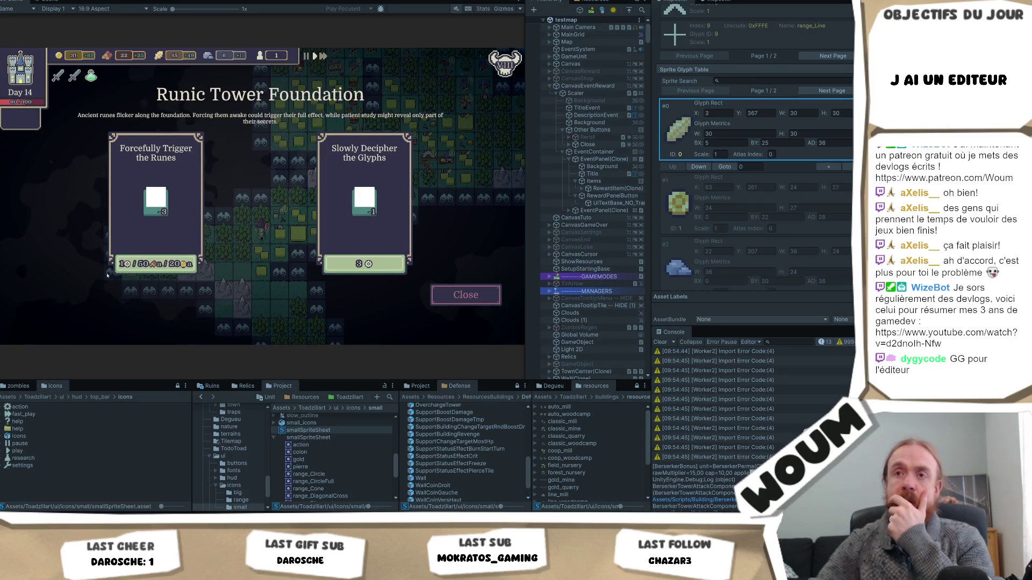
pyautogui.click(465, 295)
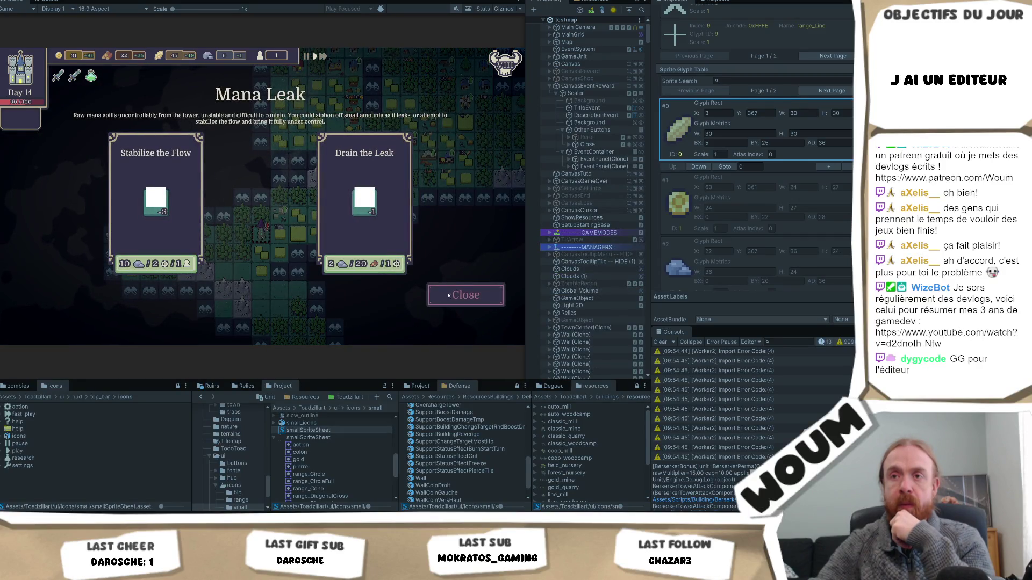
# Close the Mana Leak event so the Day 14 map resumes in play mode.
pyautogui.click(456, 296)
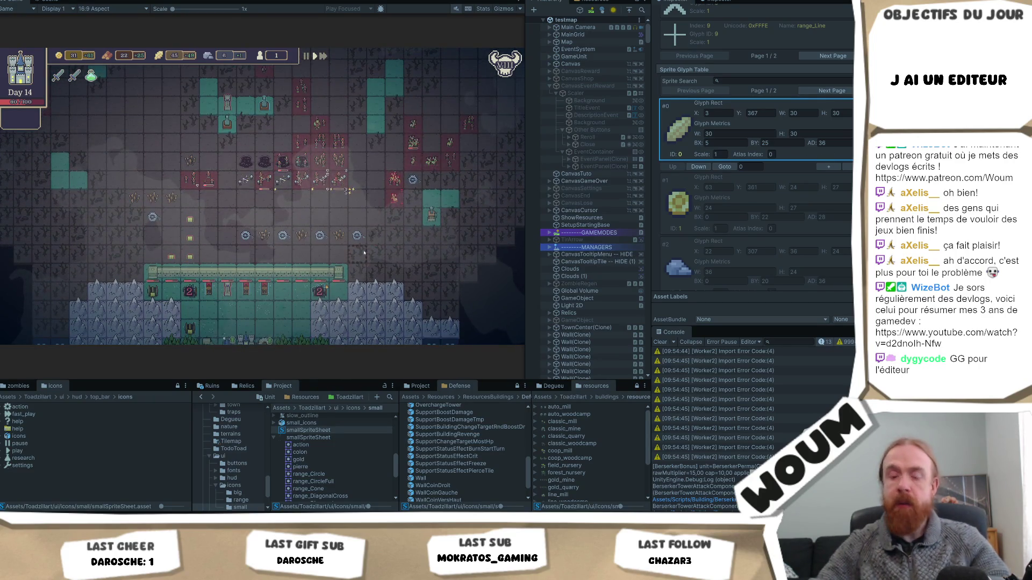
pyautogui.moveTo(378, 294)
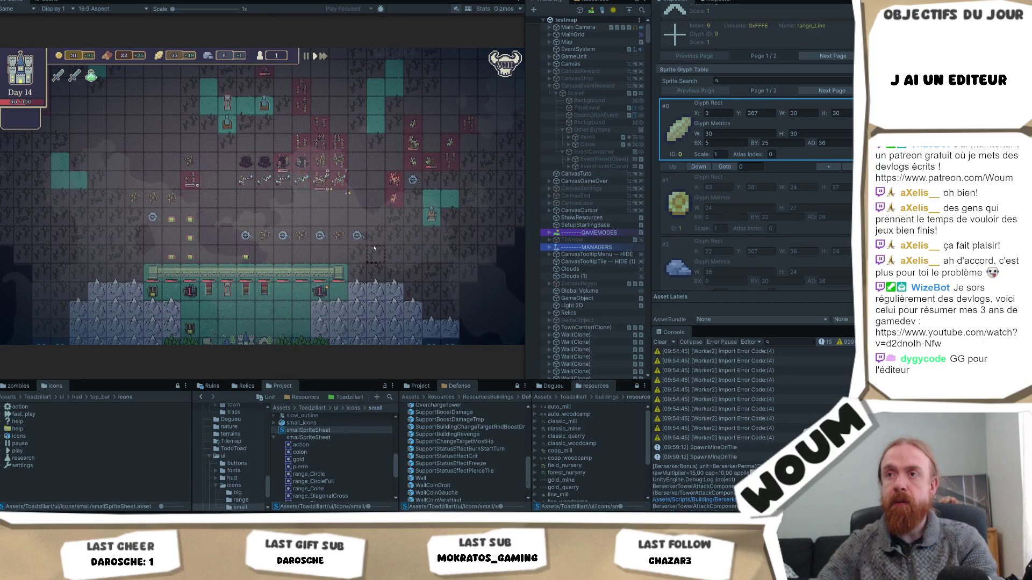
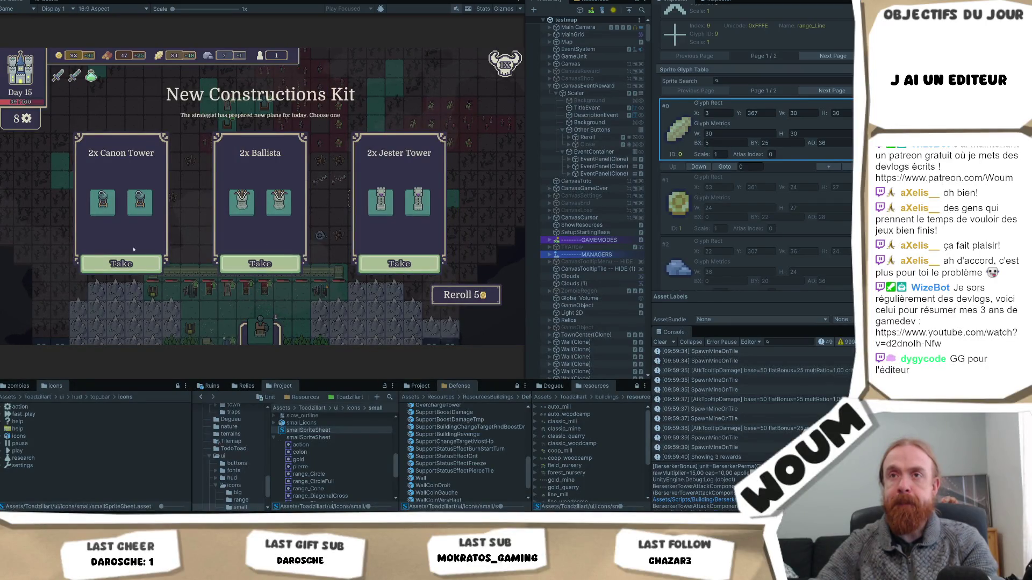
# Claim the 2x Ballista and 1x Forest & Field Camp rewards from the New Constructions Kit.
pyautogui.moveTo(103, 183)
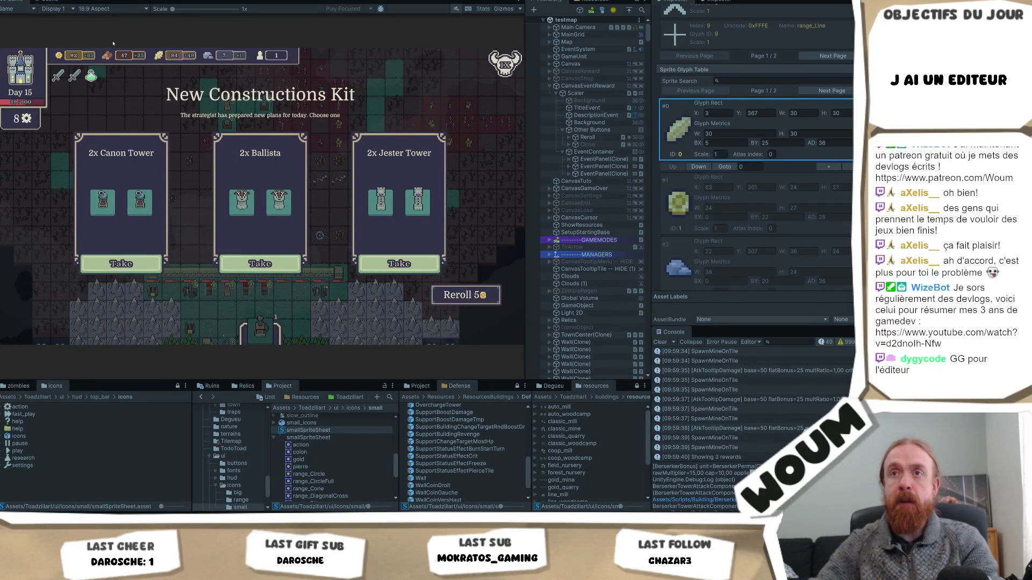
pyautogui.moveTo(125, 58)
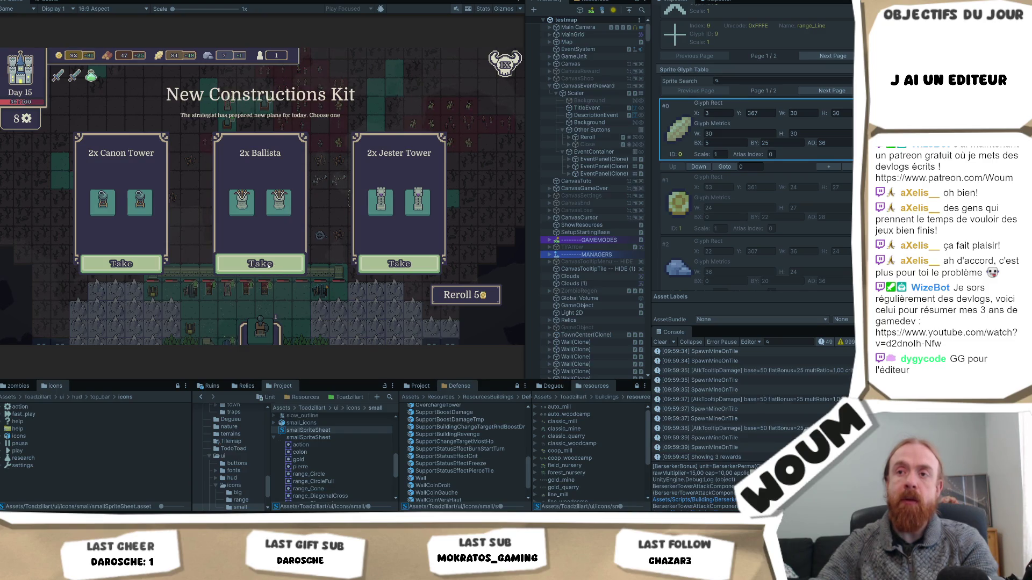
pyautogui.click(267, 264)
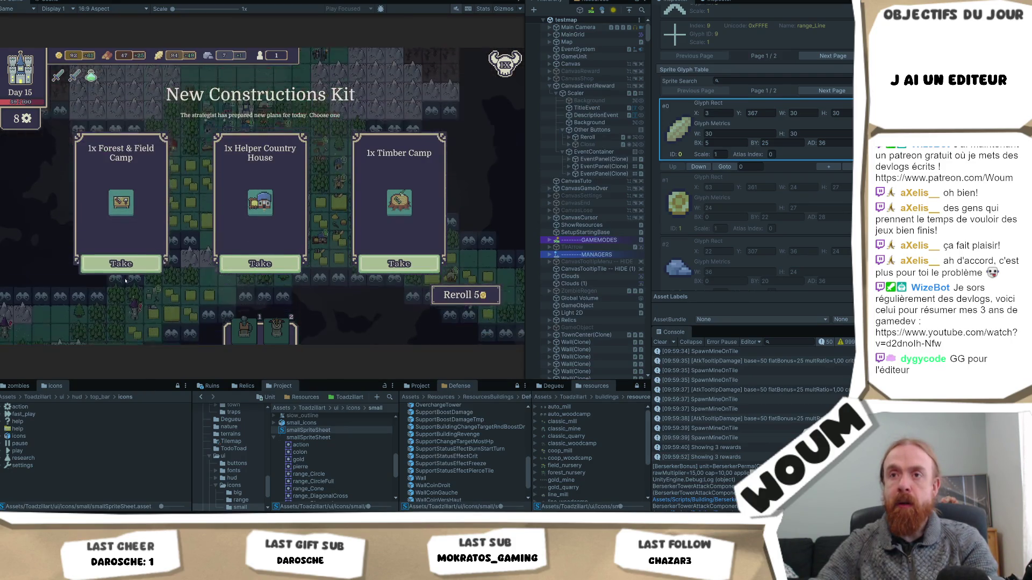
pyautogui.click(111, 263)
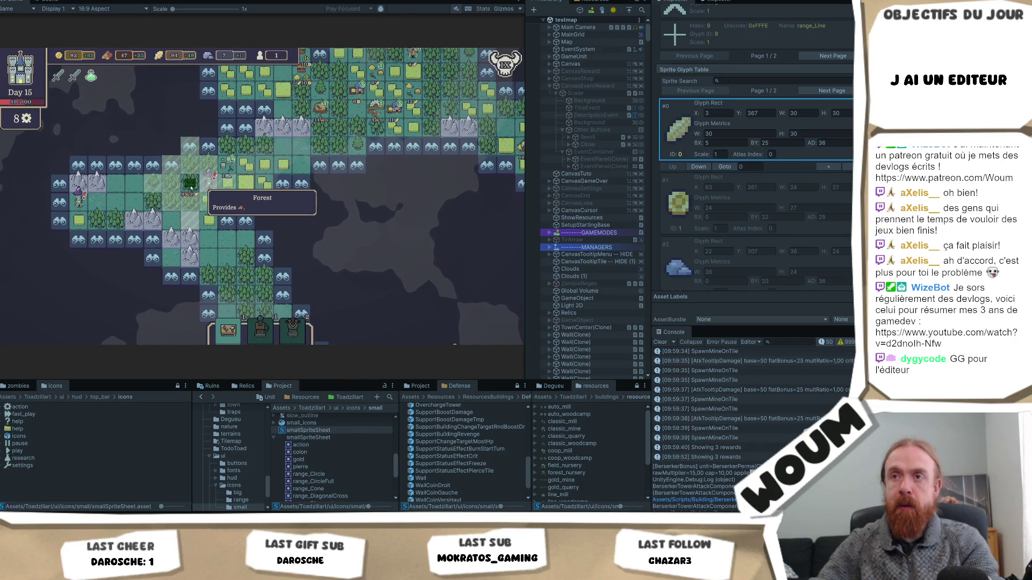
# Reveal two discoverable tiles, dropping the counter from 8 to 6, and pick up the Forest & Field Camp.
pyautogui.press('s')
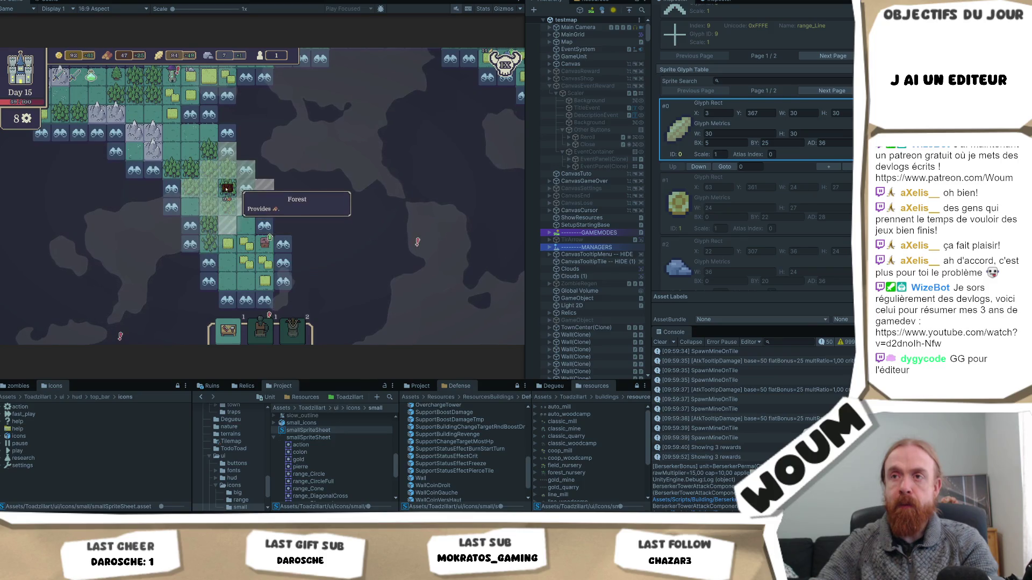
pyautogui.press('d')
pyautogui.press('d')
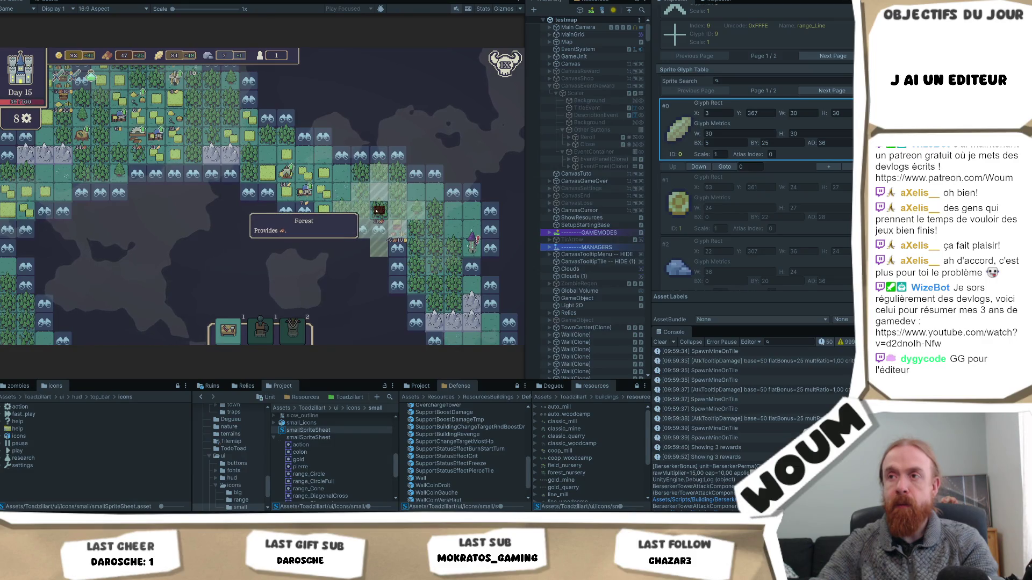
pyautogui.press('a')
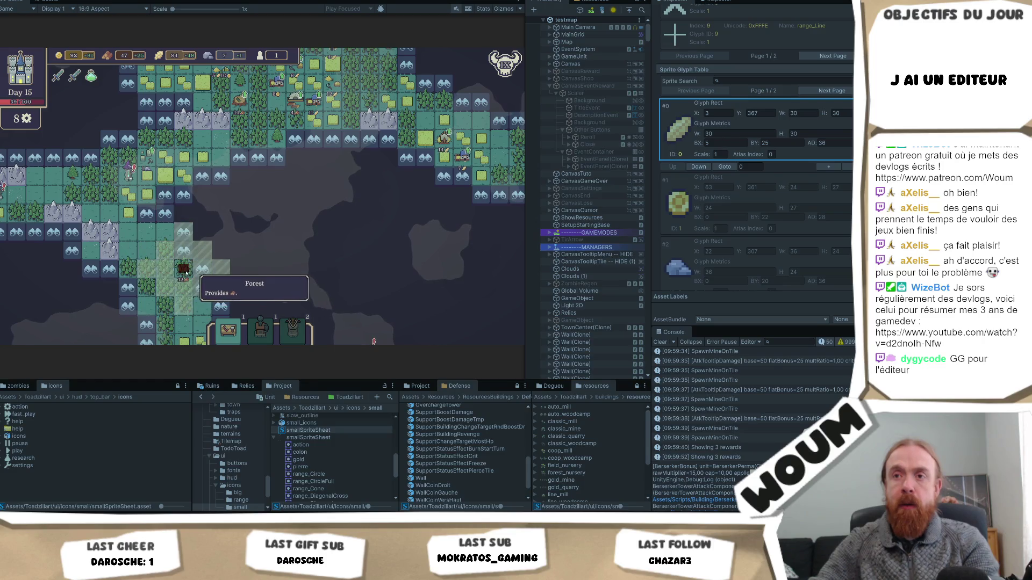
pyautogui.click(202, 268)
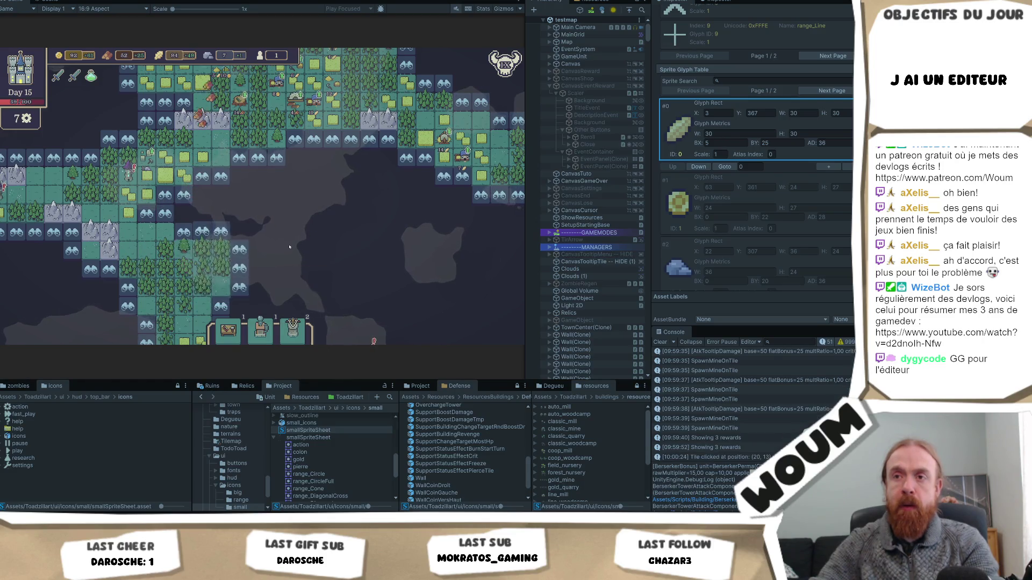
pyautogui.click(166, 214)
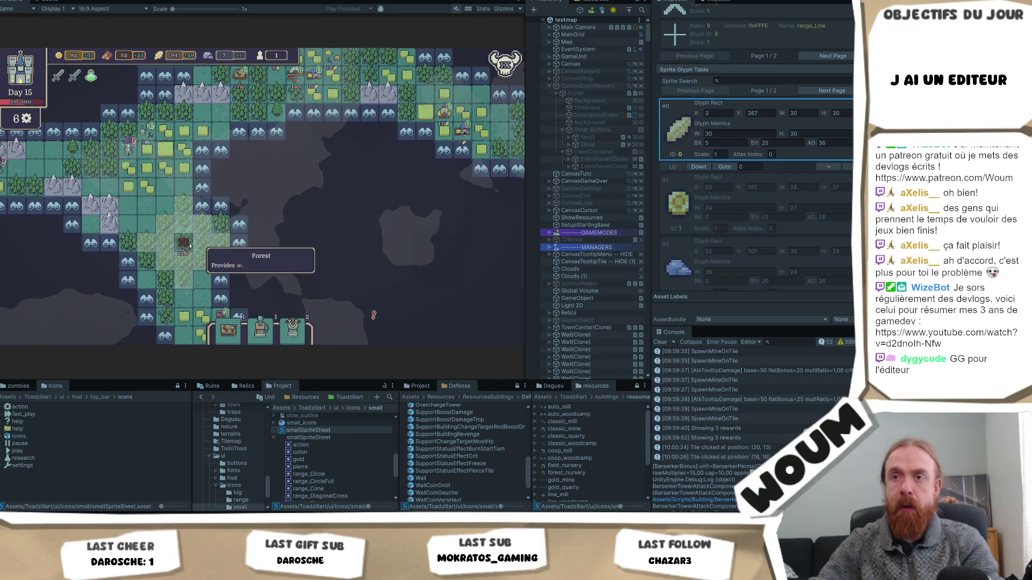
pyautogui.moveTo(223, 332); pyautogui.dragTo(189, 237)
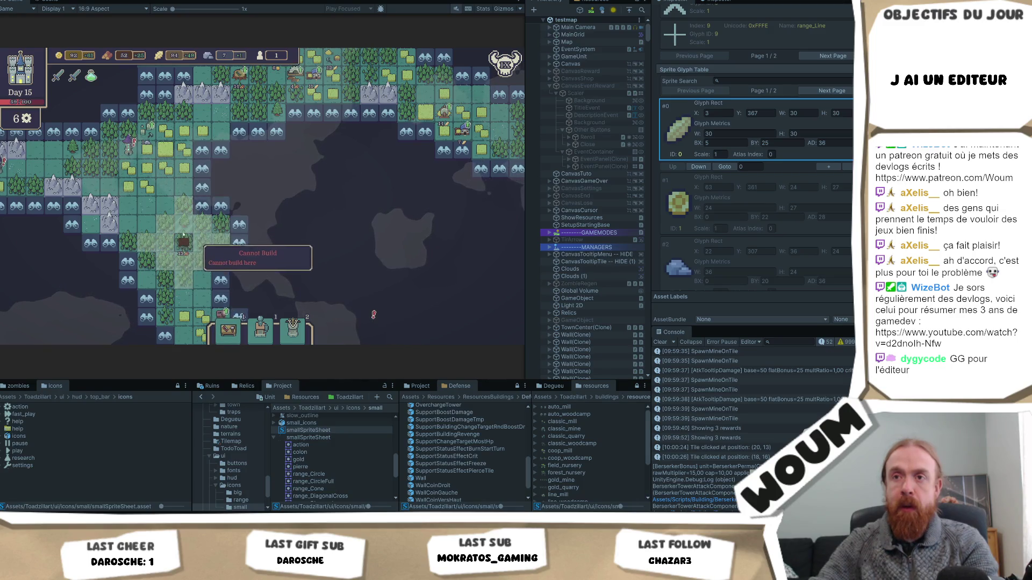
pyautogui.press('w')
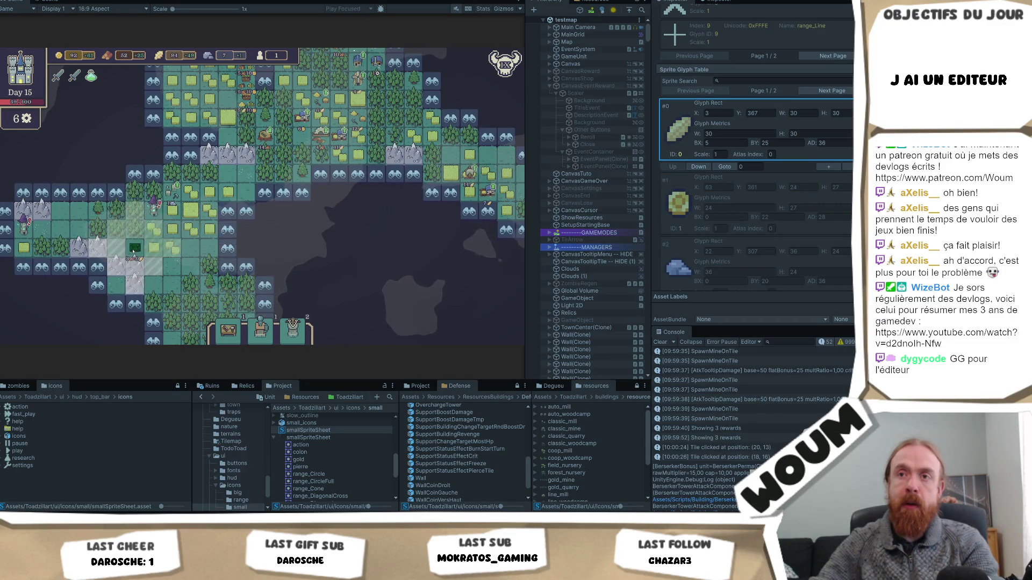
# Build the Forest & Field Camp on a forest tile, bringing the counter down to 5.
pyautogui.scroll(2, 133, 252)
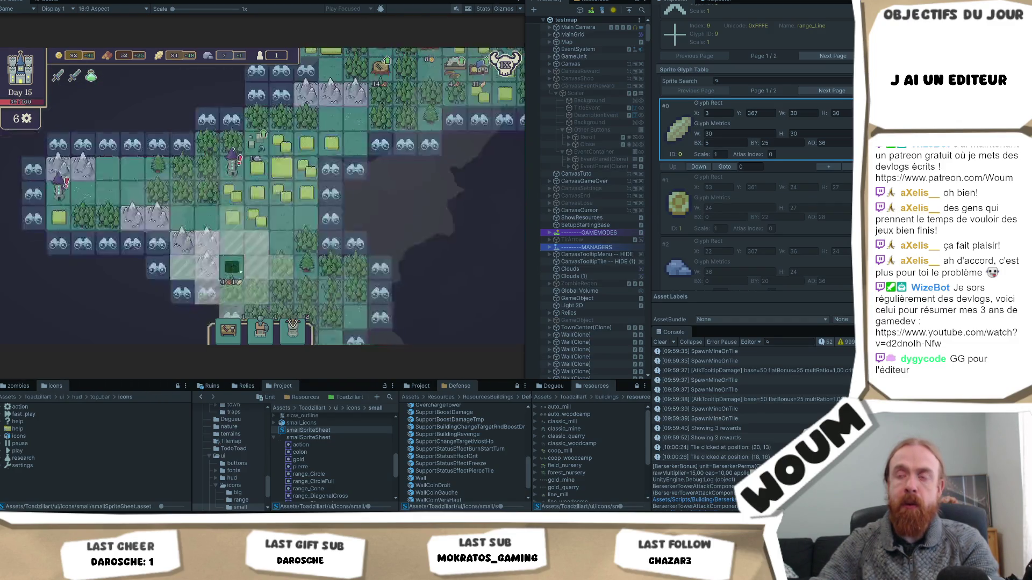
pyautogui.press('s')
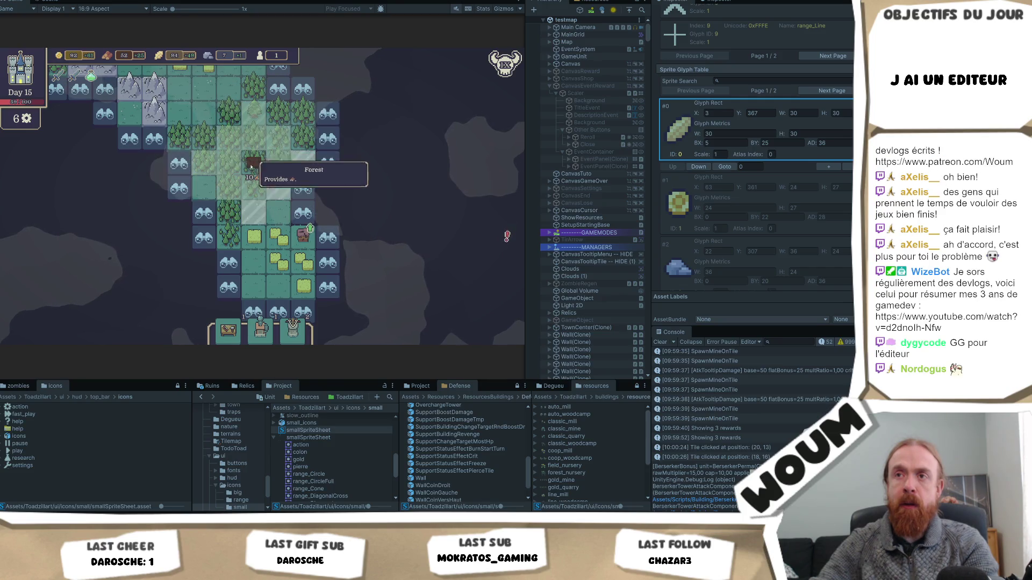
pyautogui.press('w')
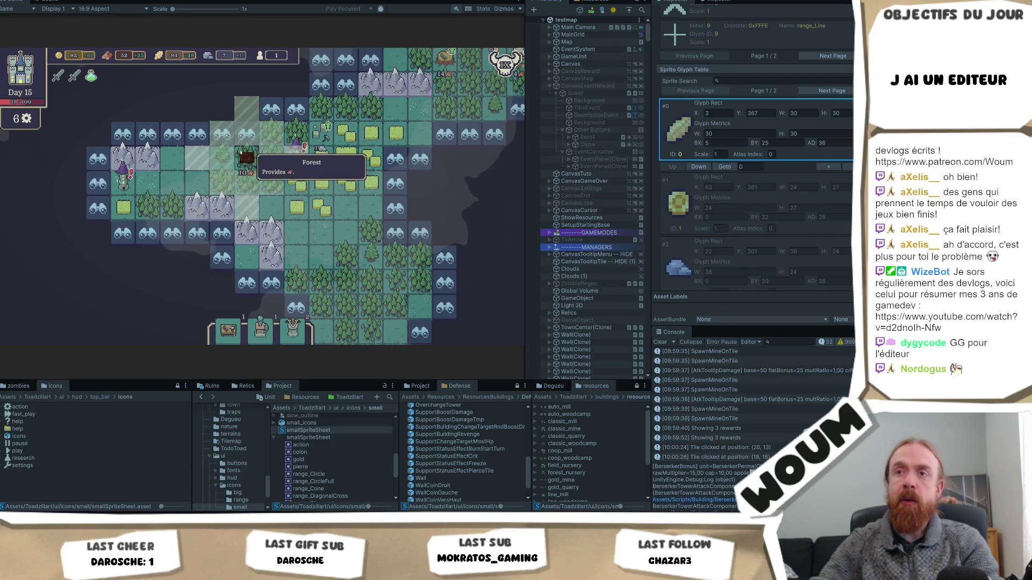
pyautogui.press('d')
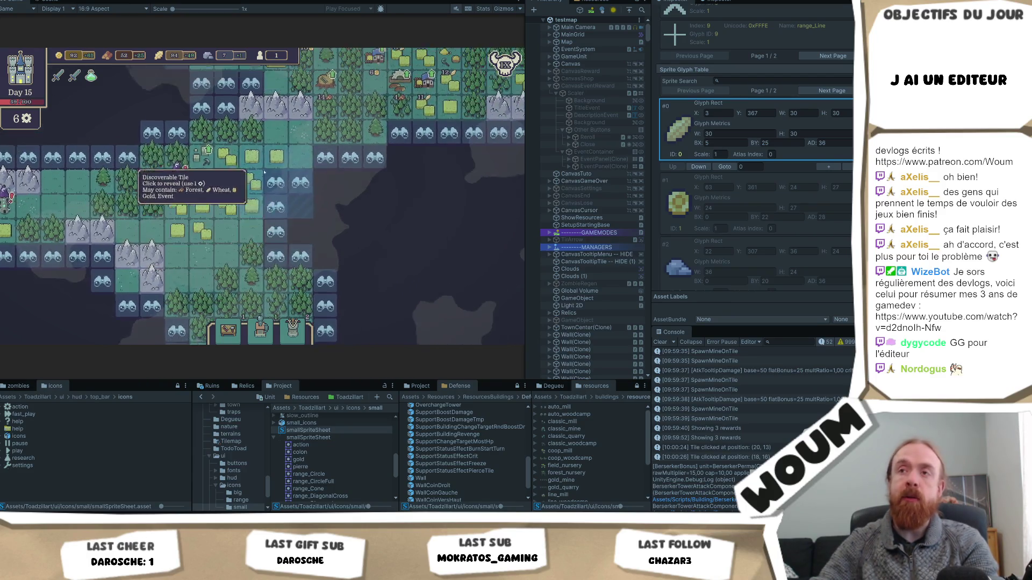
pyautogui.press('w')
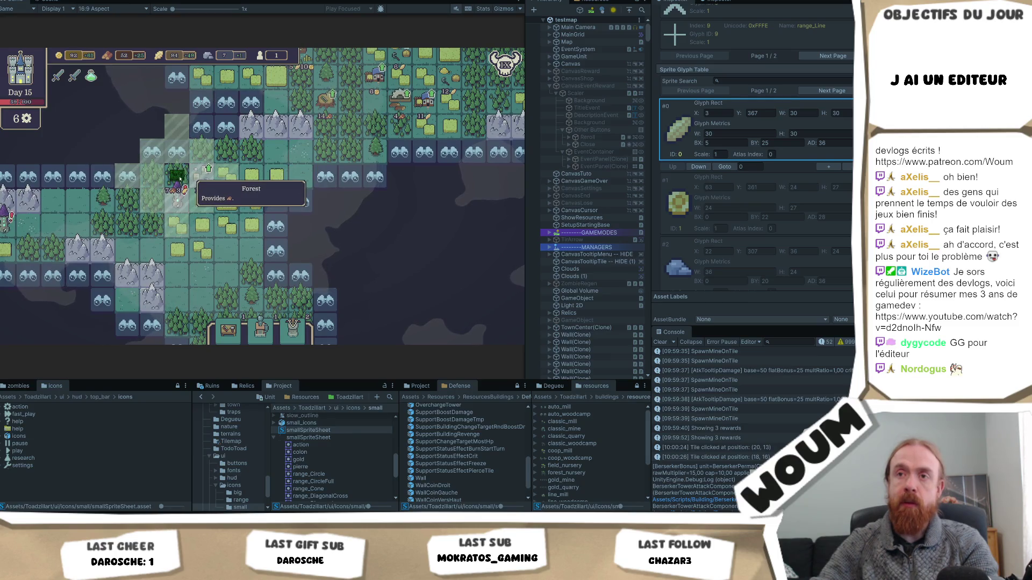
pyautogui.press('s')
pyautogui.press('d')
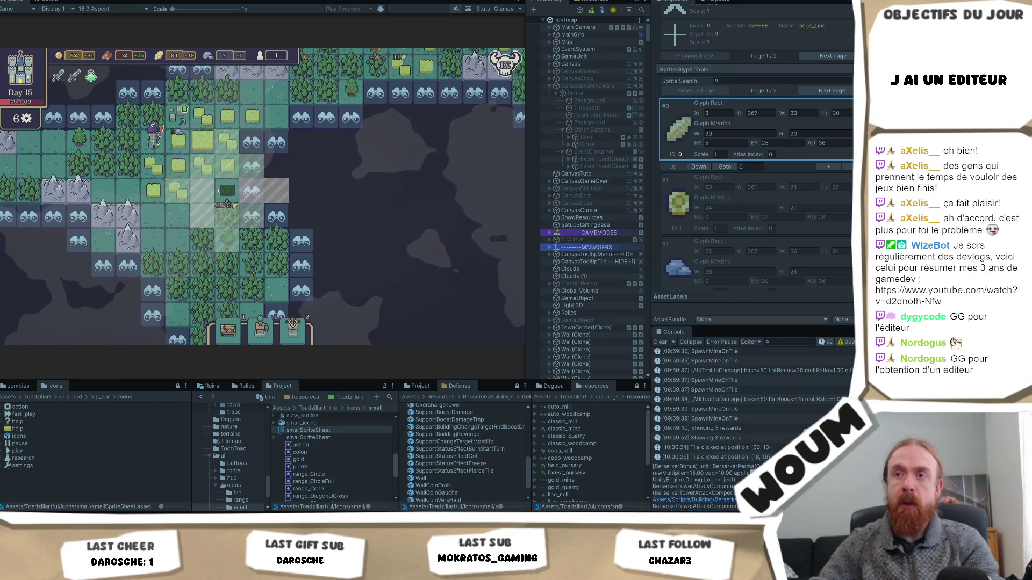
pyautogui.press('Up')
pyautogui.press('Left')
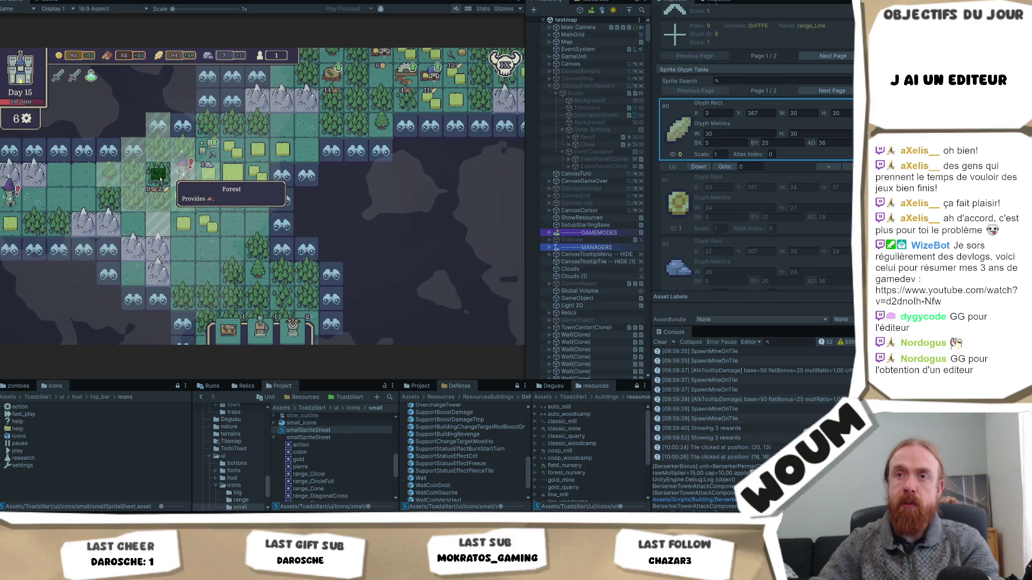
pyautogui.click(160, 180)
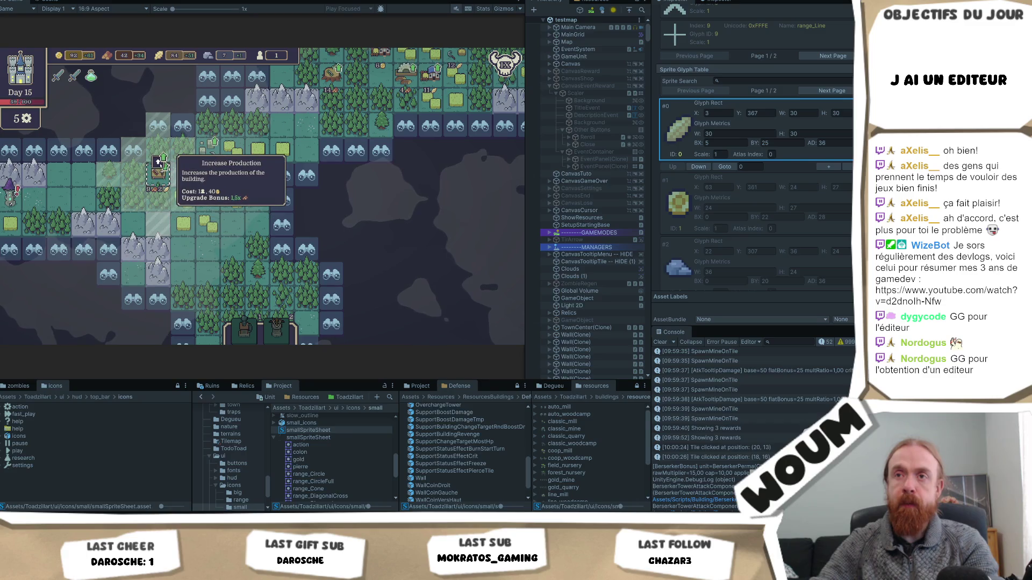
pyautogui.moveTo(159, 163); pyautogui.dragTo(94, 264)
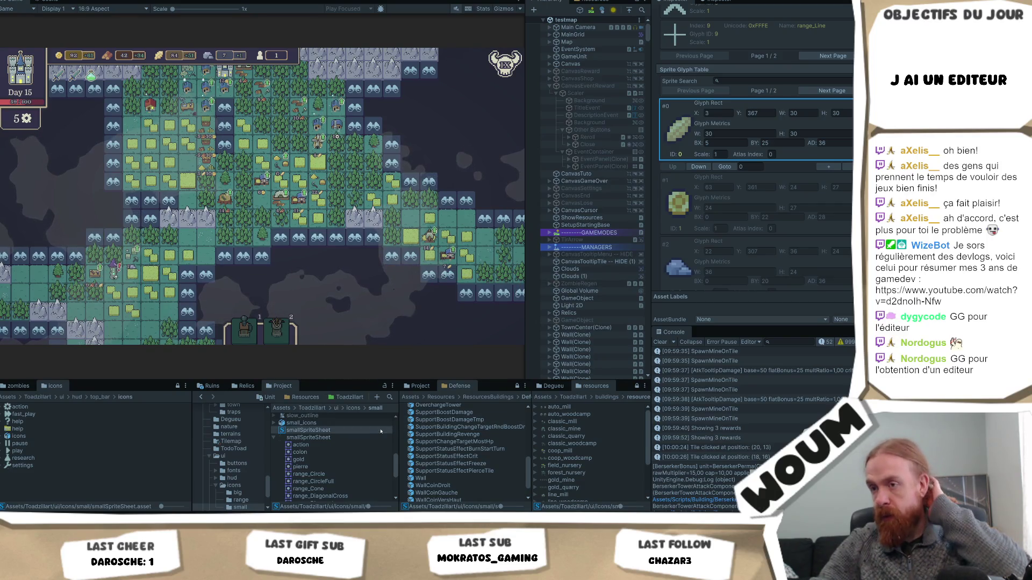
# Browse the ResourcesBuildings folder and select the Mixed Wheat Wood upgrade asset.
pyautogui.press('BackSpace')
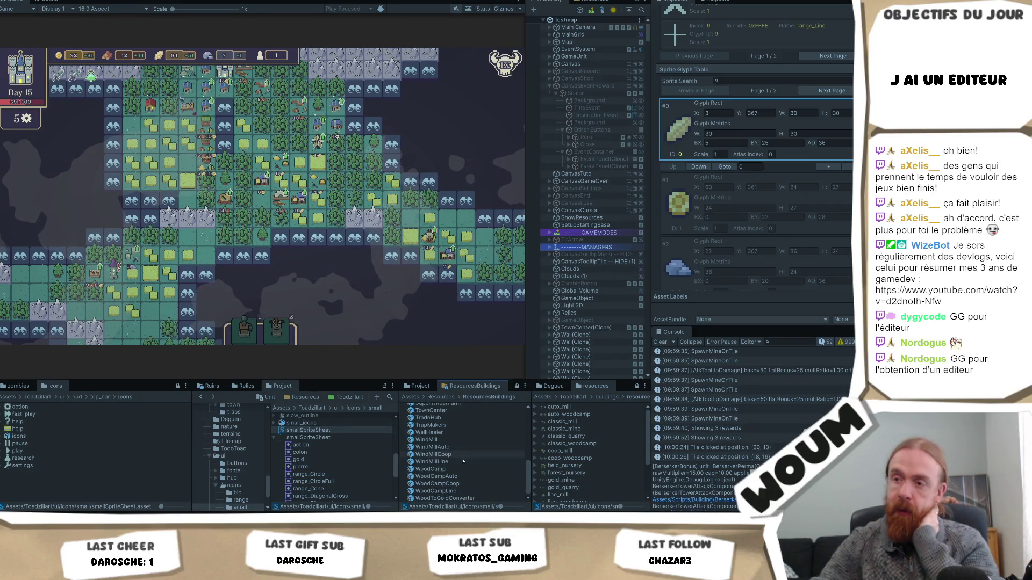
pyautogui.scroll(4, 471, 455)
pyautogui.scroll(3, 470, 456)
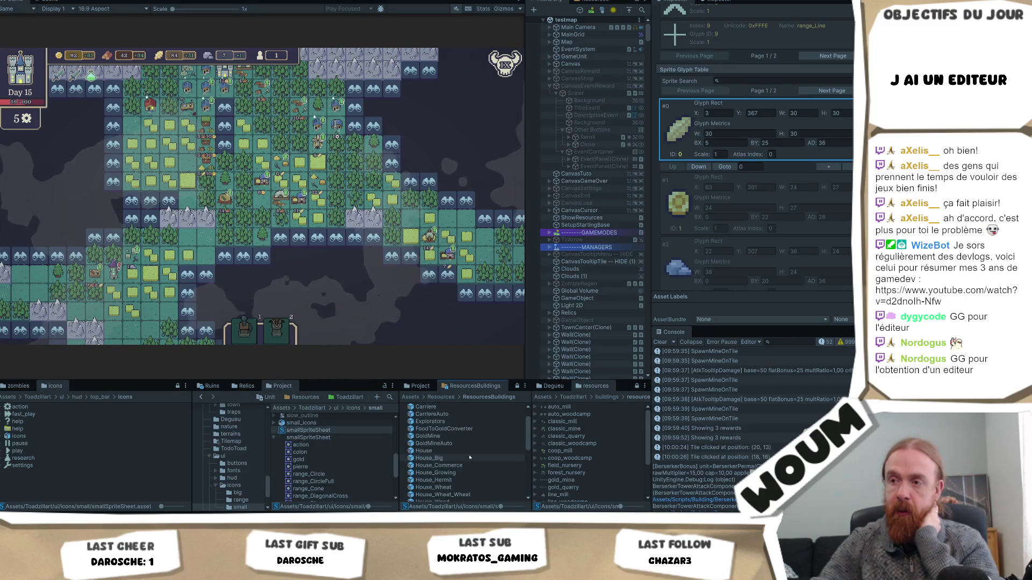
pyautogui.scroll(-4, 470, 457)
pyautogui.scroll(-2, 465, 463)
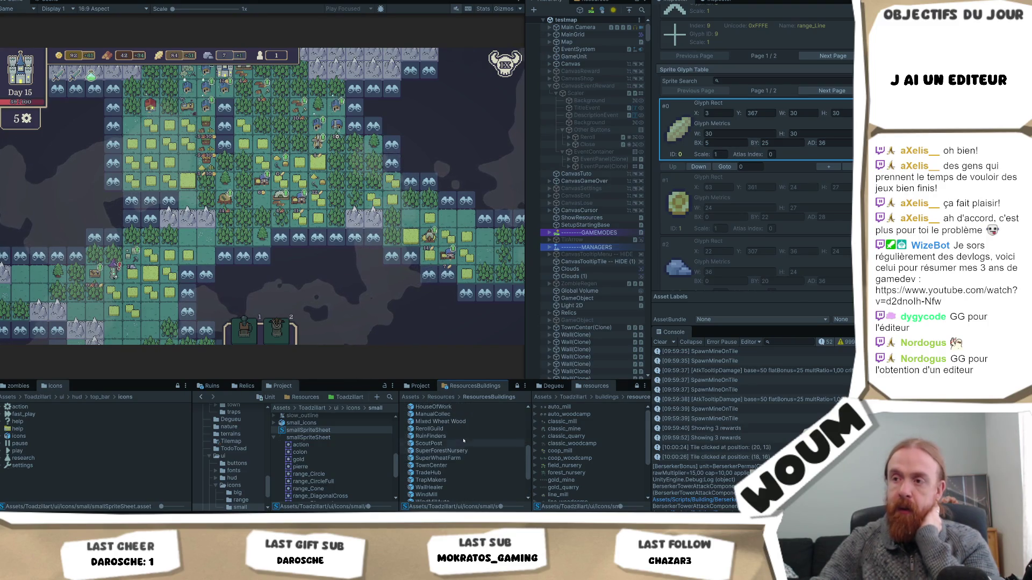
pyautogui.click(464, 422)
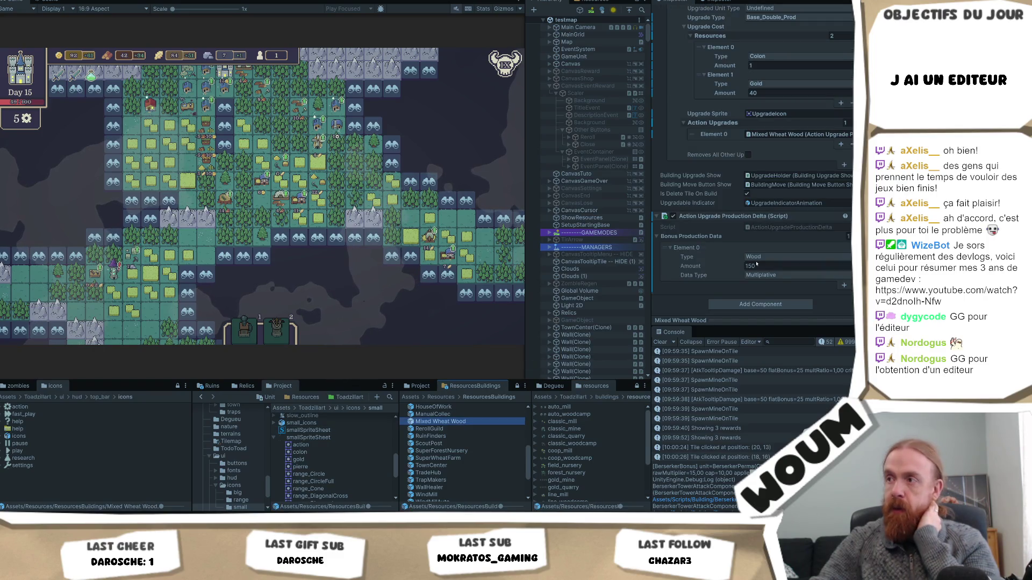
# Add a second Bonus Production Data entry of type Wheat, amount 150, Multiplicative.
pyautogui.click(844, 285)
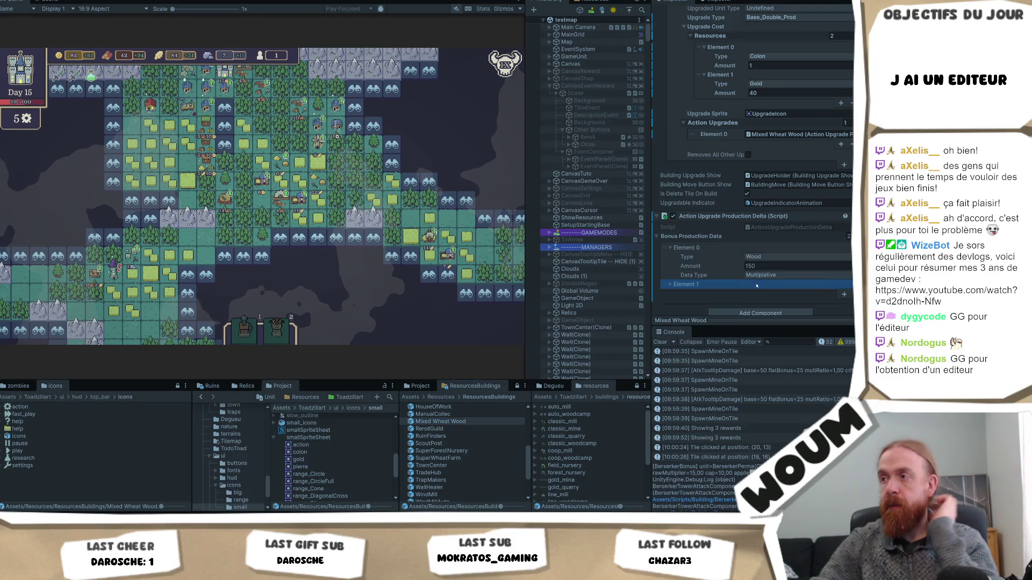
pyautogui.click(709, 284)
pyautogui.click(769, 293)
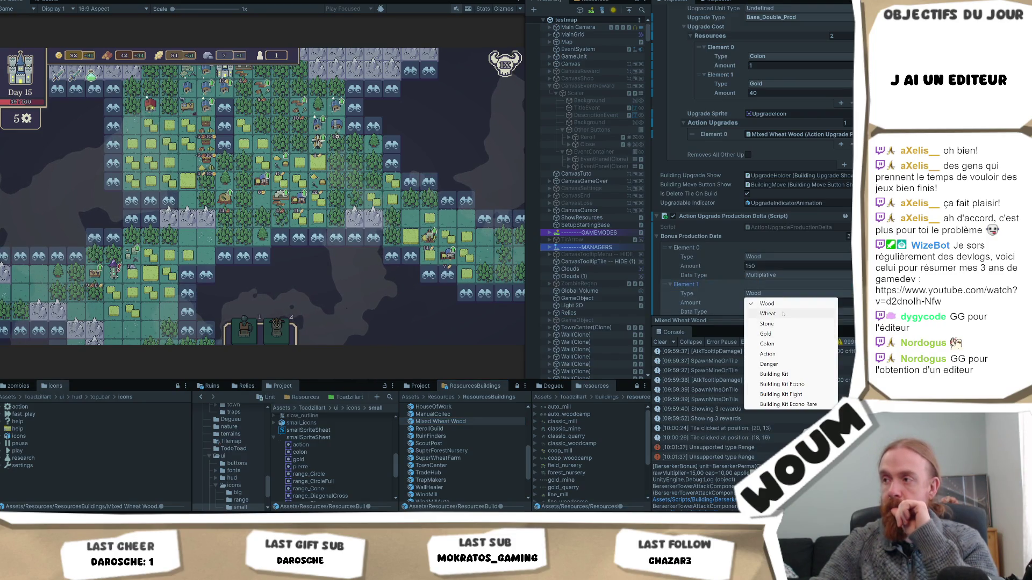
pyautogui.click(783, 313)
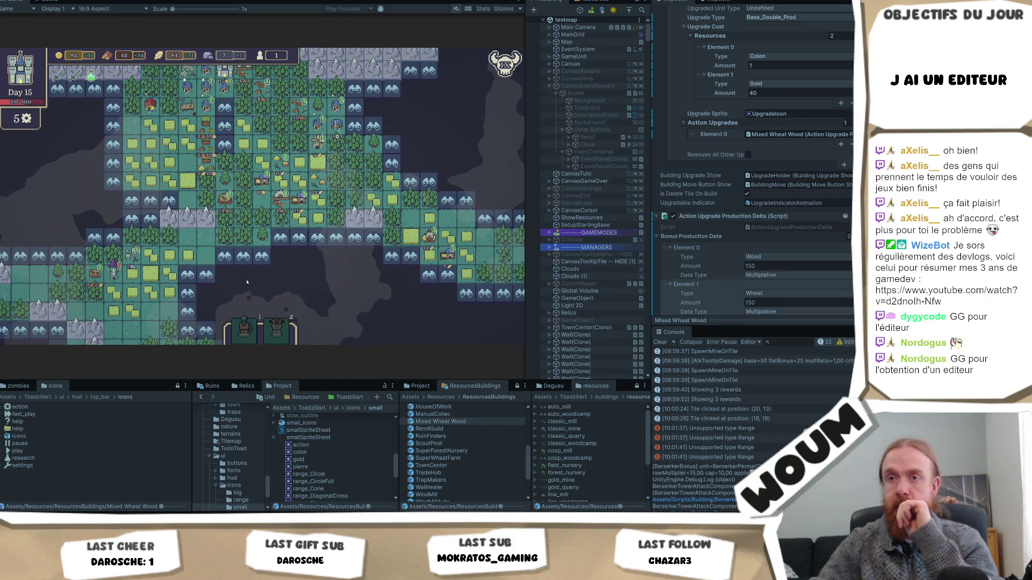
pyautogui.scroll(1, 156, 321)
pyautogui.click(325, 321)
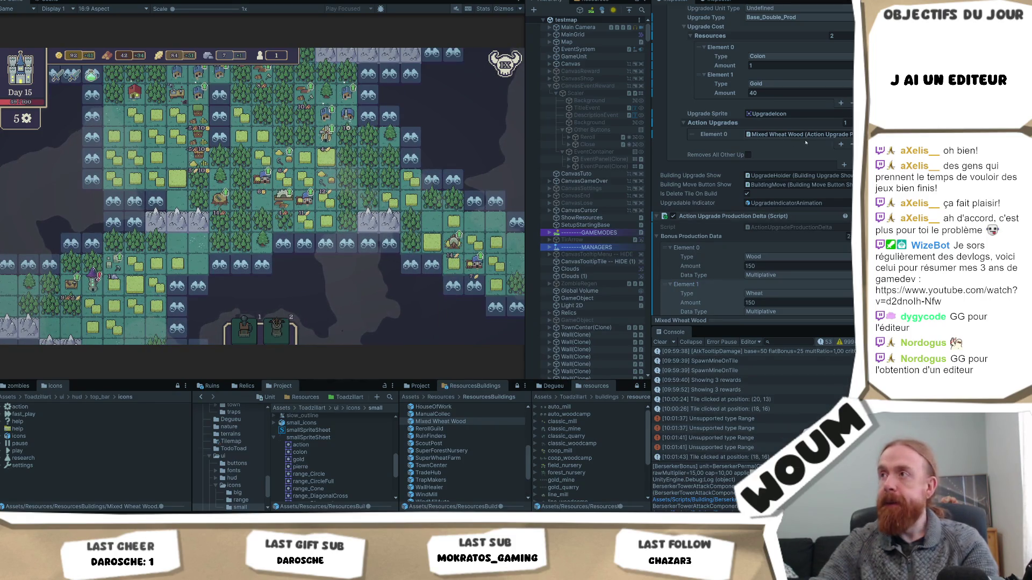
# Pan around the explored map and buy a building's Increase Production upgrade, gold 92 to 72.
pyautogui.moveTo(325, 169)
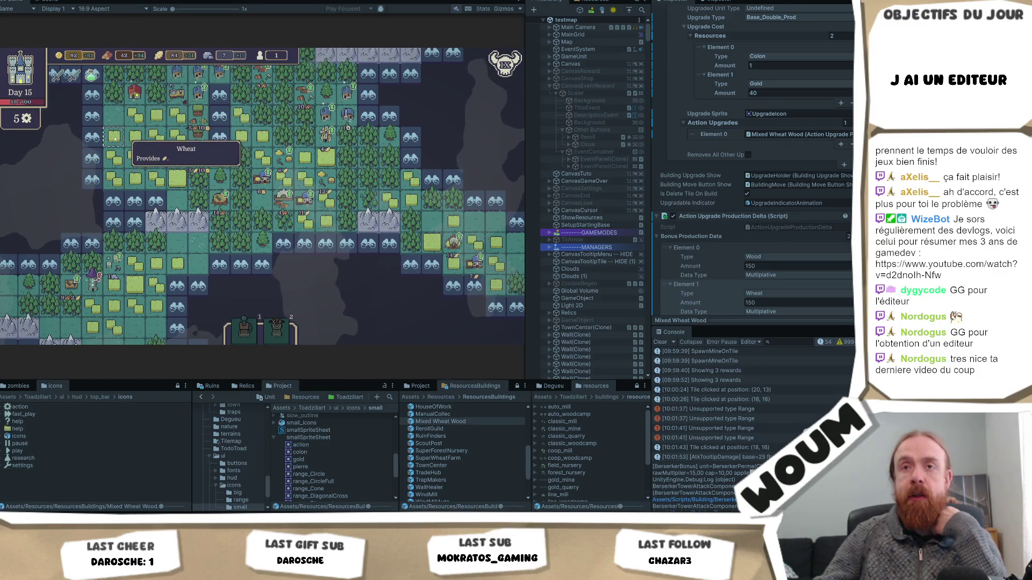
pyautogui.press('a')
pyautogui.press('d')
pyautogui.press('w')
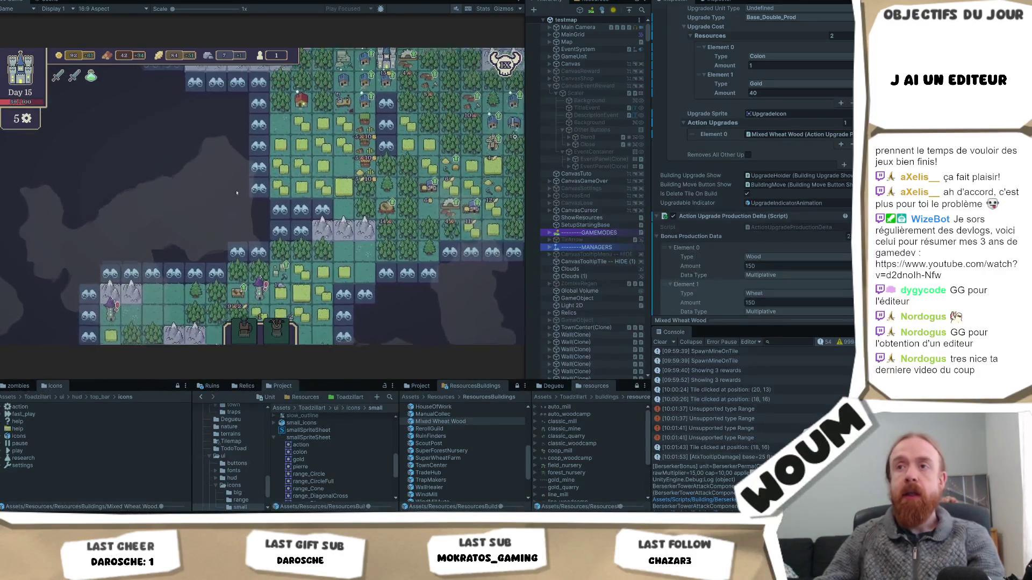
pyautogui.press('d')
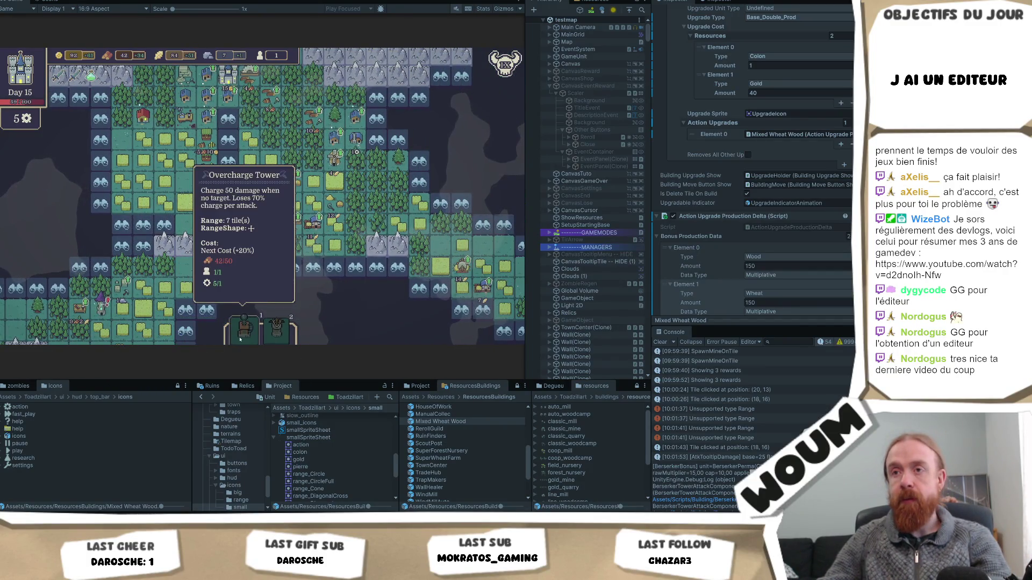
pyautogui.press('s')
pyautogui.press('d')
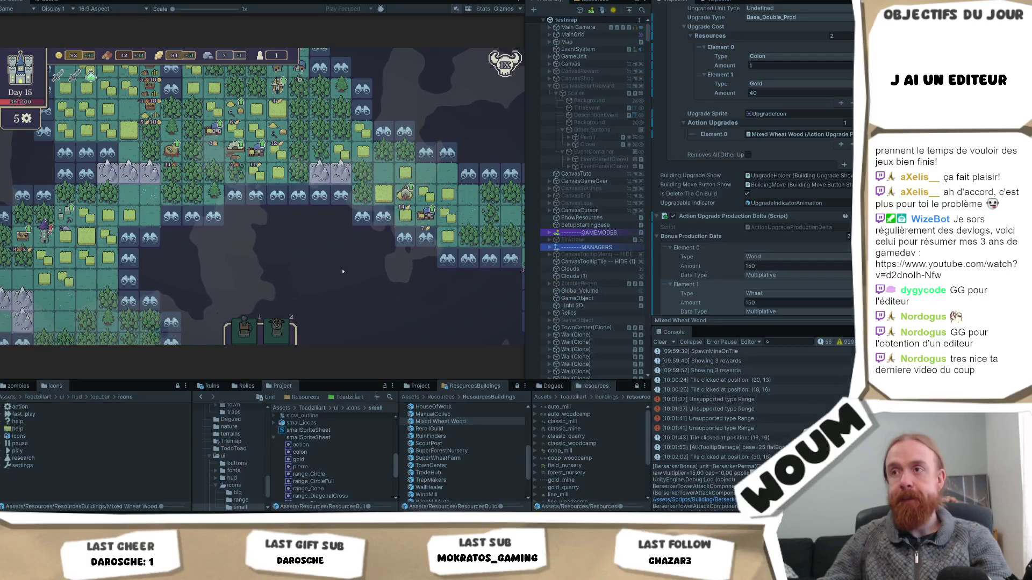
pyautogui.press('w')
pyautogui.press('a')
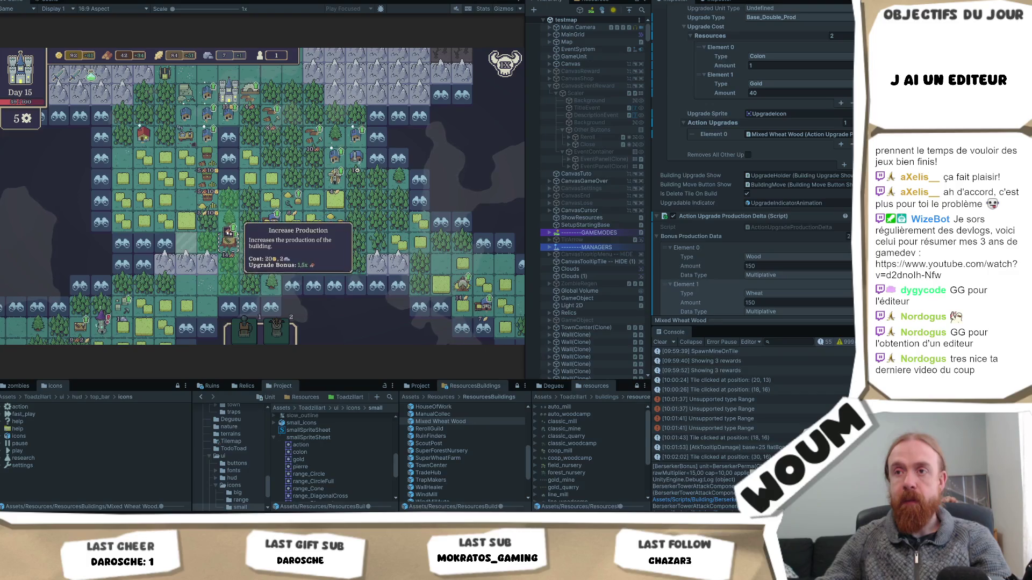
pyautogui.click(228, 231)
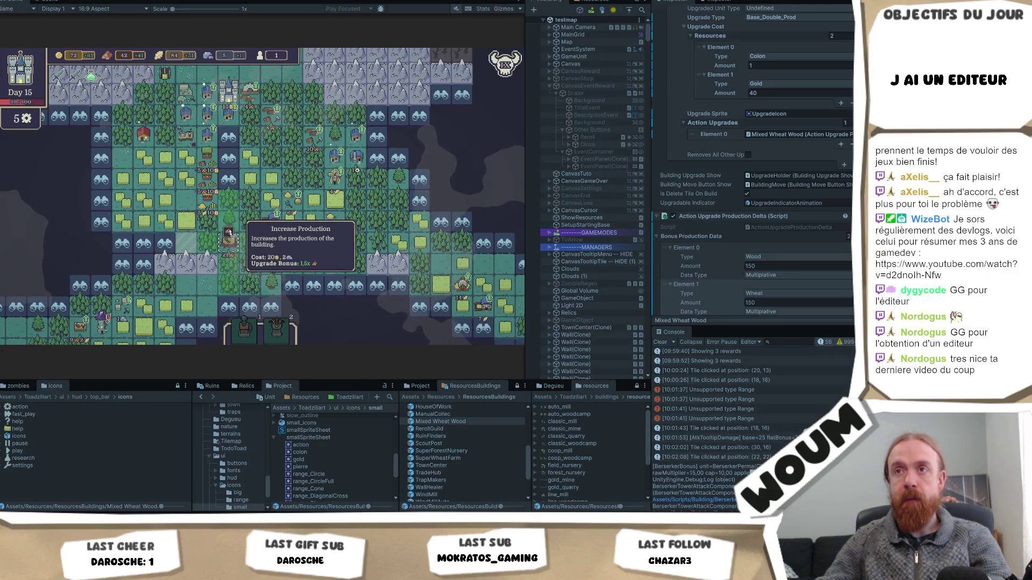
# Pan toward the lower right checking tile tooltips, then open the Runic Tower Foundation event.
pyautogui.press('d')
pyautogui.press('s')
pyautogui.moveTo(250, 337)
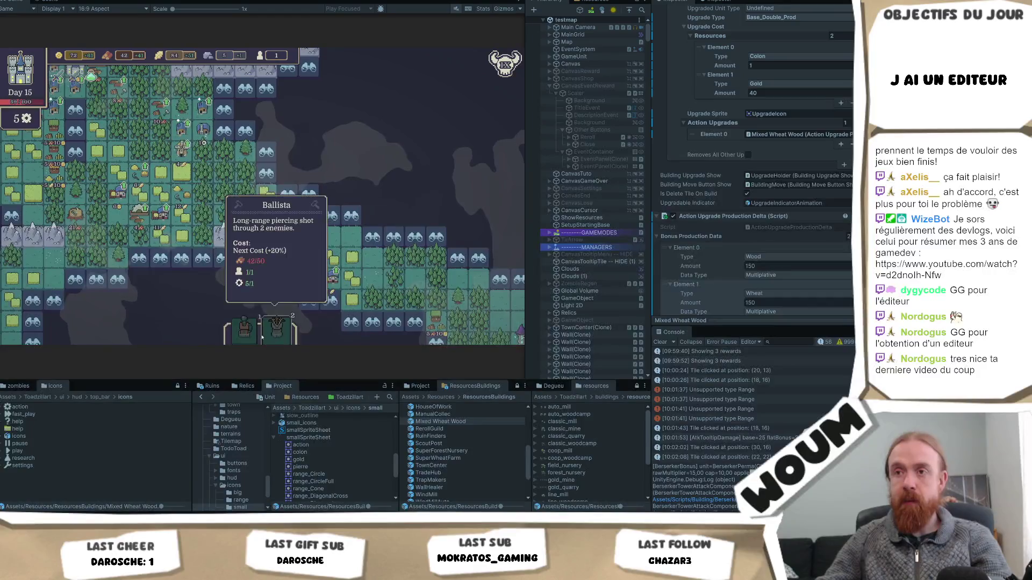
pyautogui.press('d')
pyautogui.press('s')
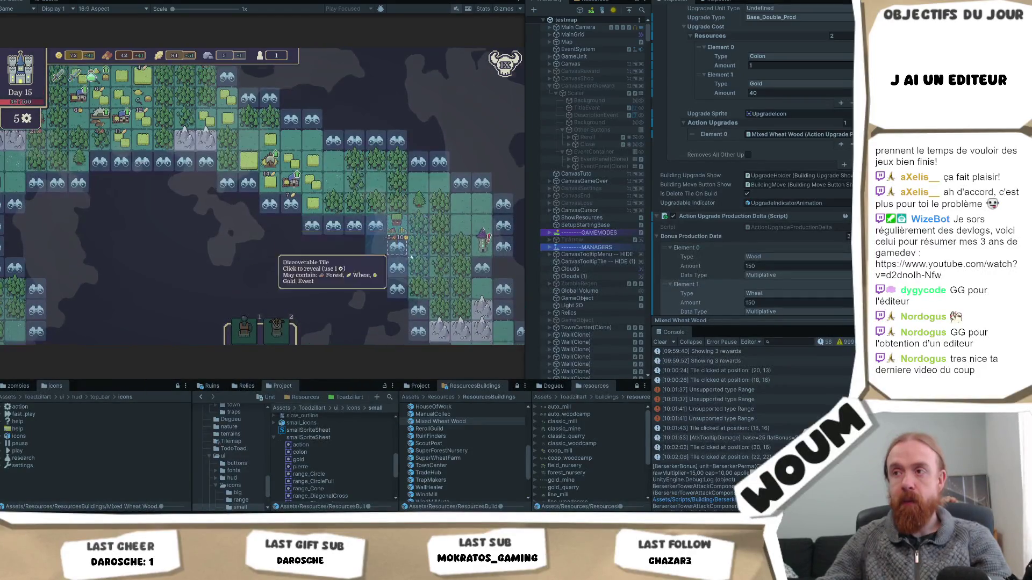
pyautogui.moveTo(483, 213)
pyautogui.press('d')
pyautogui.press('s')
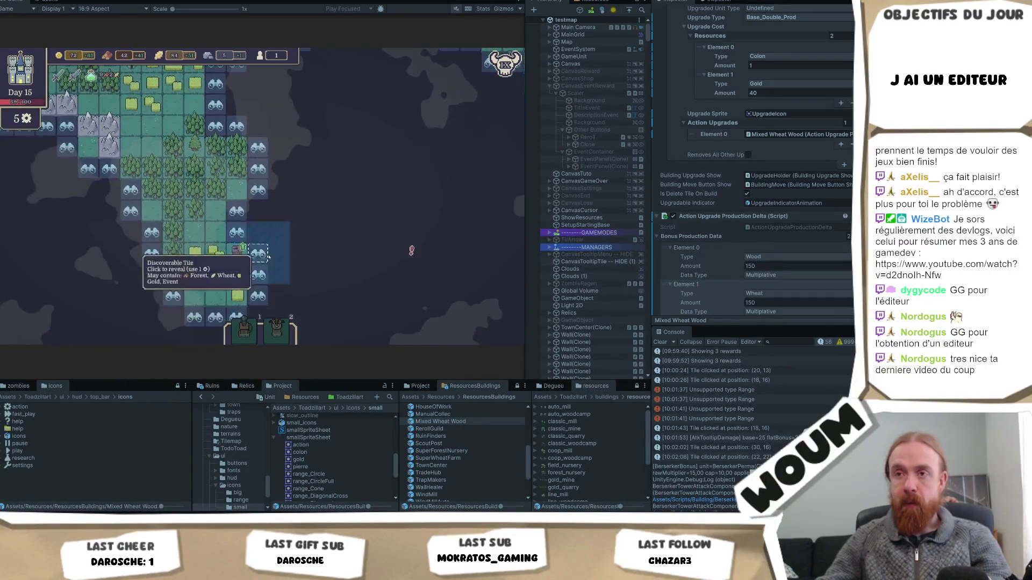
pyautogui.moveTo(227, 242)
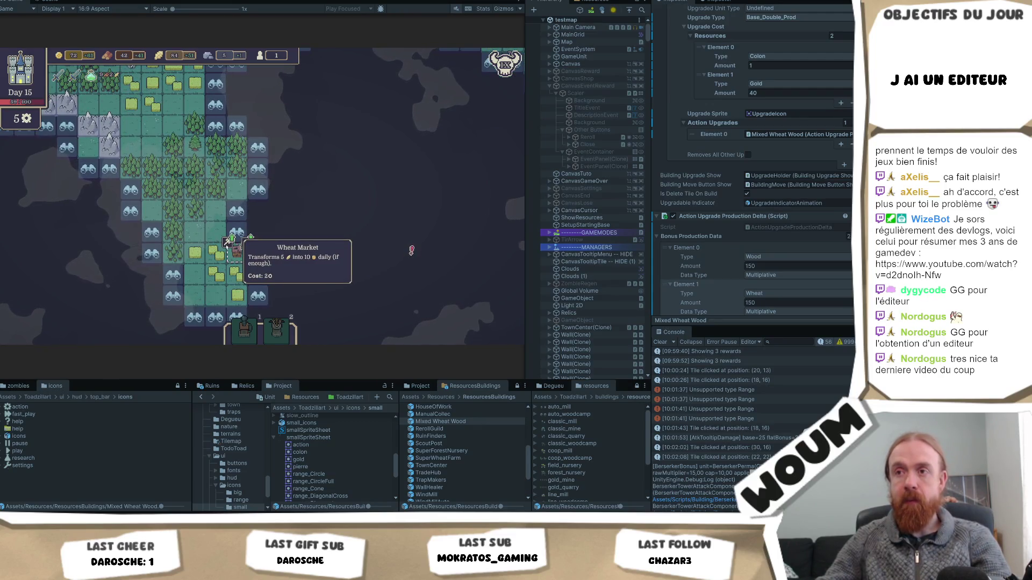
pyautogui.press('a')
pyautogui.press('w')
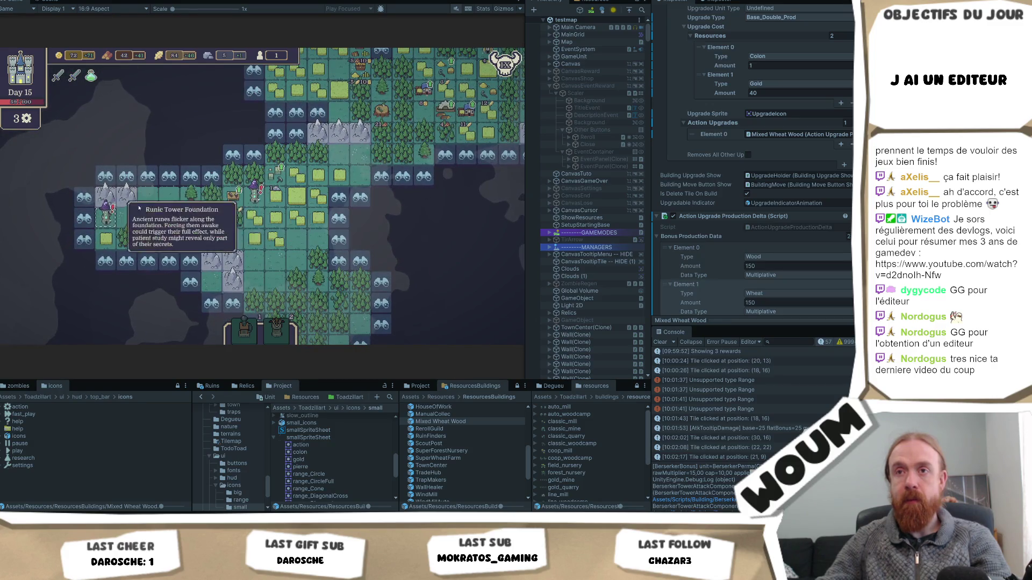
pyautogui.click(268, 245)
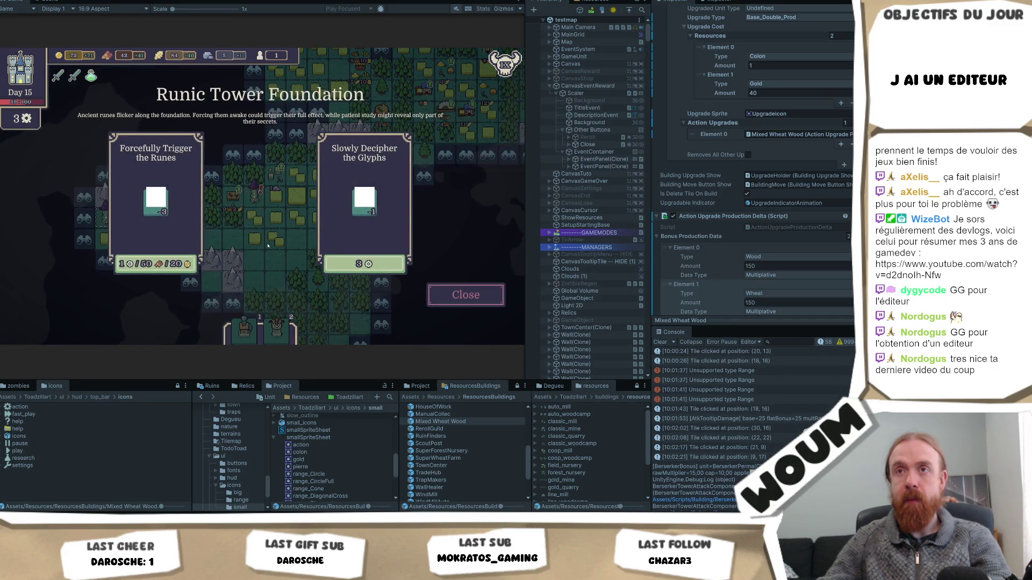
# Dismiss the Runic Tower Foundation event for now and bring the tower tile back into view.
pyautogui.click(465, 295)
pyautogui.moveTo(505, 64)
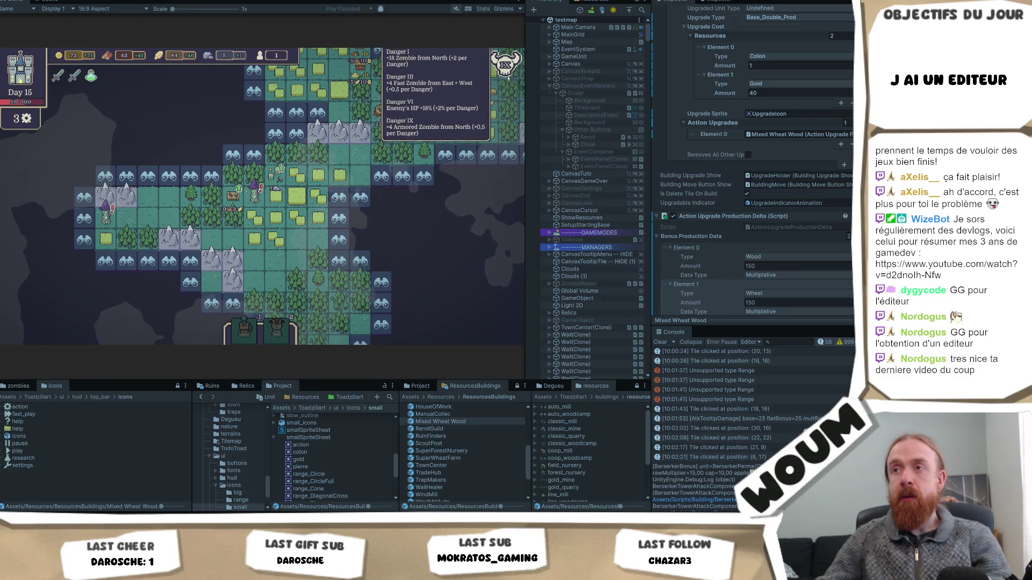
pyautogui.moveTo(255, 192); pyautogui.dragTo(231, 294)
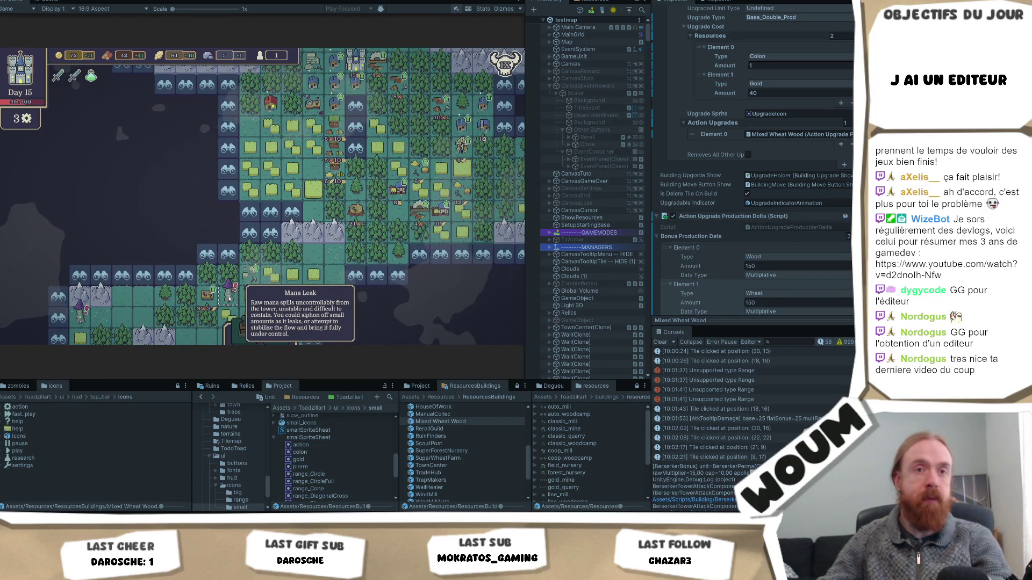
pyautogui.press('w')
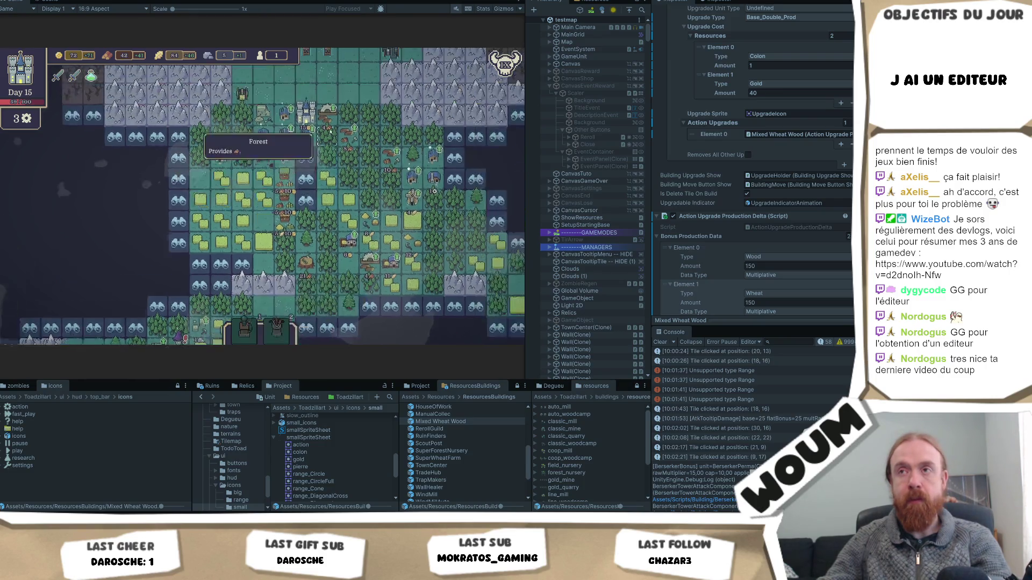
pyautogui.press('s')
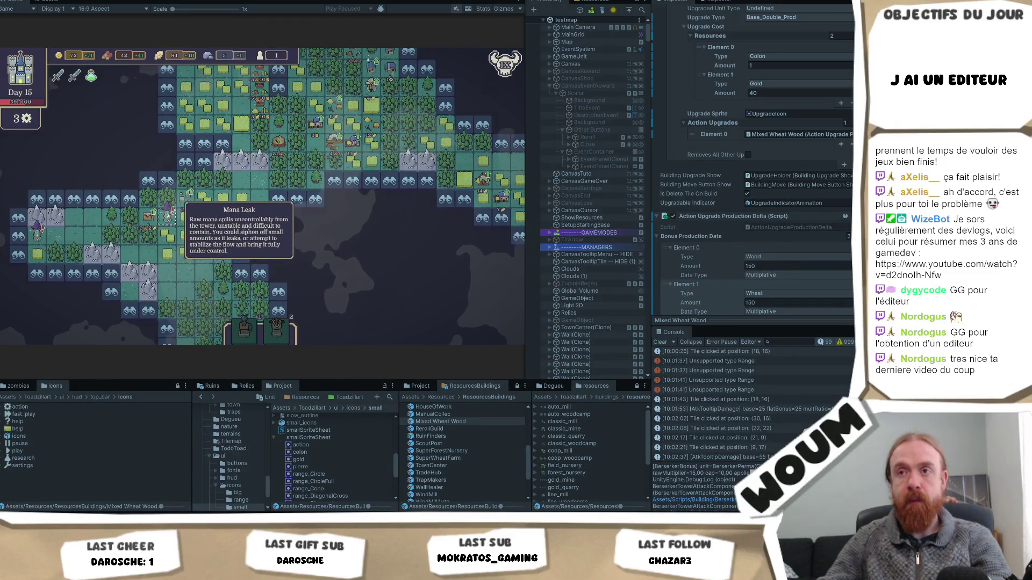
# Close the Mana Leak event and resolve Runic Tower Foundation with Slowly Decipher the Glyphs (3 gear).
pyautogui.click(168, 213)
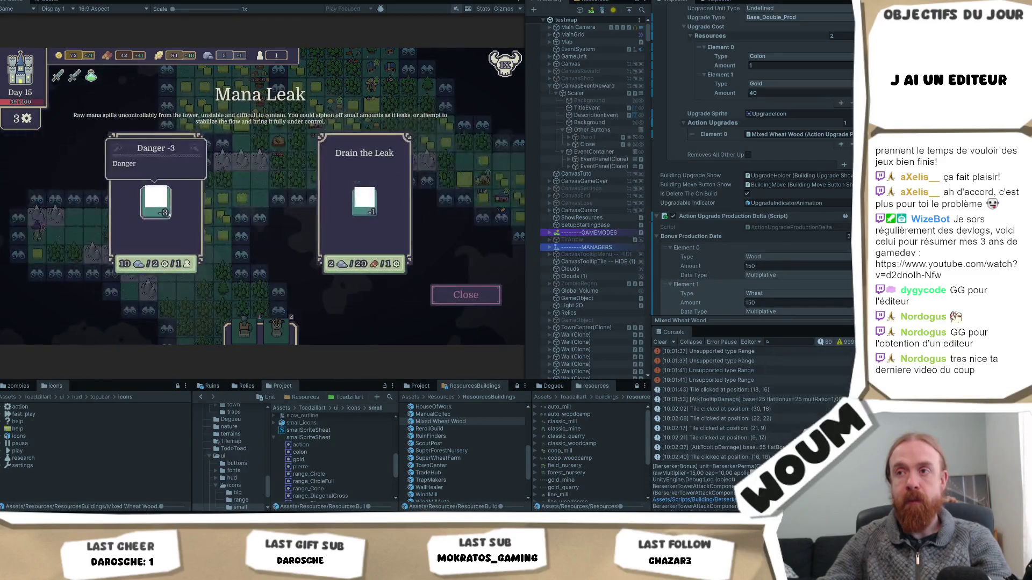
pyautogui.click(473, 294)
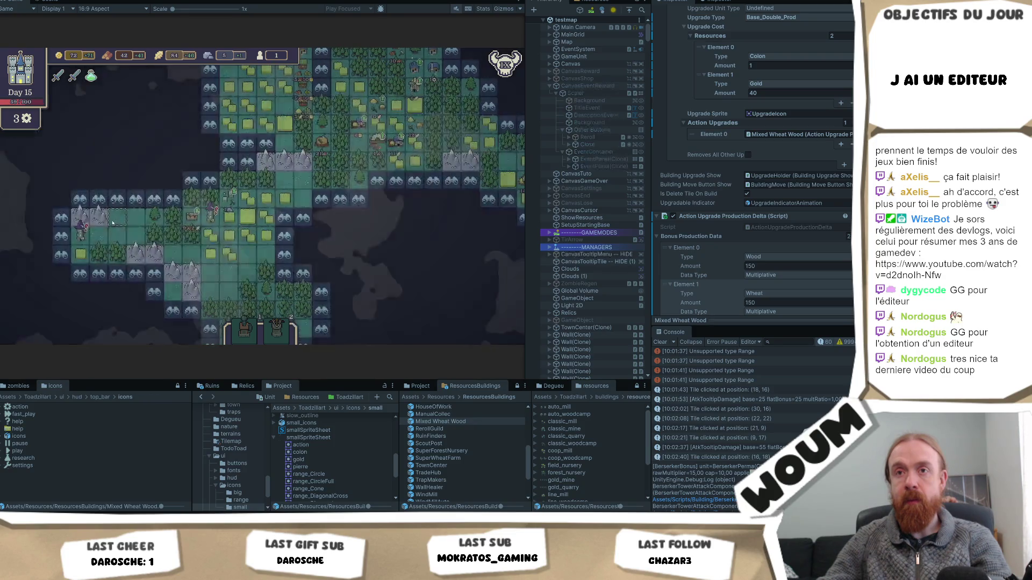
pyautogui.click(81, 234)
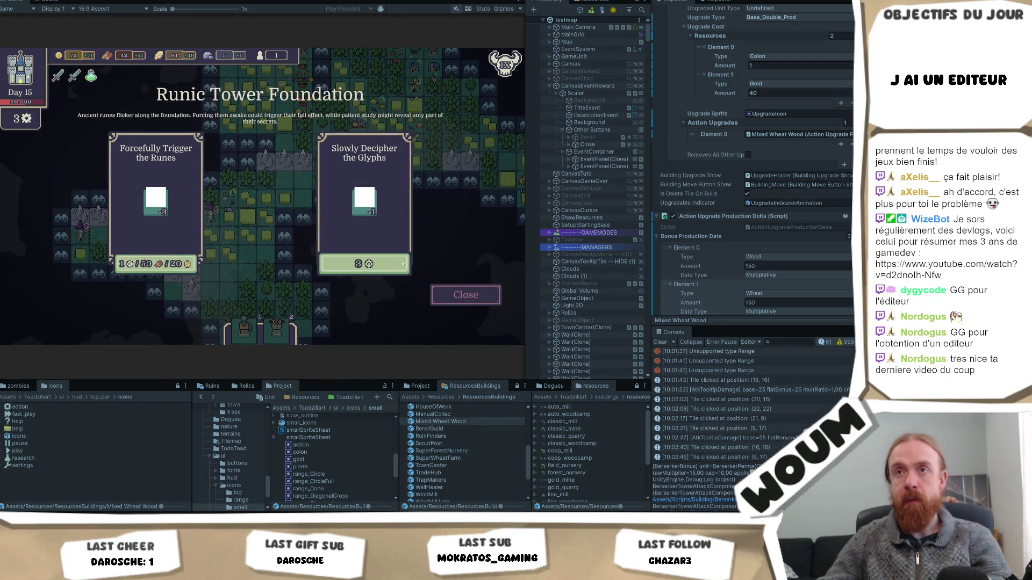
pyautogui.click(370, 264)
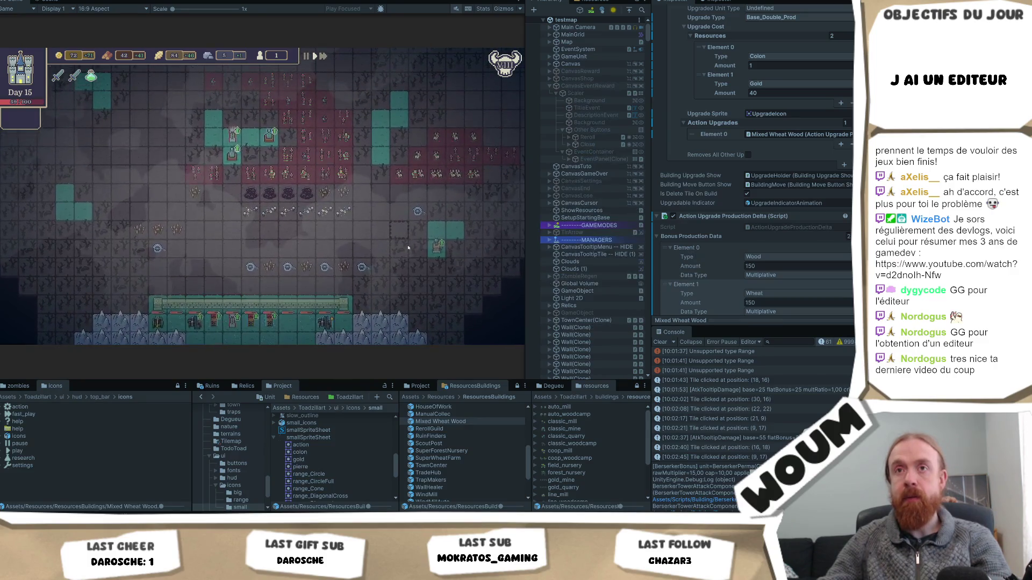
# Watch the night wave play out, checking danger and tower tooltips while zooming the view.
pyautogui.moveTo(508, 64)
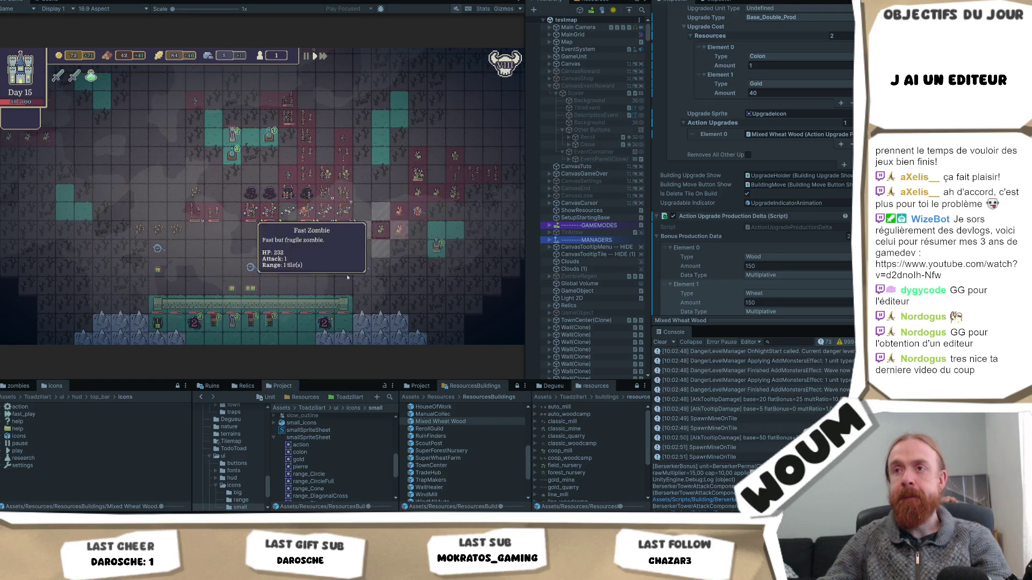
pyautogui.press('s')
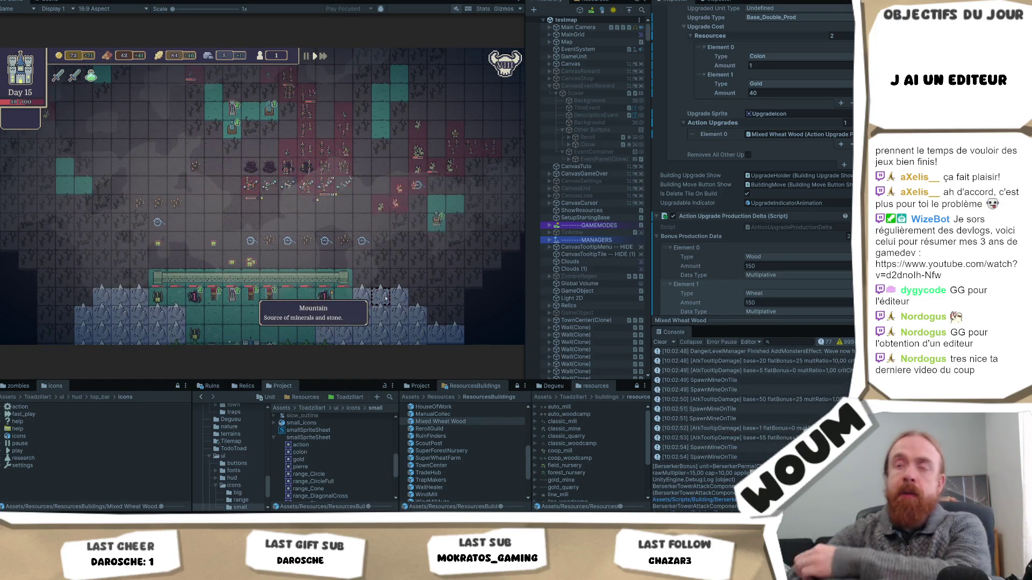
pyautogui.moveTo(231, 123)
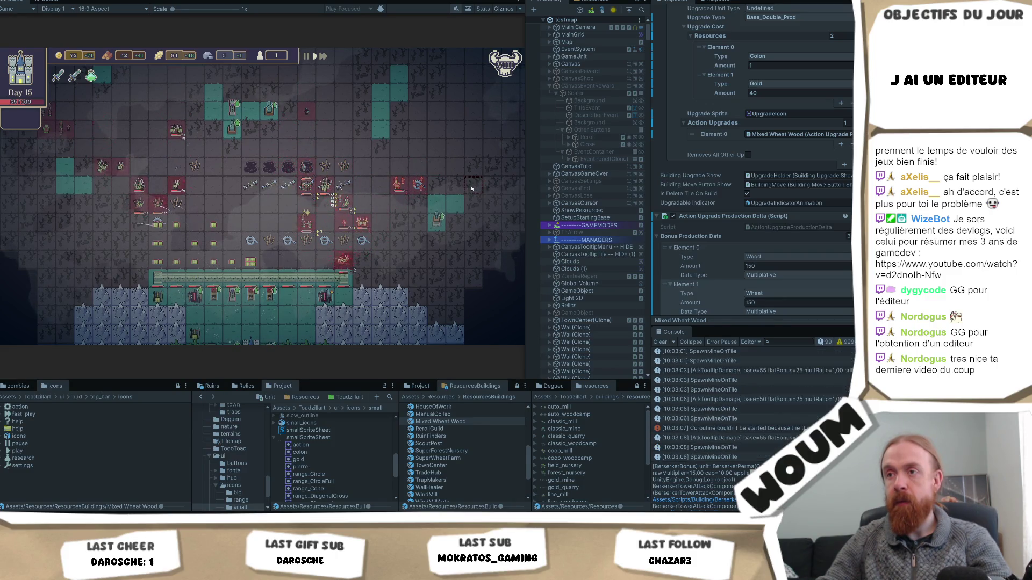
pyautogui.scroll(2, 452, 231)
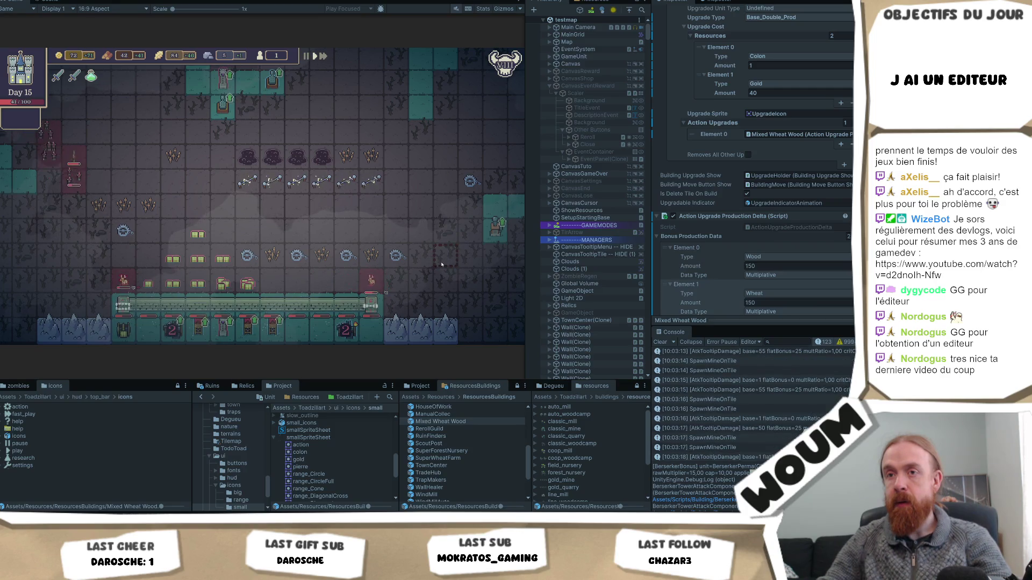
pyautogui.scroll(-1, 442, 264)
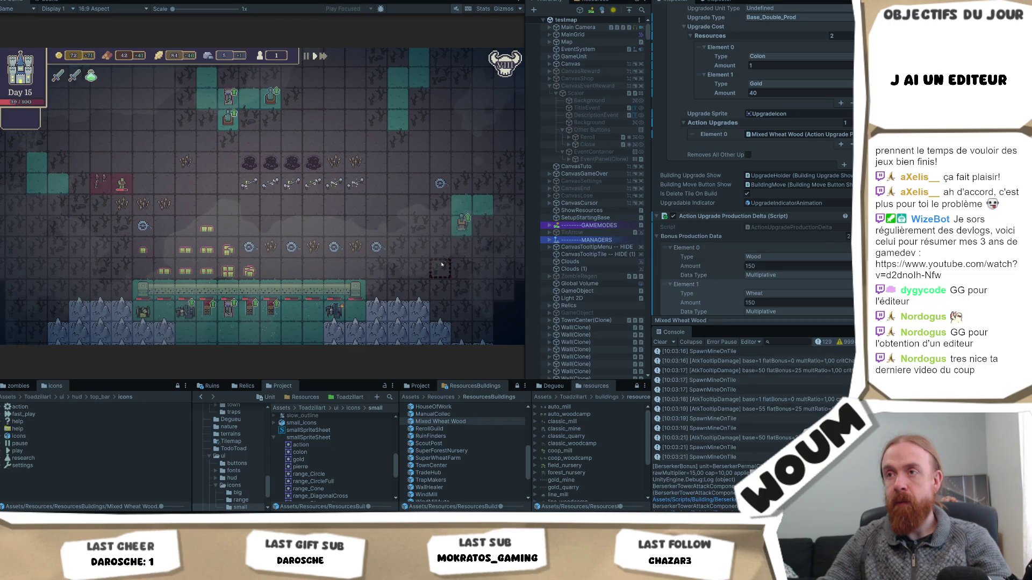
# Take the 6x Oil Trap reward and one more building card from the construction kit.
pyautogui.moveTo(238, 179)
pyautogui.moveTo(120, 192)
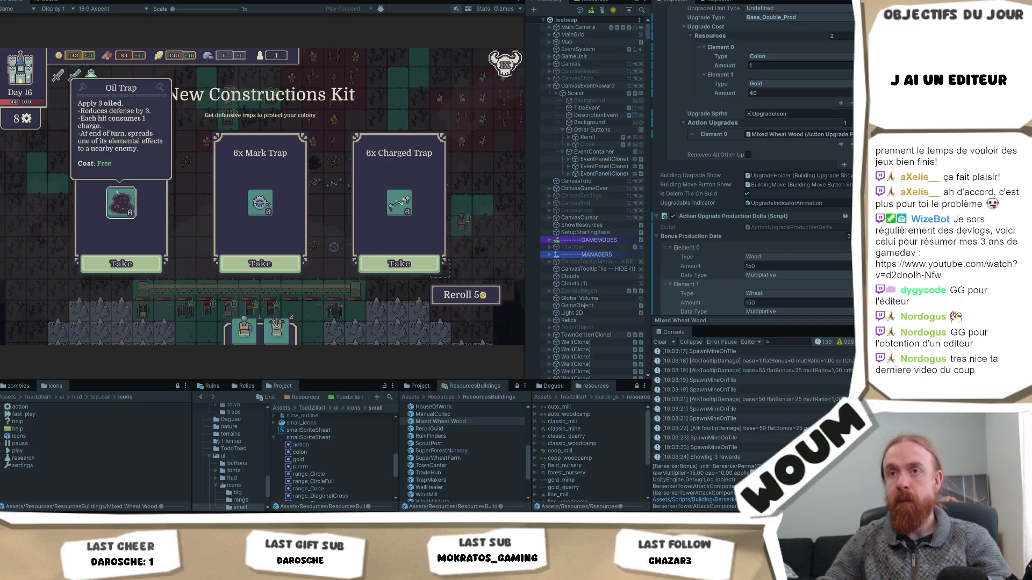
pyautogui.moveTo(258, 200)
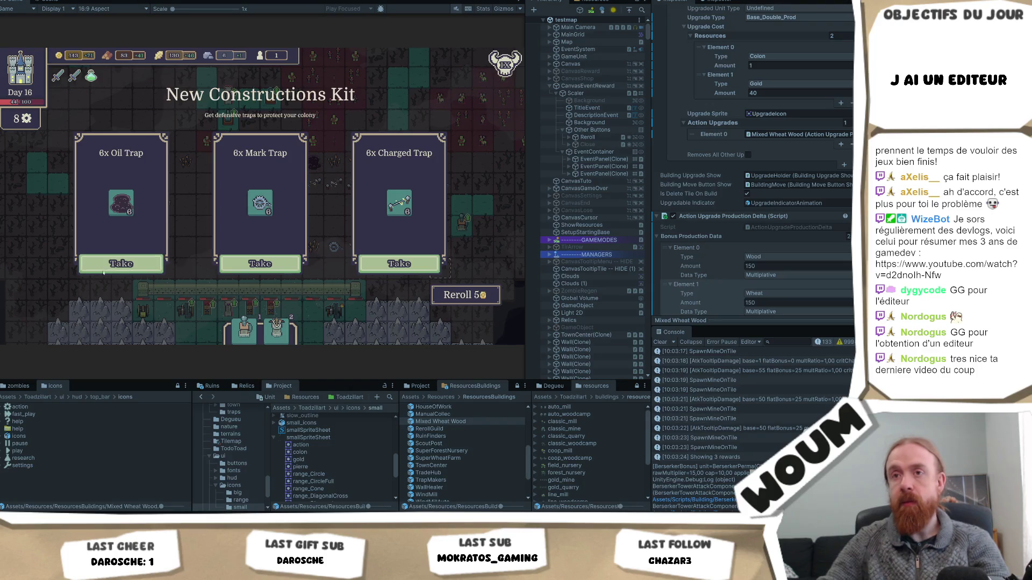
pyautogui.click(129, 263)
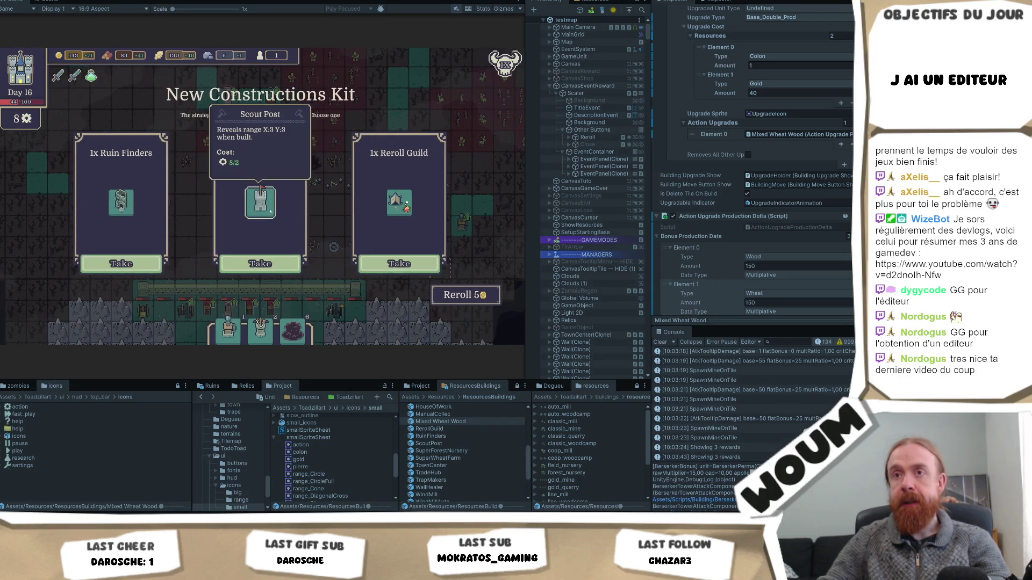
pyautogui.moveTo(393, 203)
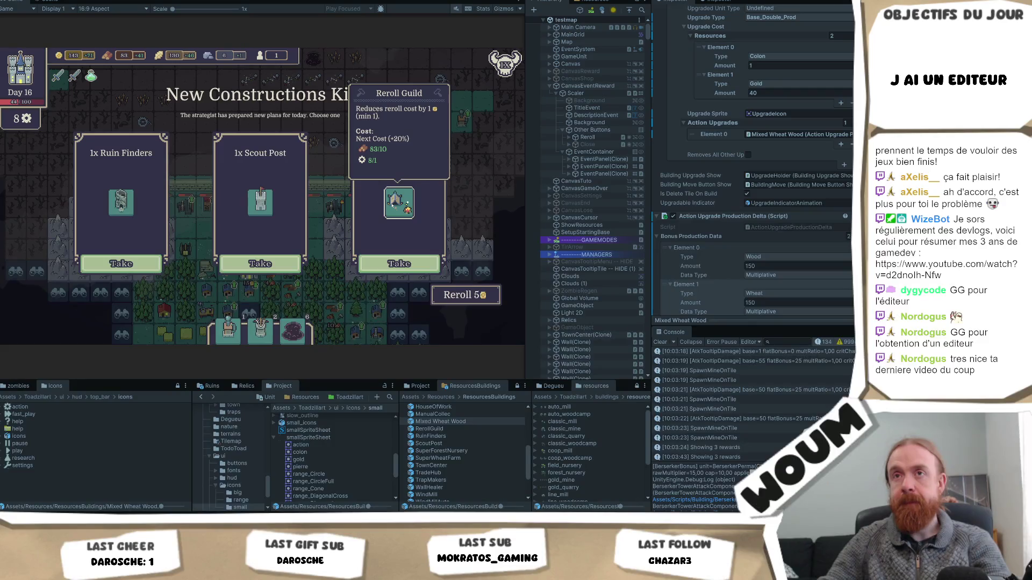
pyautogui.click(260, 264)
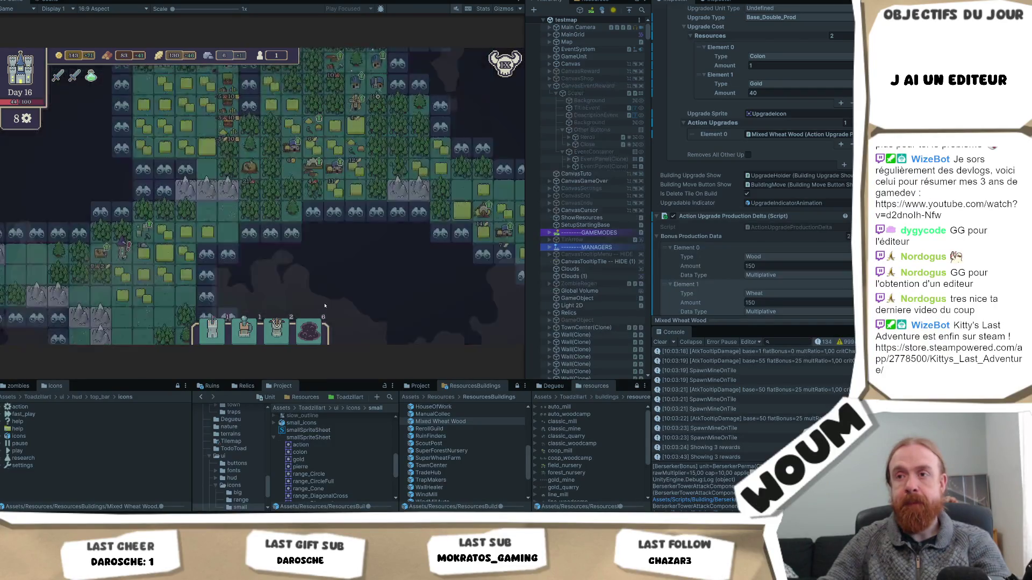
# Place the new tower beside the wheat fields, then view and dismiss the Spellbound Tower Ruins event.
pyautogui.click(214, 333)
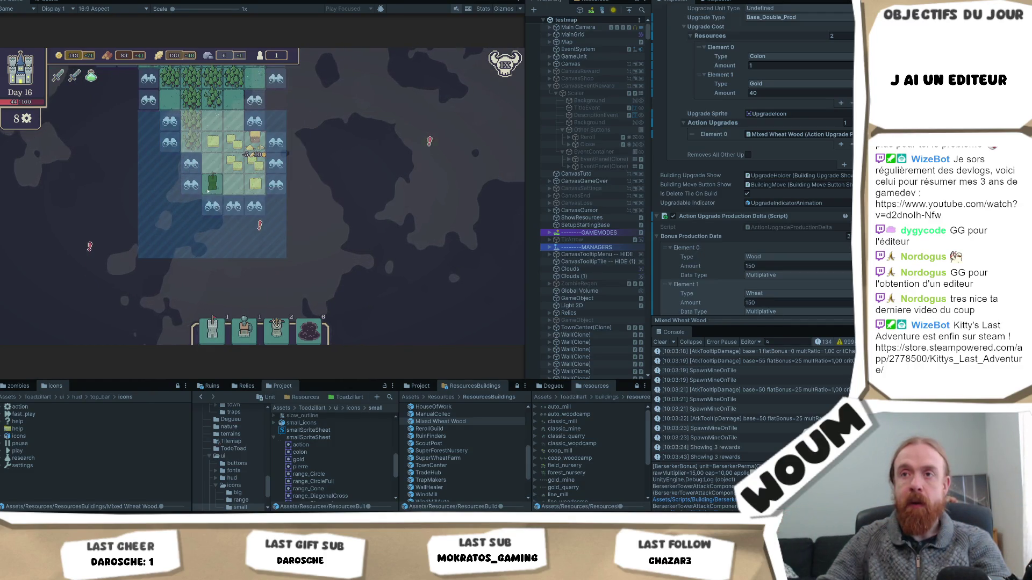
pyautogui.click(207, 190)
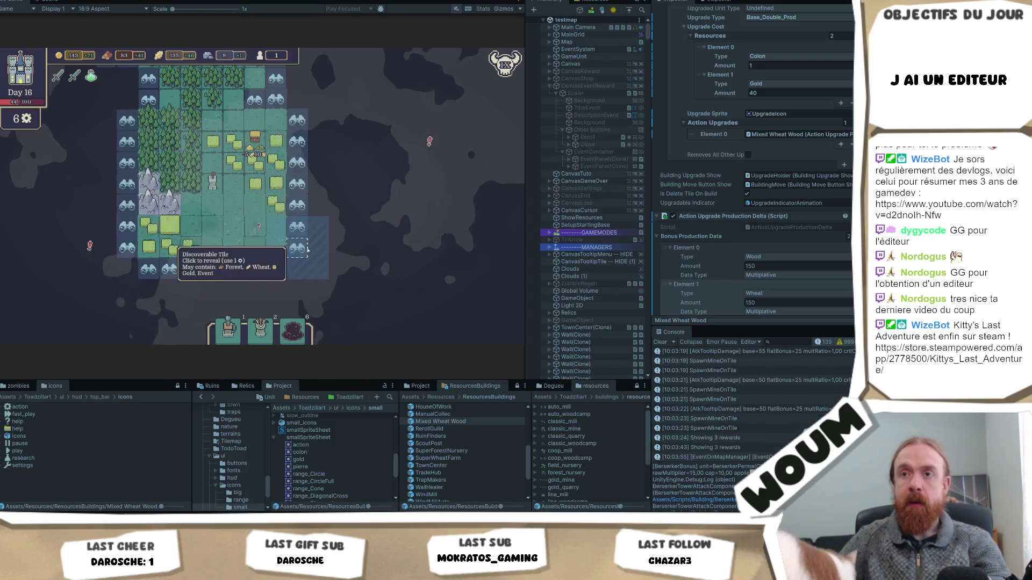
pyautogui.click(255, 226)
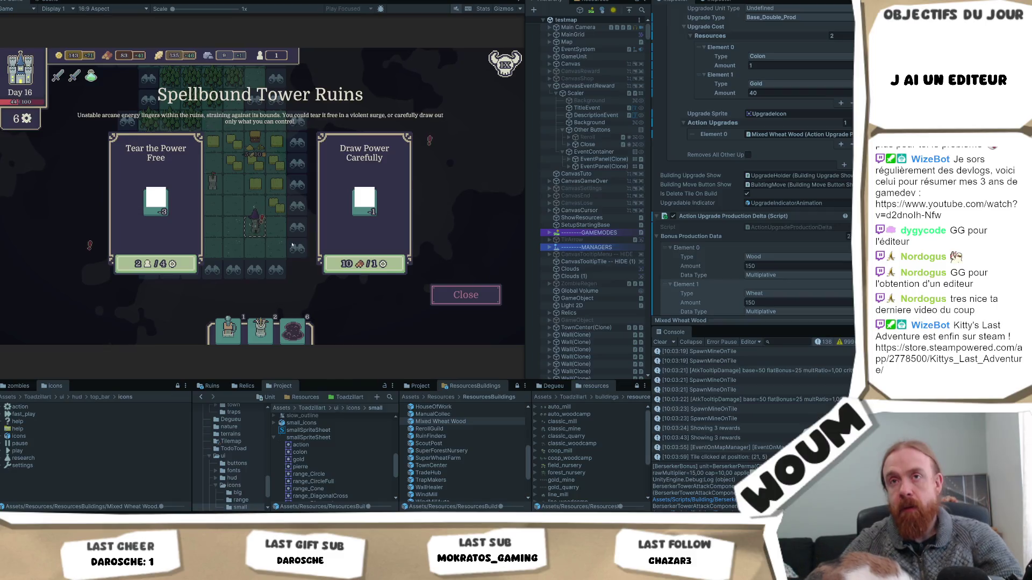
pyautogui.click(466, 295)
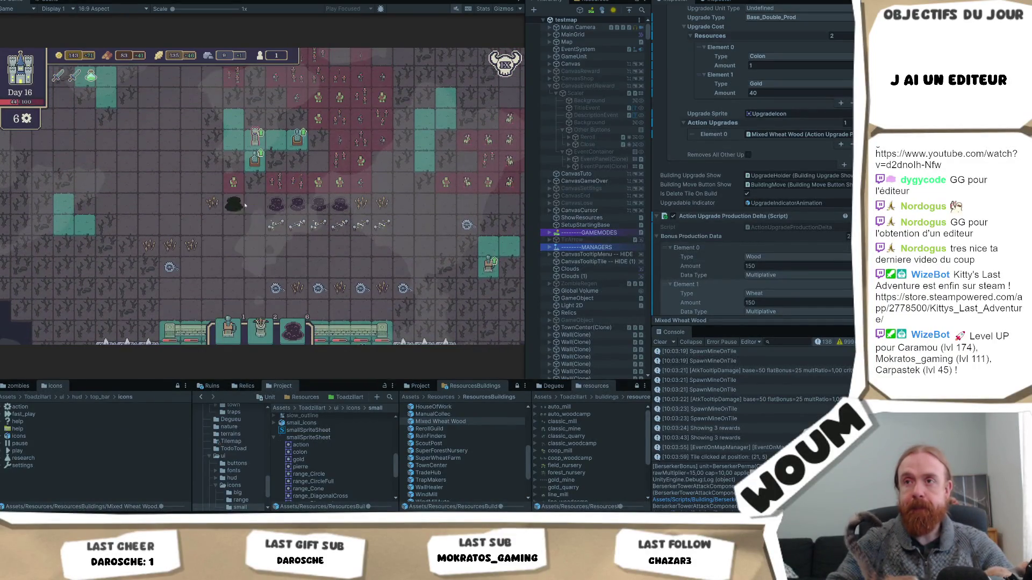
# Relocate the Mark Trap and Oil Trap to new tiles in the danger zone.
pyautogui.moveTo(243, 207); pyautogui.dragTo(451, 211)
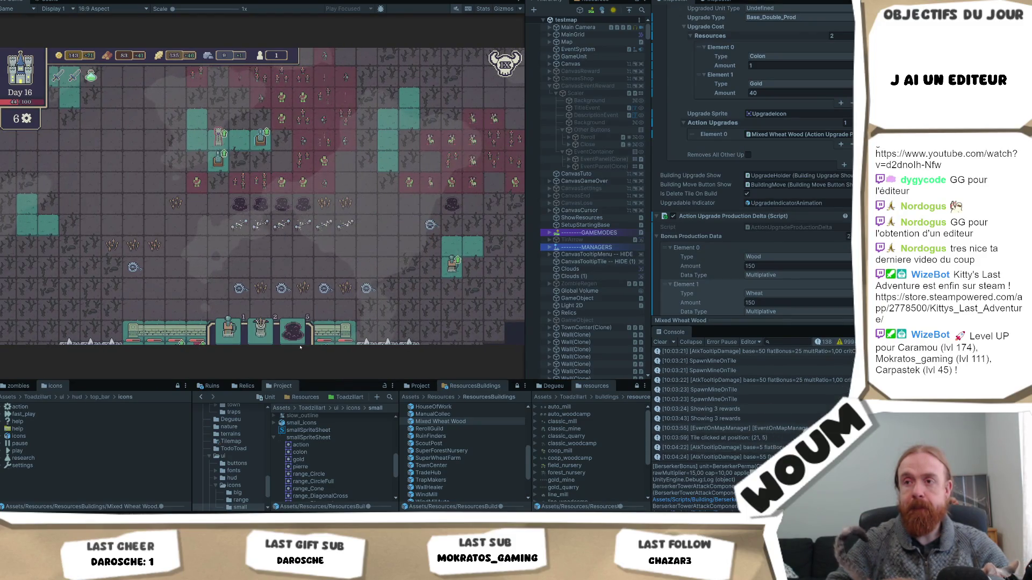
pyautogui.moveTo(388, 263)
pyautogui.mouseDown()
pyautogui.moveTo(300, 237)
pyautogui.moveTo(203, 225)
pyautogui.moveTo(215, 275)
pyautogui.moveTo(235, 169)
pyautogui.moveTo(286, 132)
pyautogui.moveTo(279, 144)
pyautogui.moveTo(317, 148)
pyautogui.moveTo(325, 274)
pyautogui.moveTo(363, 228)
pyautogui.moveTo(334, 122)
pyautogui.moveTo(330, 171)
pyautogui.mouseUp()
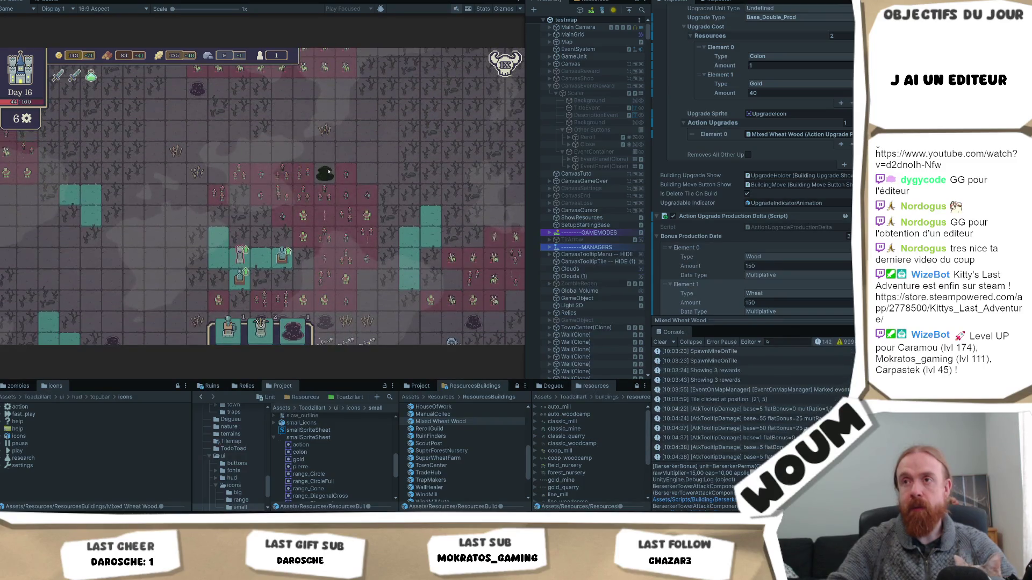
pyautogui.moveTo(344, 266)
pyautogui.mouseDown()
pyautogui.moveTo(371, 297)
pyautogui.moveTo(335, 284)
pyautogui.moveTo(316, 290)
pyautogui.moveTo(244, 171)
pyautogui.moveTo(261, 162)
pyautogui.mouseUp()
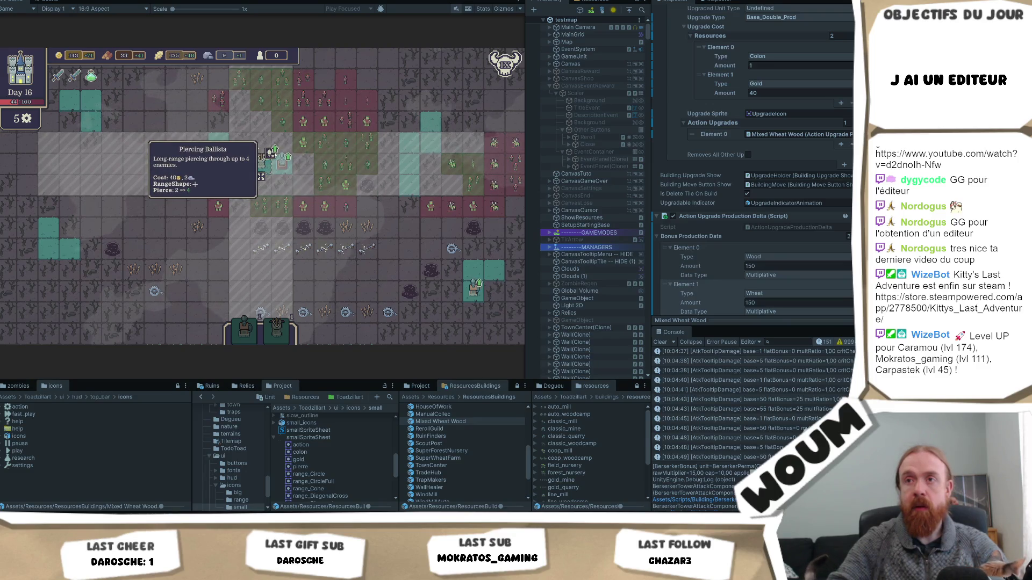
# Give one ballista Piercing Ballista and Poison Element, and a second tower Poison Element, leaving 23 gold.
pyautogui.click(269, 153)
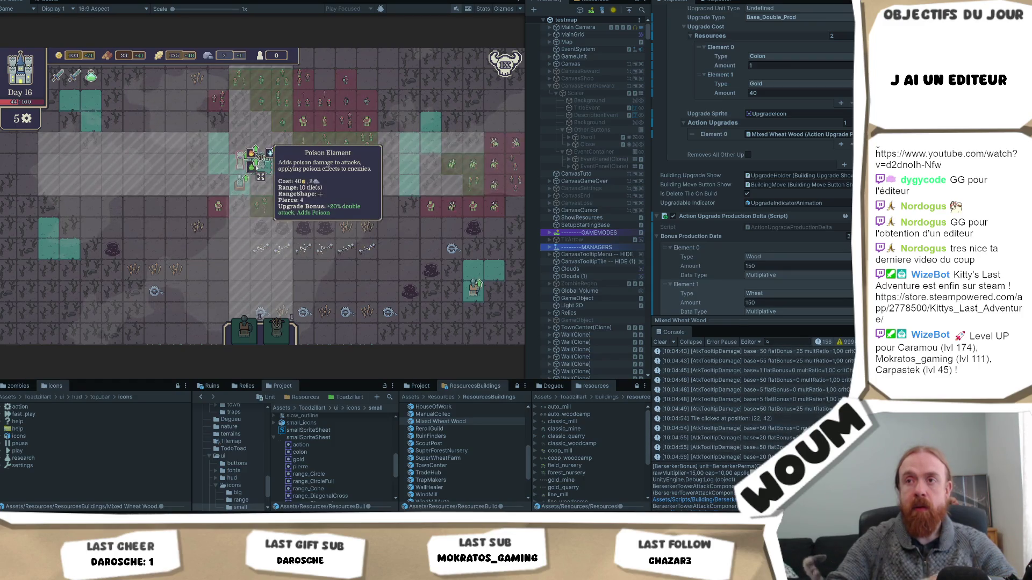
pyautogui.click(246, 171)
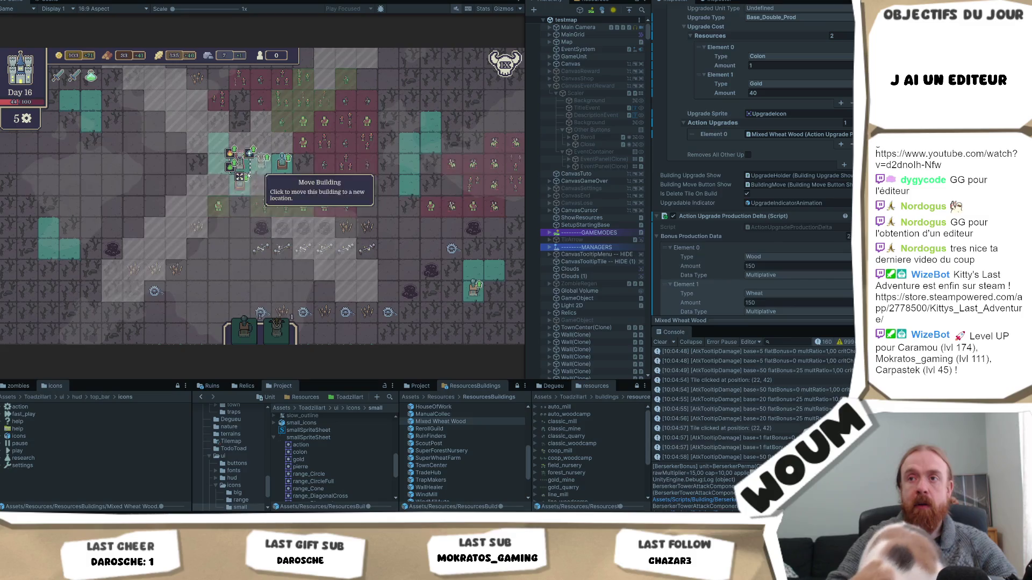
pyautogui.scroll(3, 263, 215)
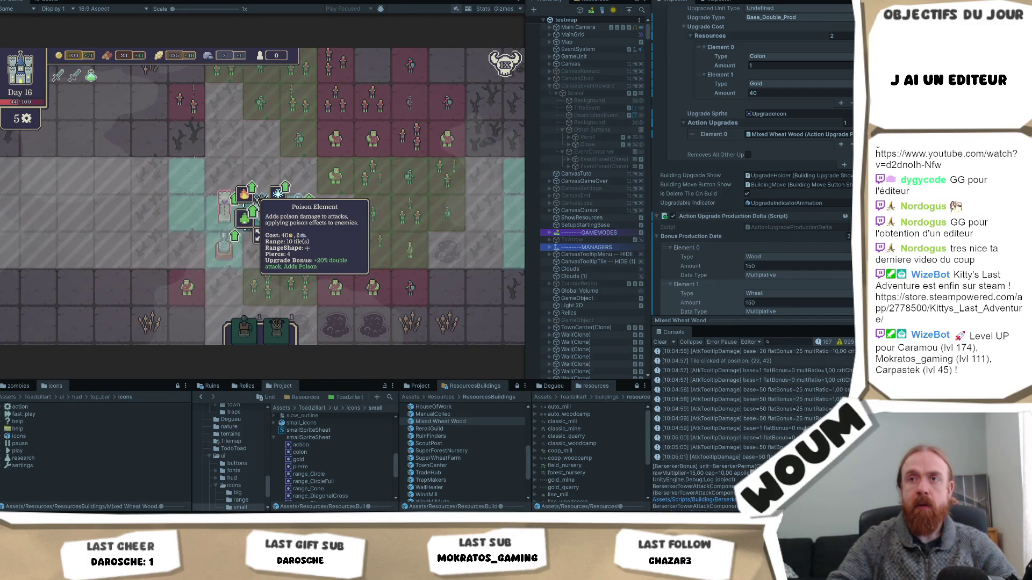
pyautogui.click(245, 219)
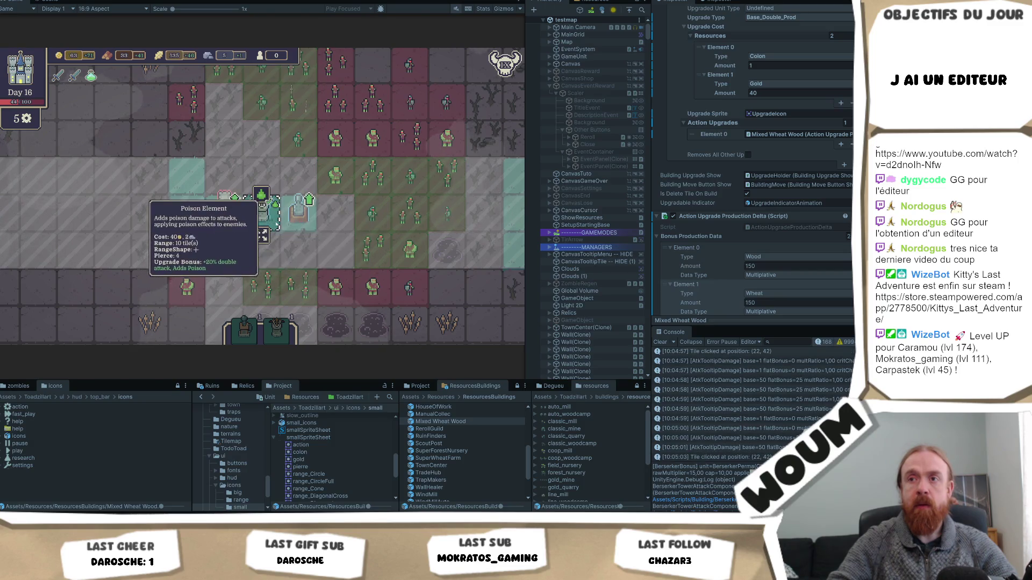
pyautogui.scroll(-2, 322, 301)
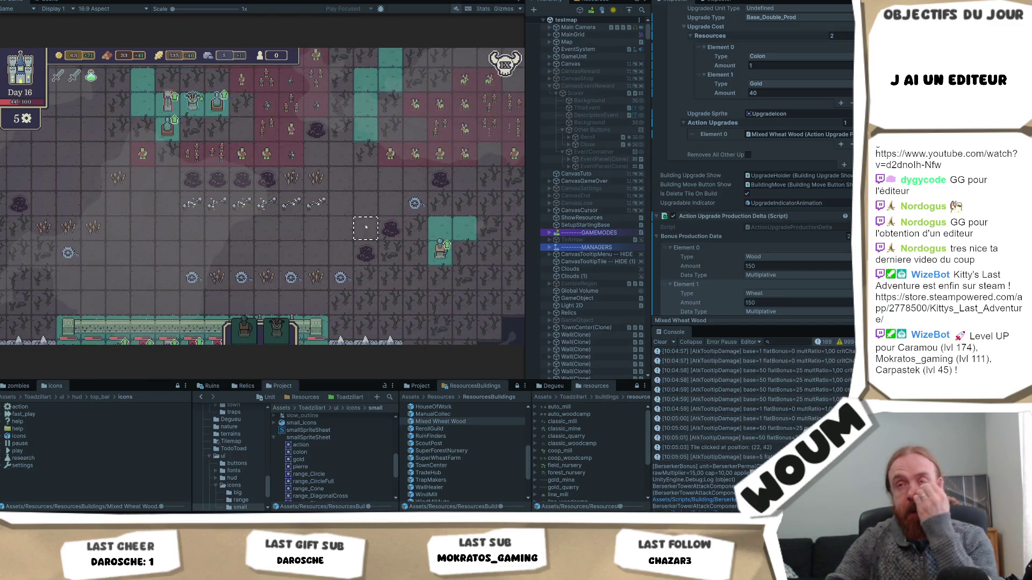
pyautogui.moveTo(161, 115); pyautogui.dragTo(155, 176)
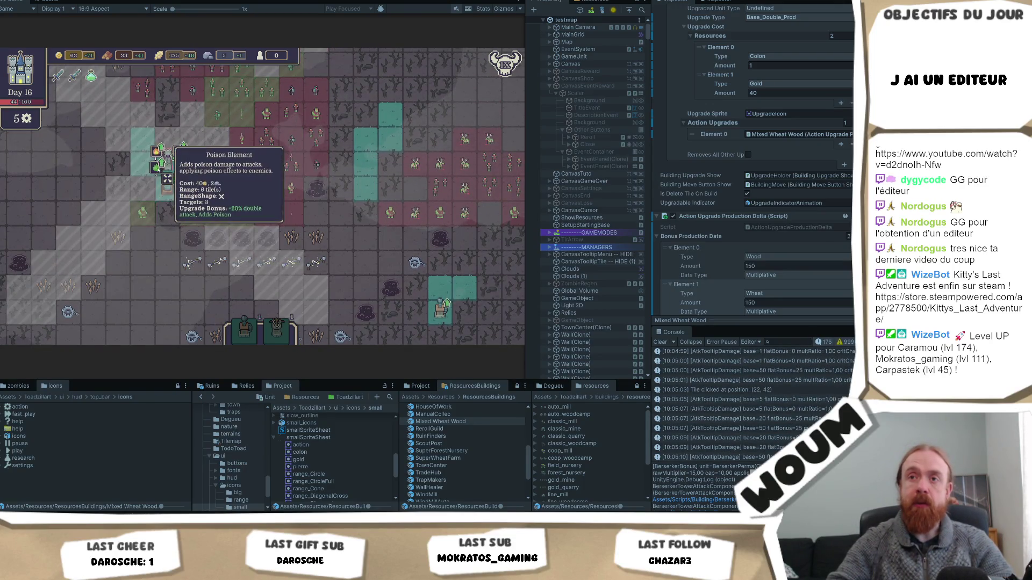
pyautogui.click(160, 152)
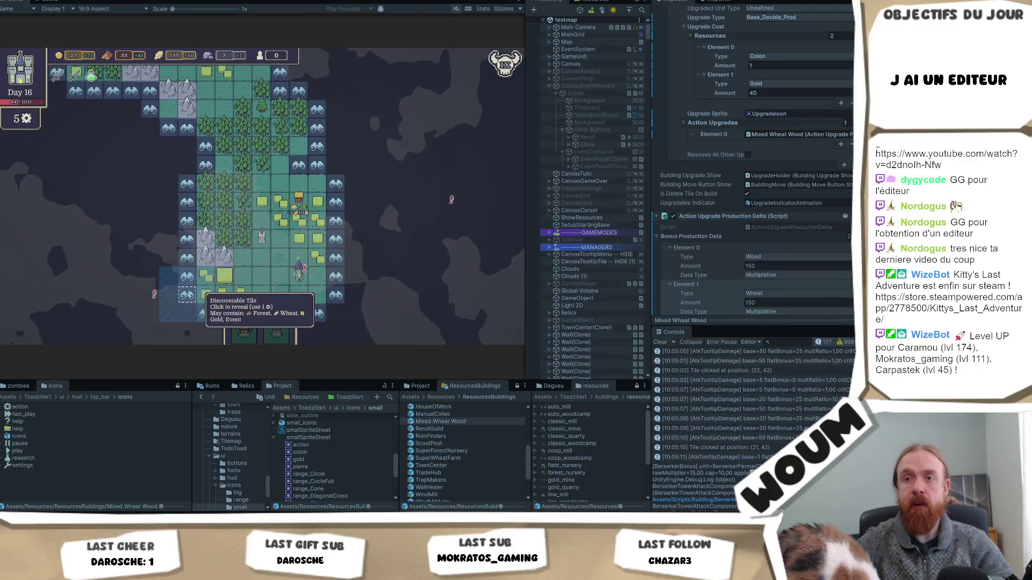
# Reveal two lower-left discoverable tiles, then view and close the Arcane Spire event.
pyautogui.click(187, 295)
pyautogui.click(150, 294)
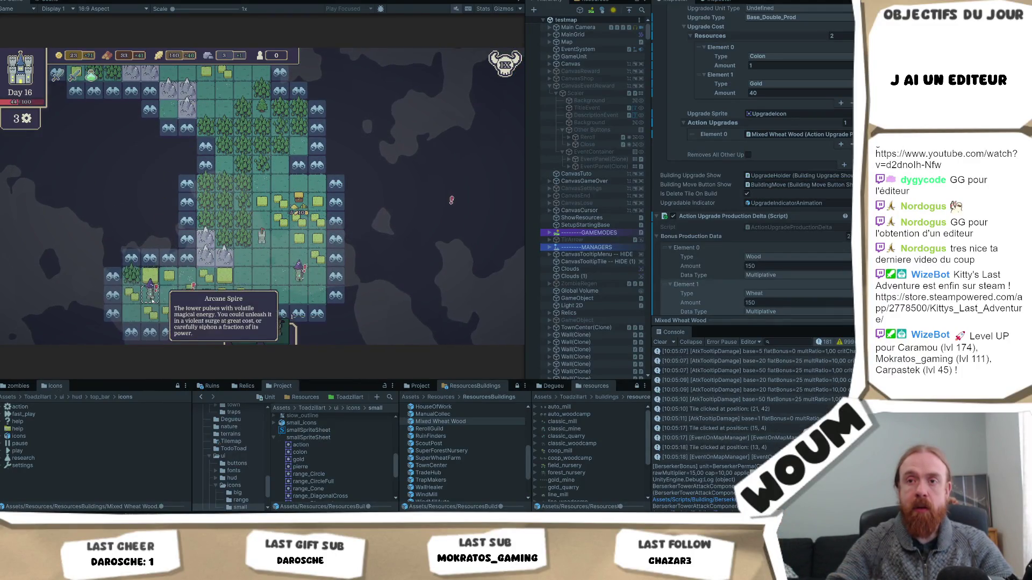
pyautogui.click(151, 299)
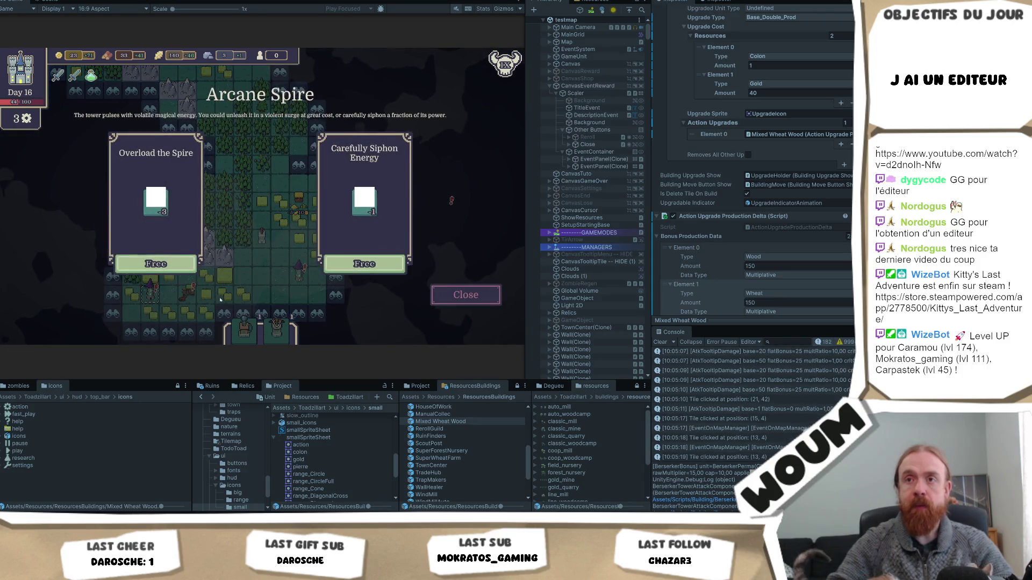
pyautogui.click(471, 302)
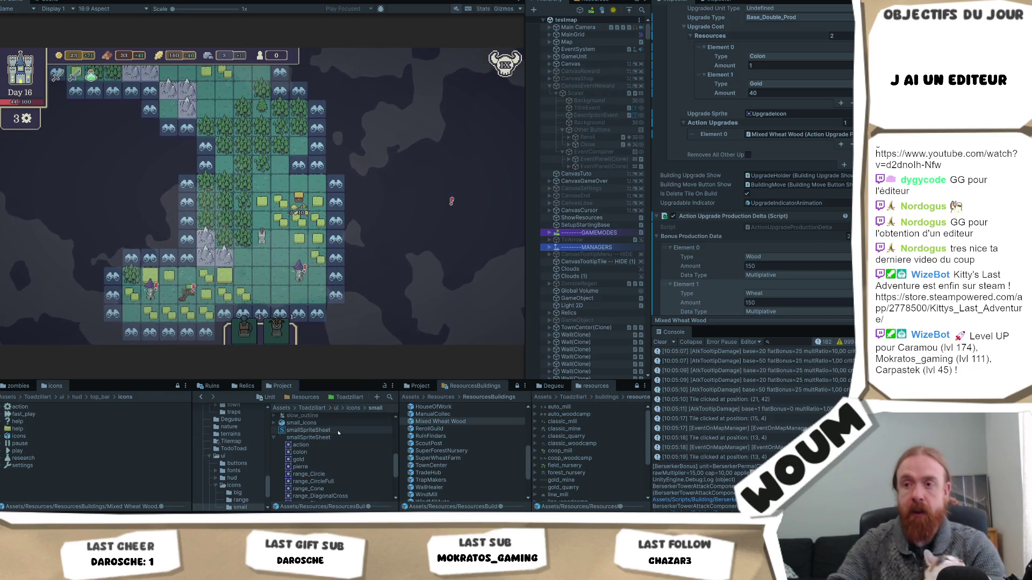
# Inspect Tower_ArcaneSpire in Resources > Events, reviewing its Overload the Spire and Carefully Siphon Energy options.
pyautogui.scroll(5, 238, 466)
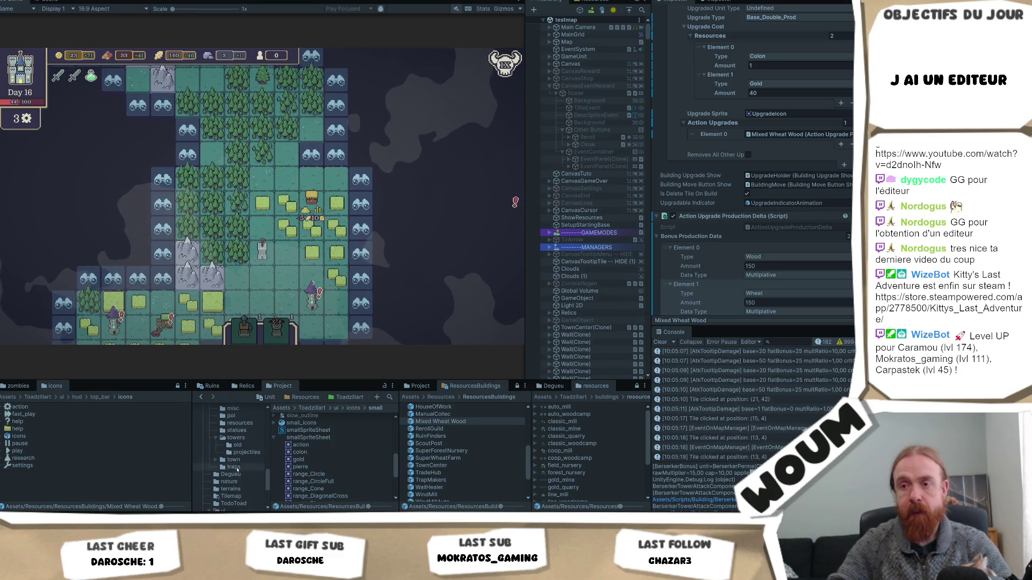
pyautogui.scroll(-5, 243, 463)
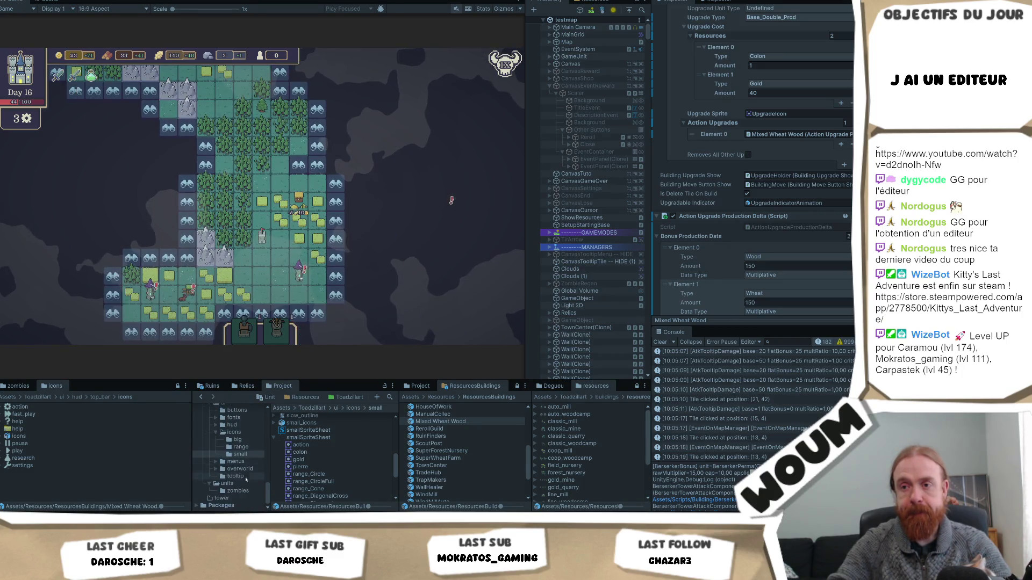
pyautogui.moveTo(268, 494); pyautogui.dragTo(269, 440)
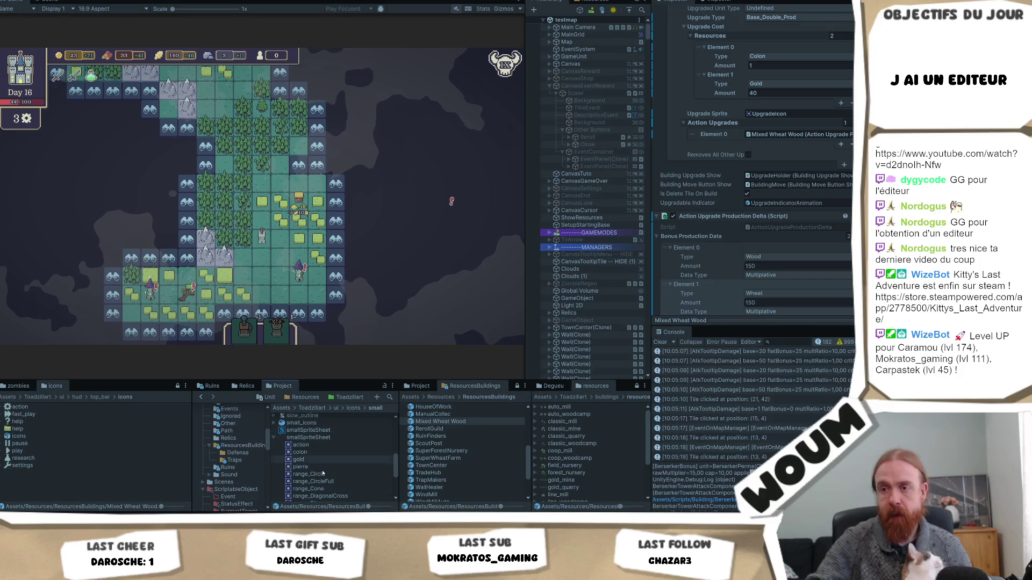
pyautogui.scroll(-3, 325, 467)
pyautogui.scroll(3, 244, 439)
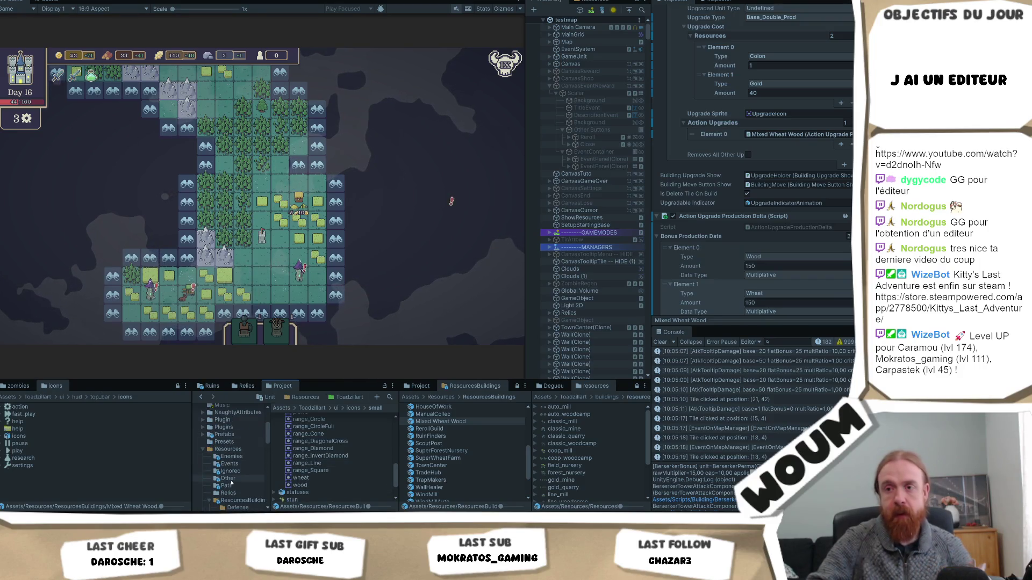
pyautogui.click(235, 464)
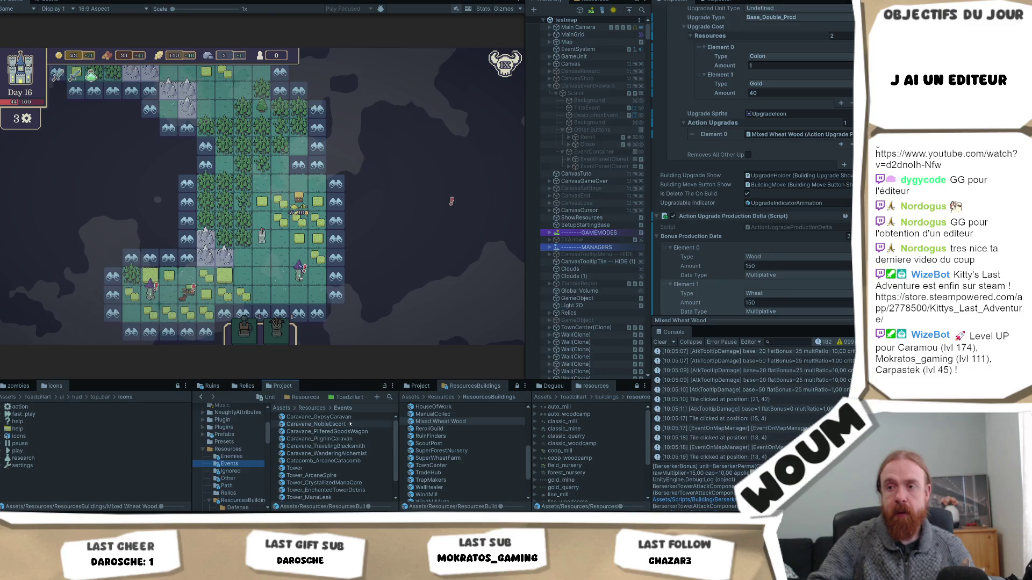
pyautogui.click(346, 475)
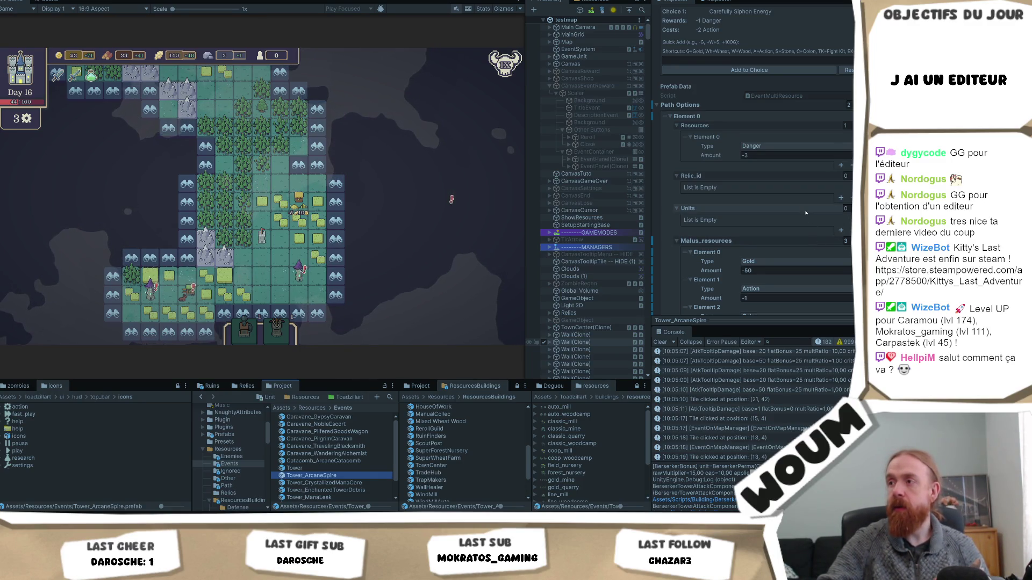
pyautogui.scroll(-3, 827, 206)
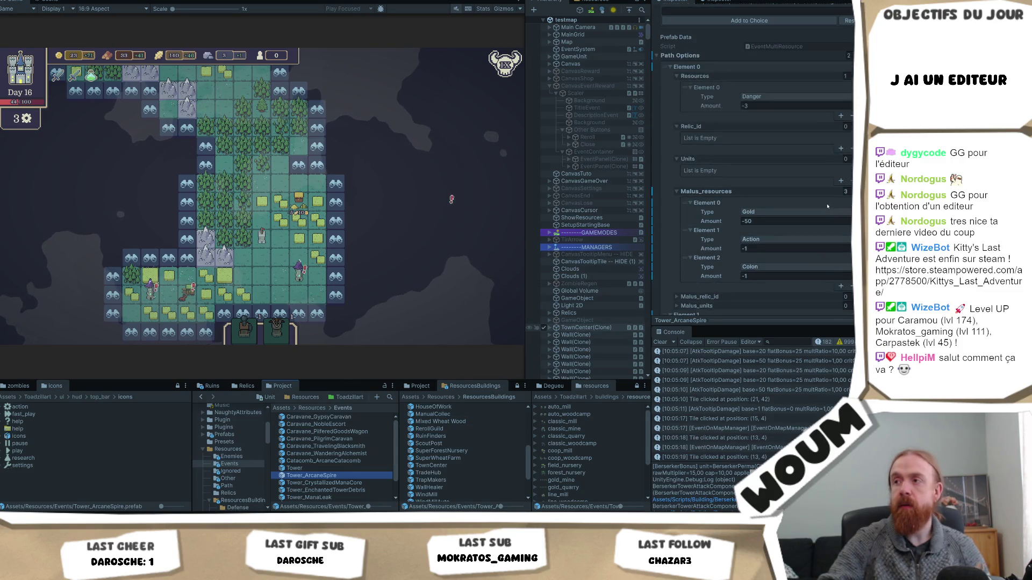
pyautogui.scroll(-10, 827, 207)
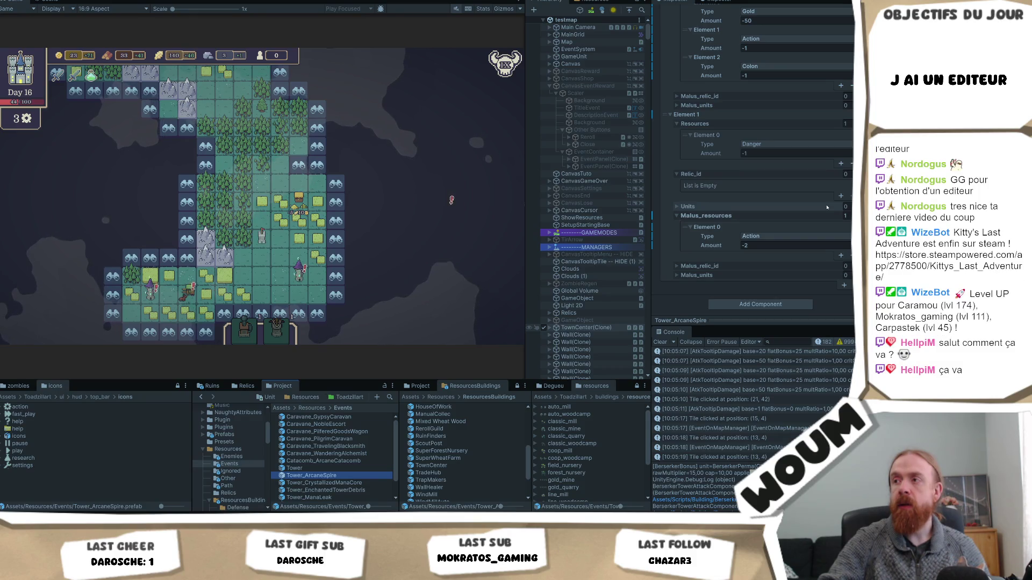
pyautogui.scroll(15, 827, 207)
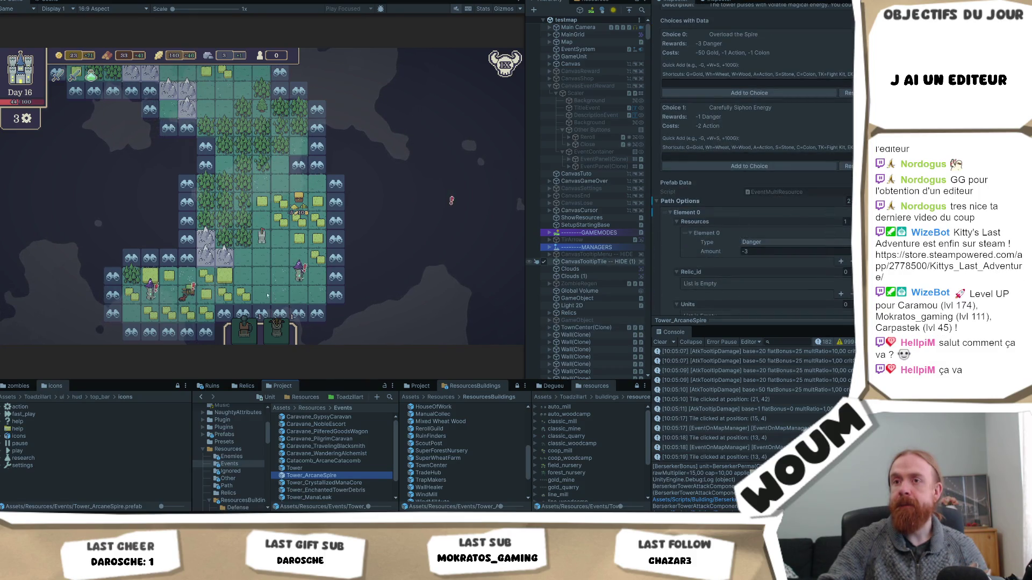
# Inspect the Tower event prefab's Game Unit type list, leaving it Undefined.
pyautogui.click(178, 304)
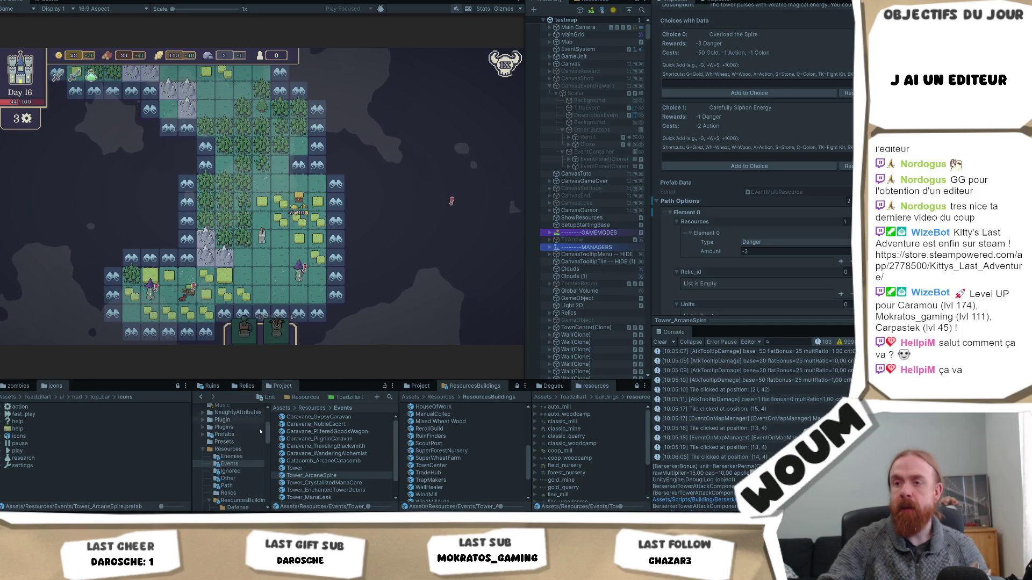
pyautogui.click(328, 469)
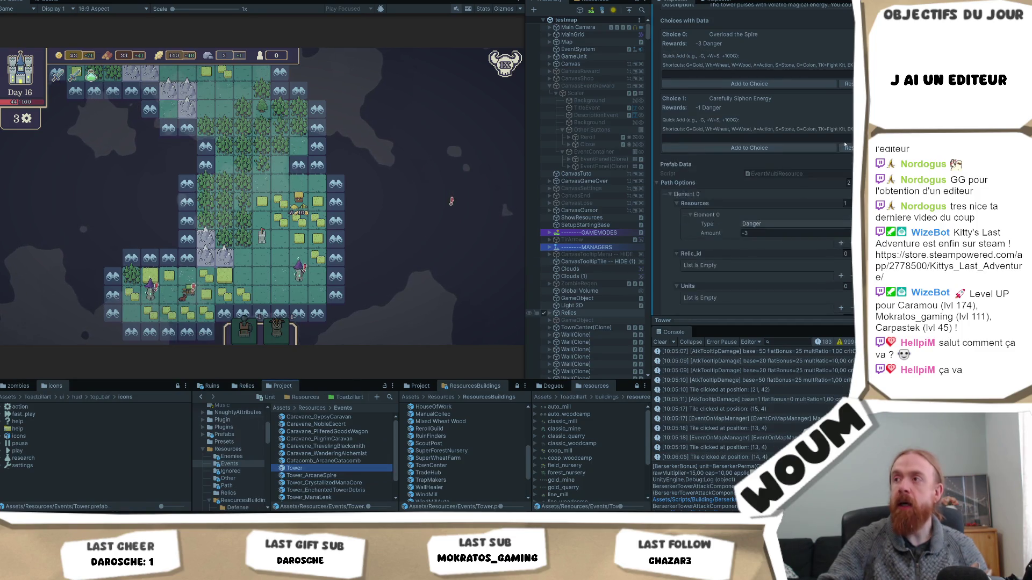
pyautogui.click(720, 143)
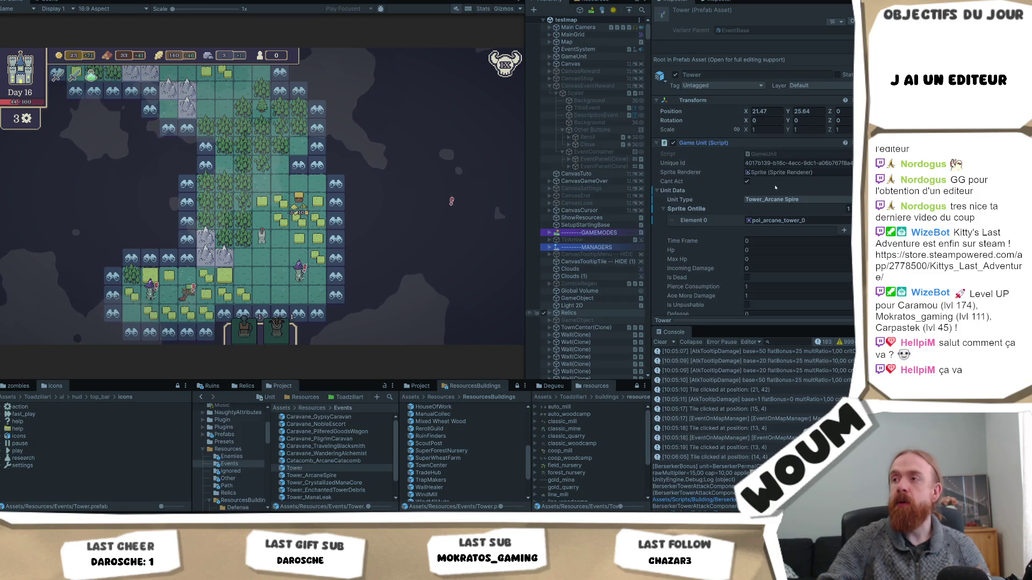
pyautogui.click(763, 199)
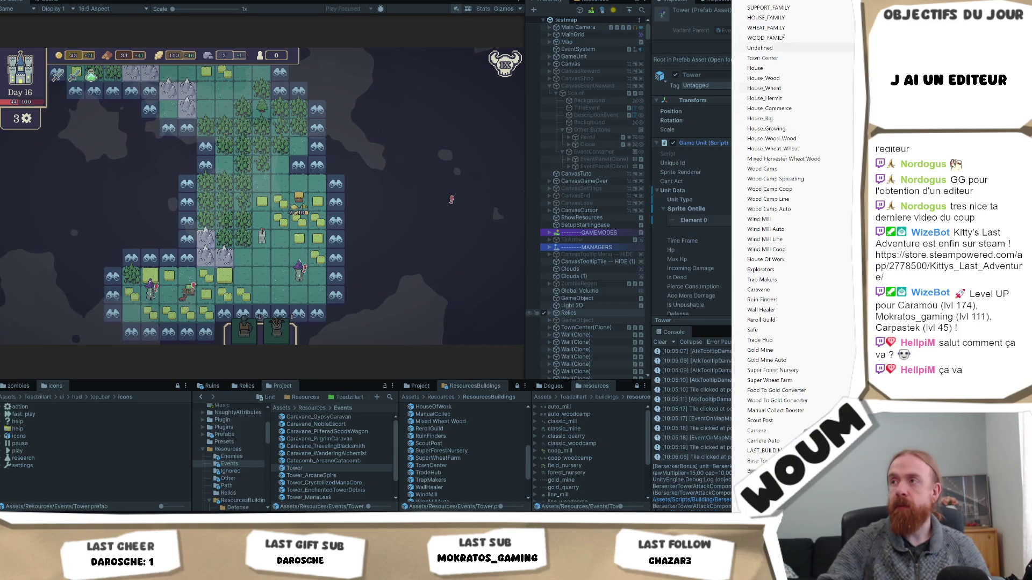
pyautogui.click(795, 48)
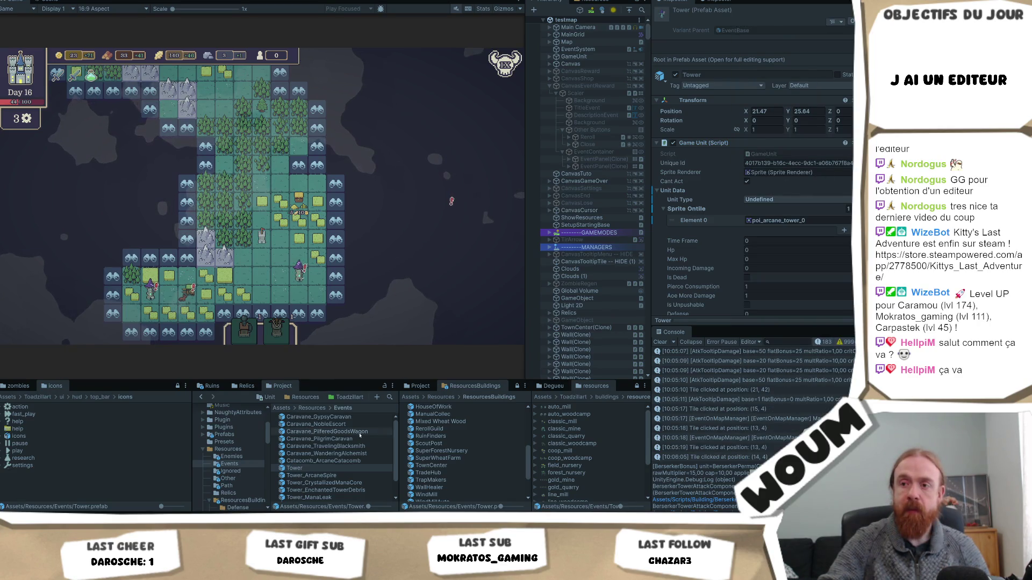
# Return to the Tower_ArcaneSpire event and show the Wheat tile's tooltip in the game.
pyautogui.click(320, 475)
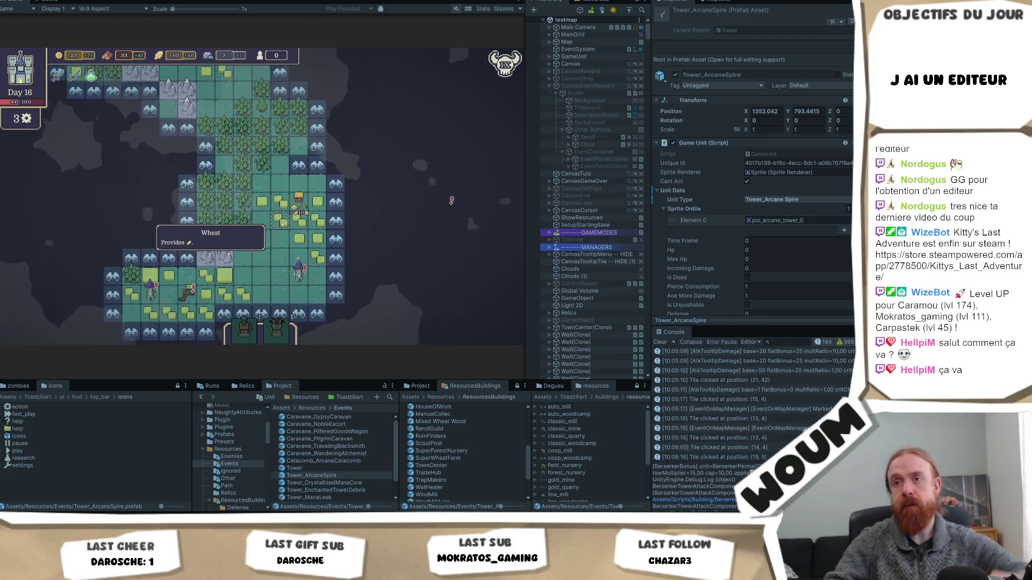
pyautogui.click(285, 203)
pyautogui.moveTo(451, 201); pyautogui.dragTo(169, 246)
# Pan the map south and dismiss the Wandering Alchemist event without buying.
pyautogui.press('w')
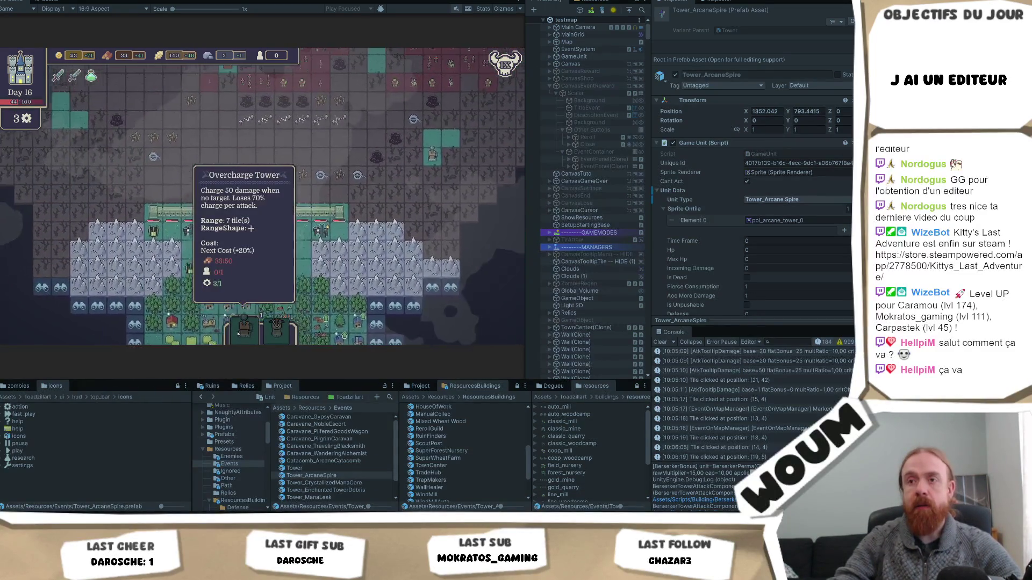
pyautogui.press('s')
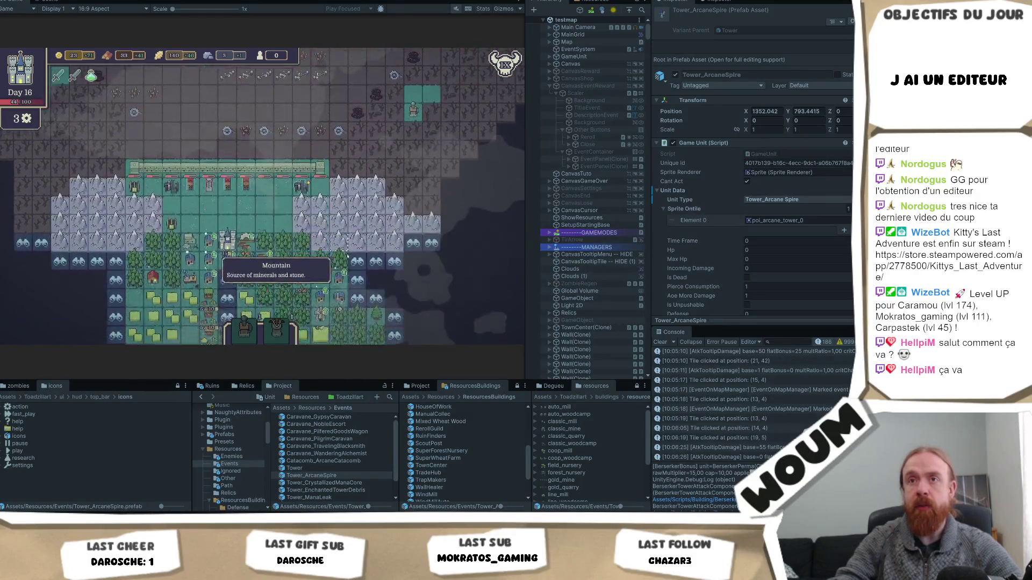
pyautogui.press('s')
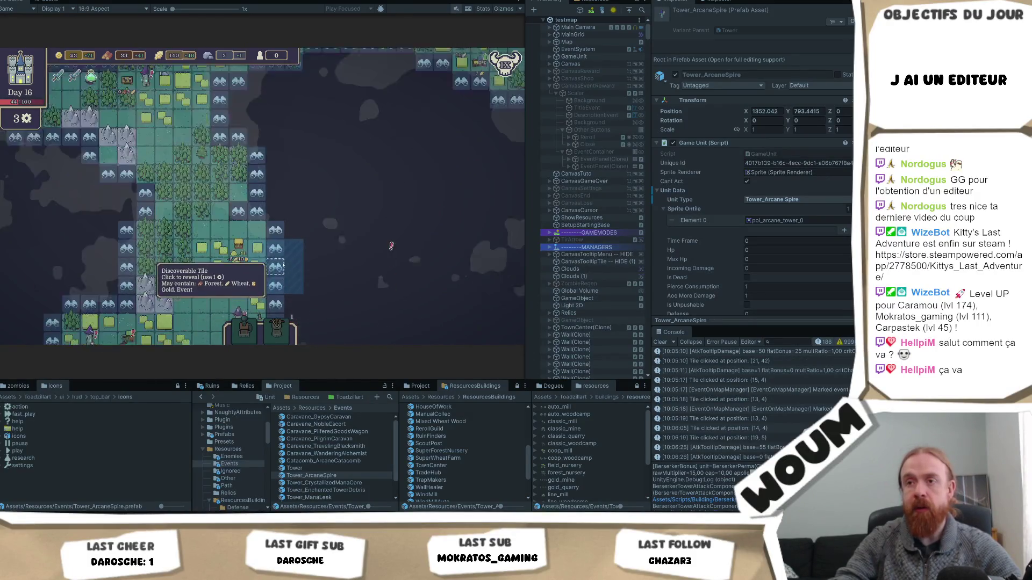
pyautogui.press('s')
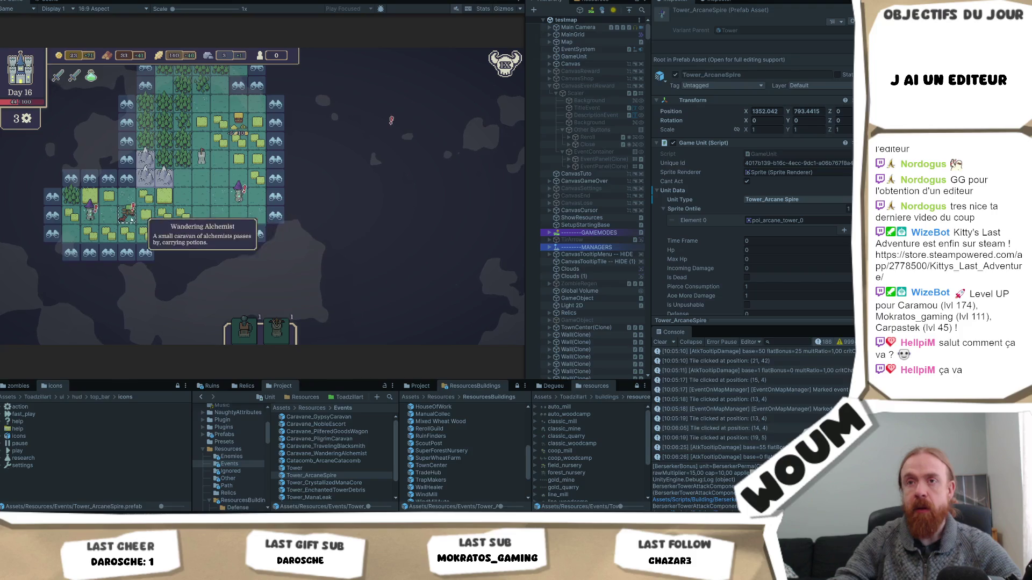
pyautogui.click(132, 214)
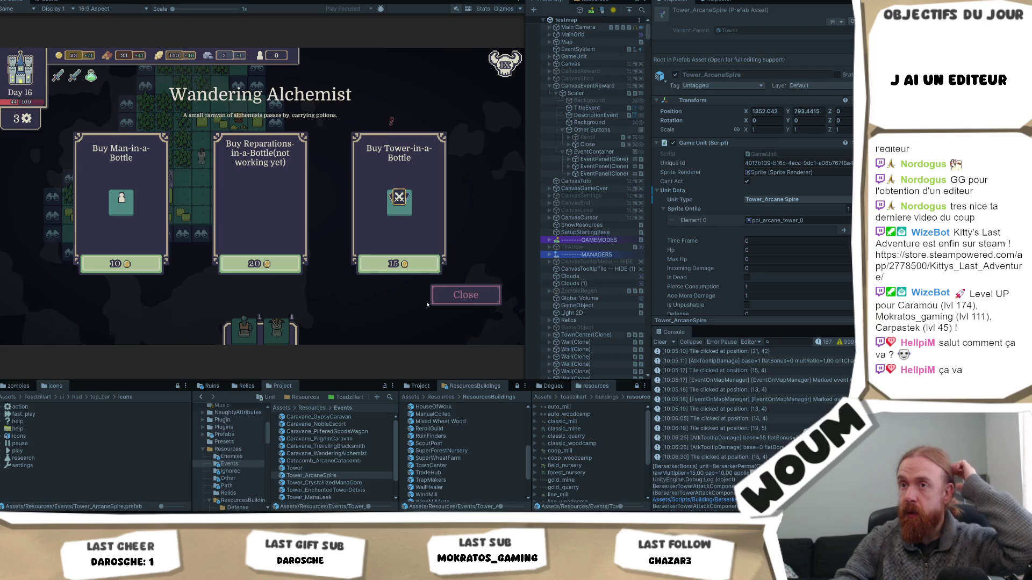
pyautogui.click(457, 295)
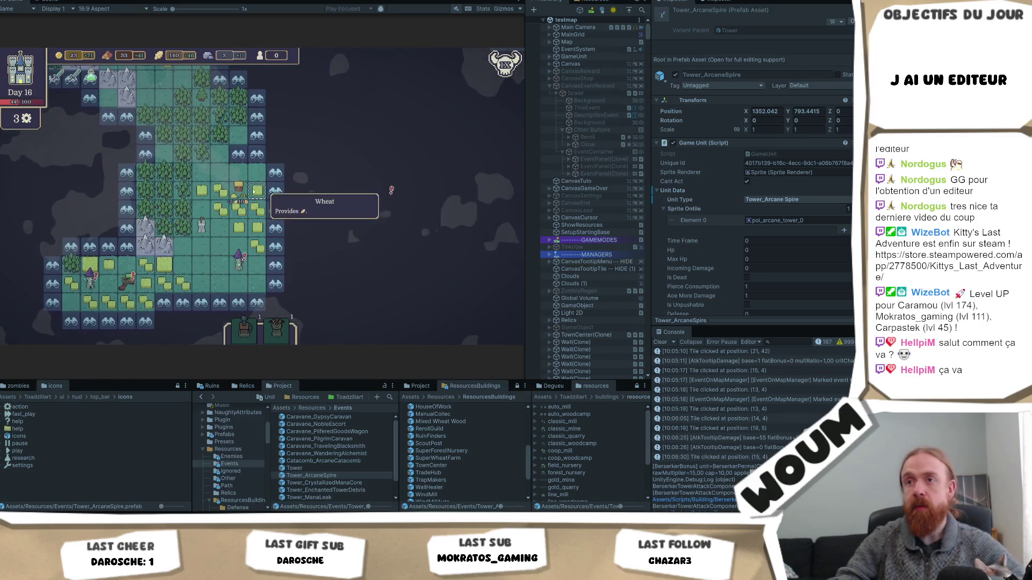
# Reveal three discoverable tiles, starting the night's enemy wave.
pyautogui.click(273, 192)
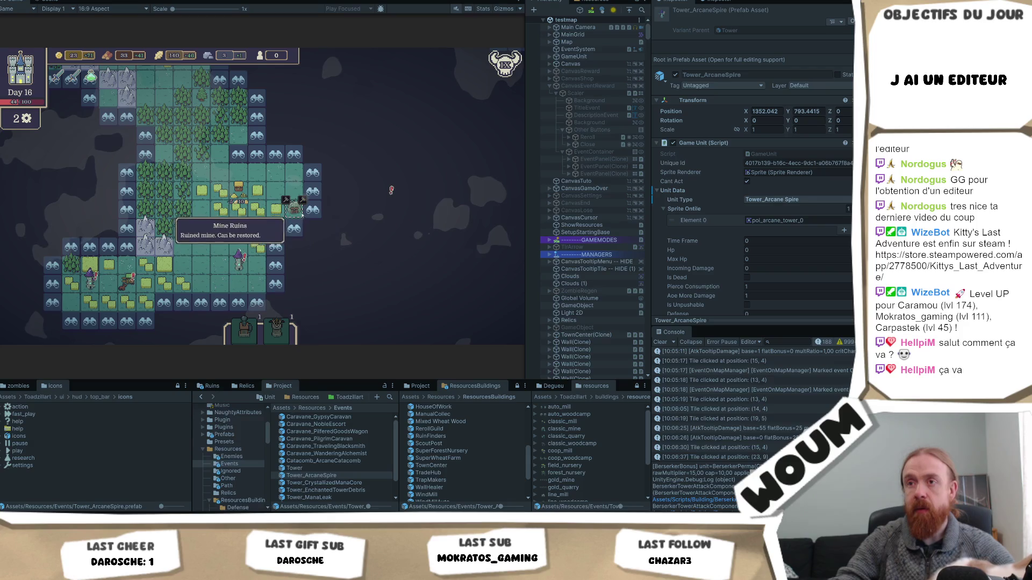
pyautogui.click(312, 191)
pyautogui.click(355, 193)
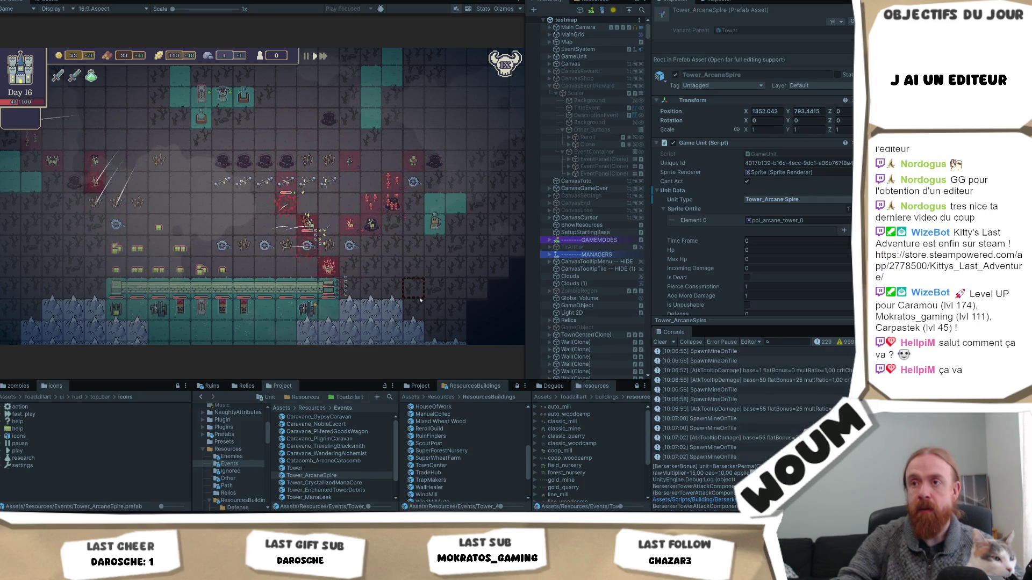
# Watch the battle, then show the AtkTooltipDamage Console entry's details.
pyautogui.scroll(2, 421, 299)
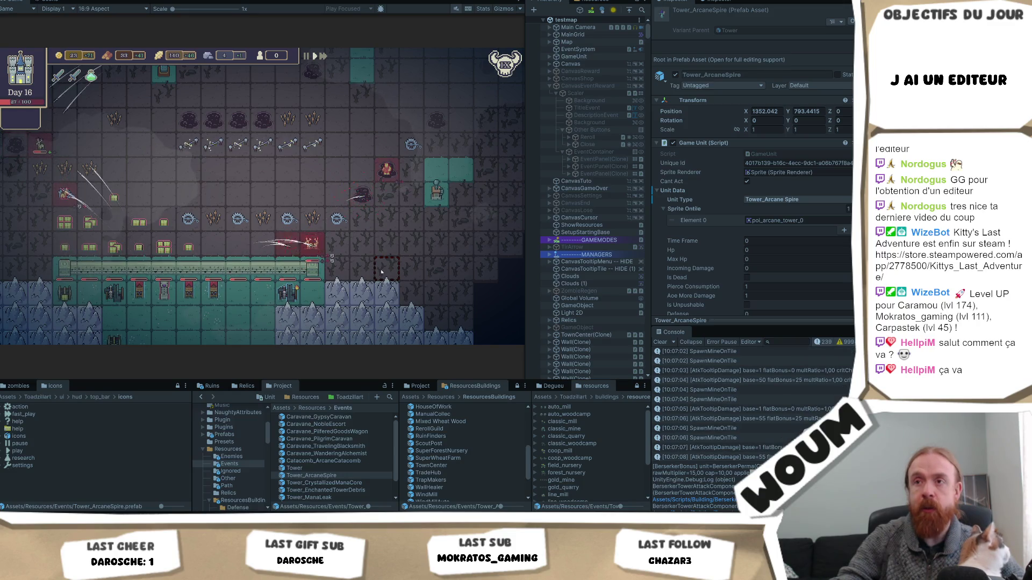
pyautogui.press('a')
pyautogui.press('w')
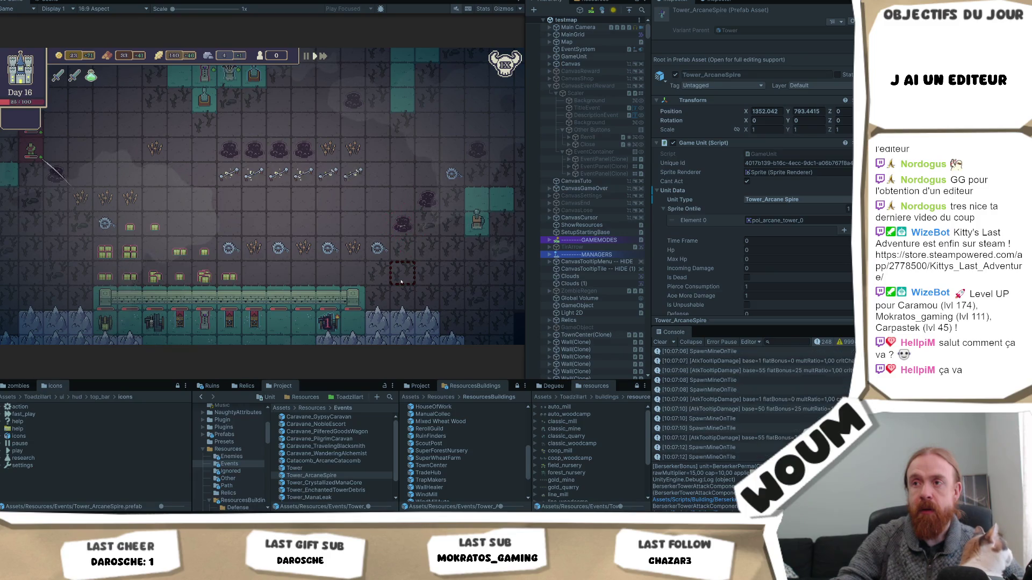
pyautogui.scroll(-2, 401, 282)
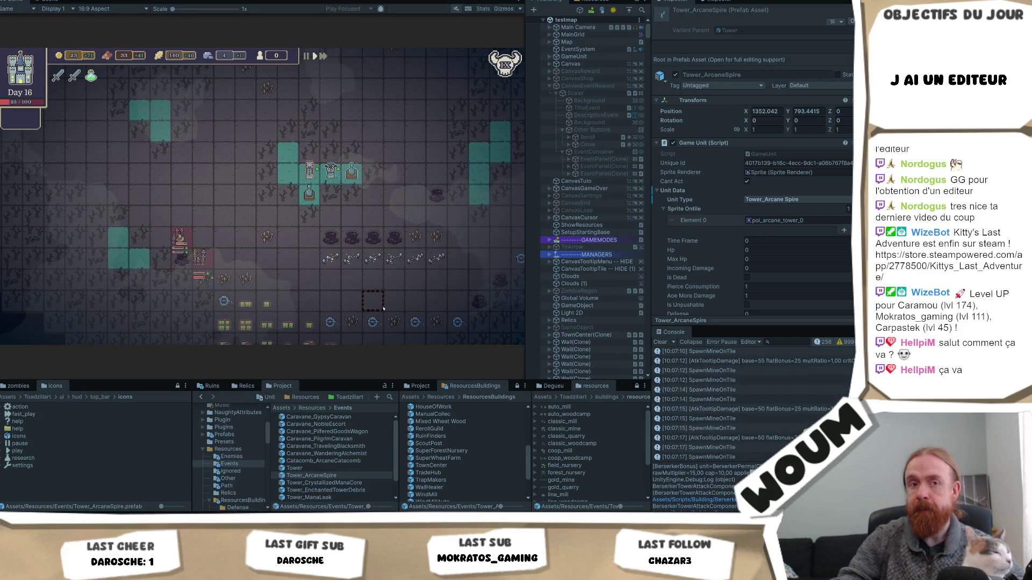
pyautogui.click(734, 409)
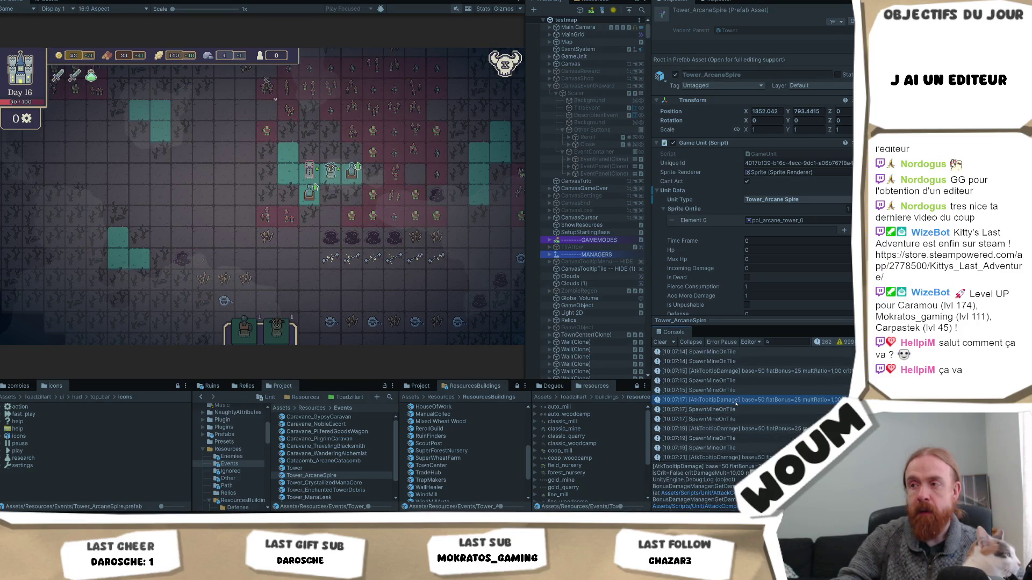
# Comment out the tooltip-damage Debug.Log lines in AttackComponentBasic.cs and switch back to Unity.
pyautogui.doubleClick(736, 409)
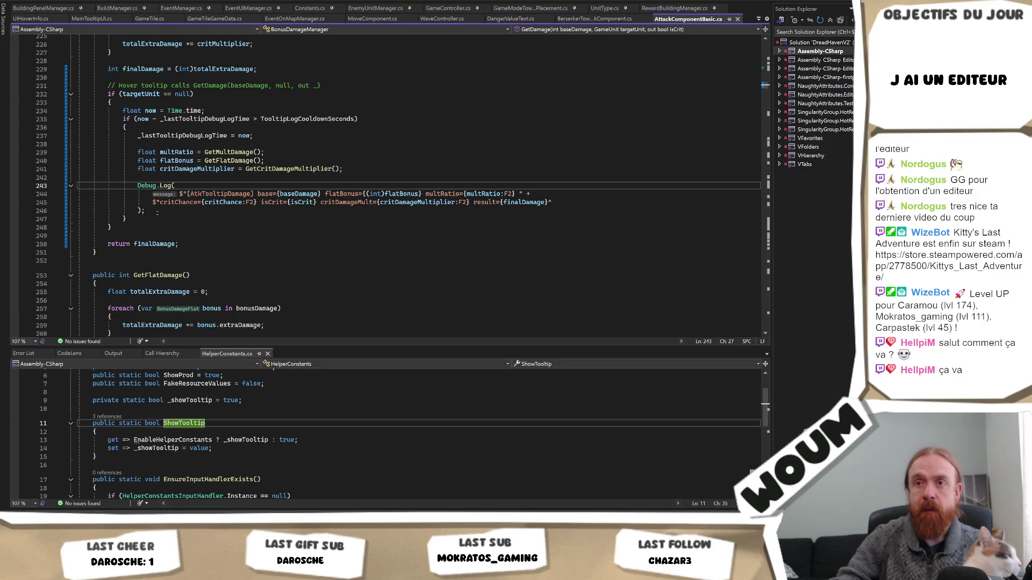
pyautogui.moveTo(173, 214); pyautogui.dragTo(49, 178)
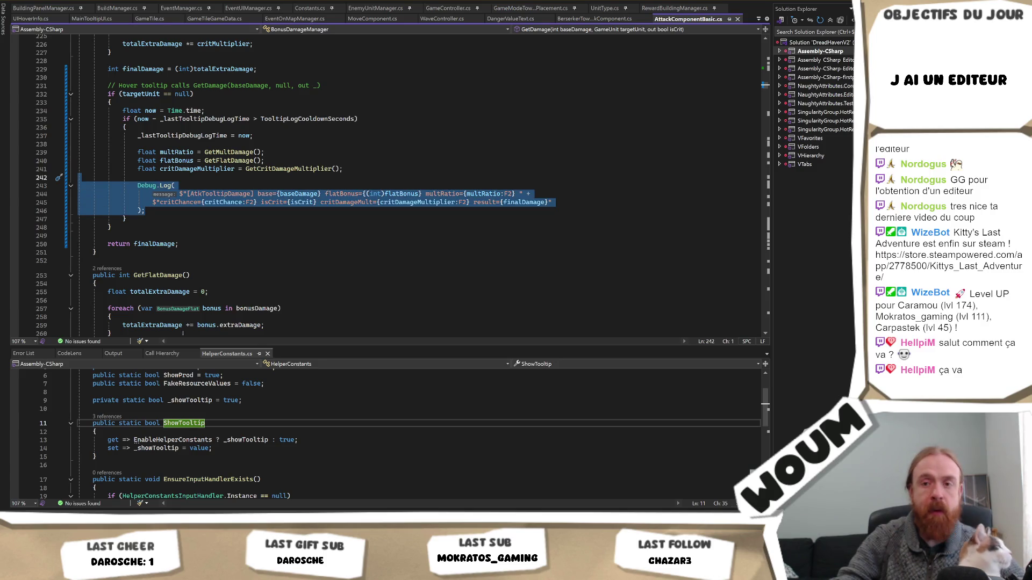
pyautogui.hotkey('ctrl', 'k')
pyautogui.hotkey('ctrl', 'c')
pyautogui.hotkey('alt', 'Tab')
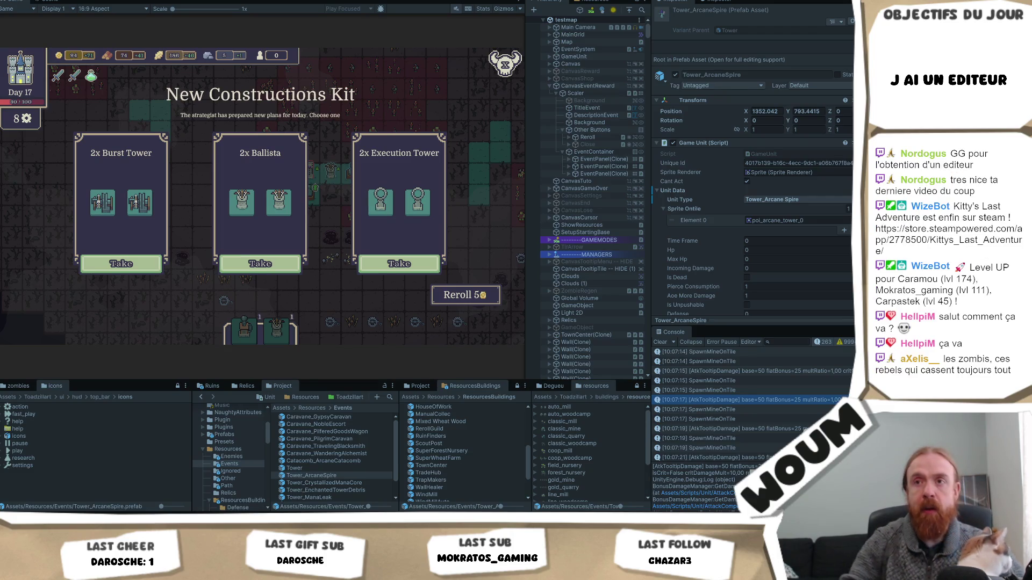
# Take the 2x Execution Tower kit and the 1x WindMill.
pyautogui.moveTo(396, 198)
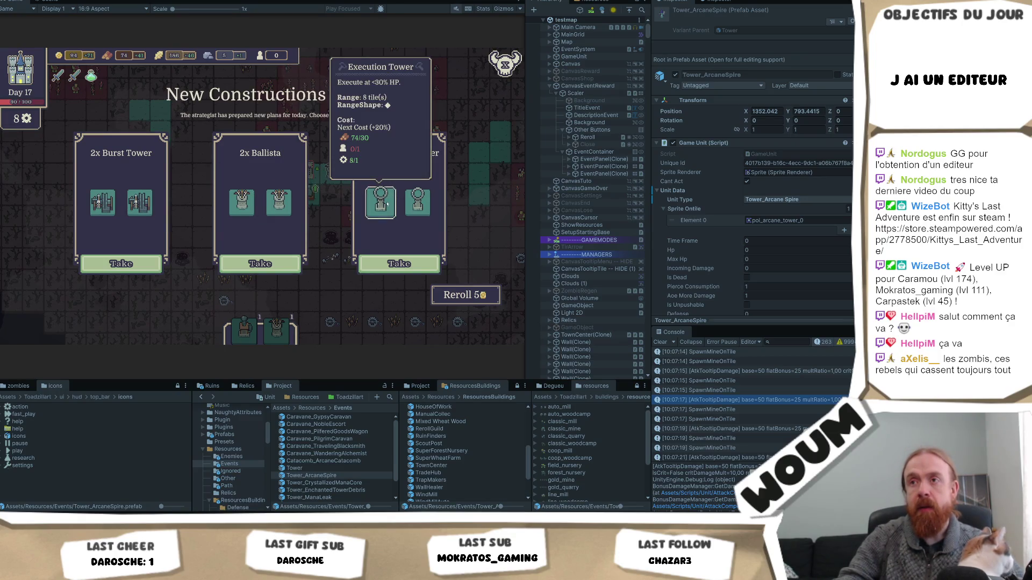
pyautogui.moveTo(230, 217)
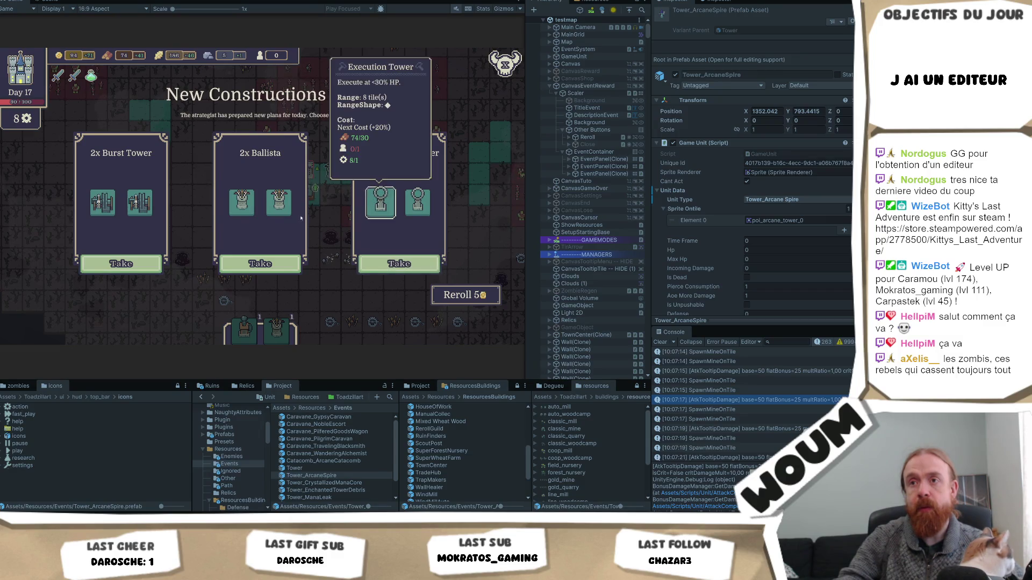
pyautogui.click(399, 263)
pyautogui.moveTo(260, 207)
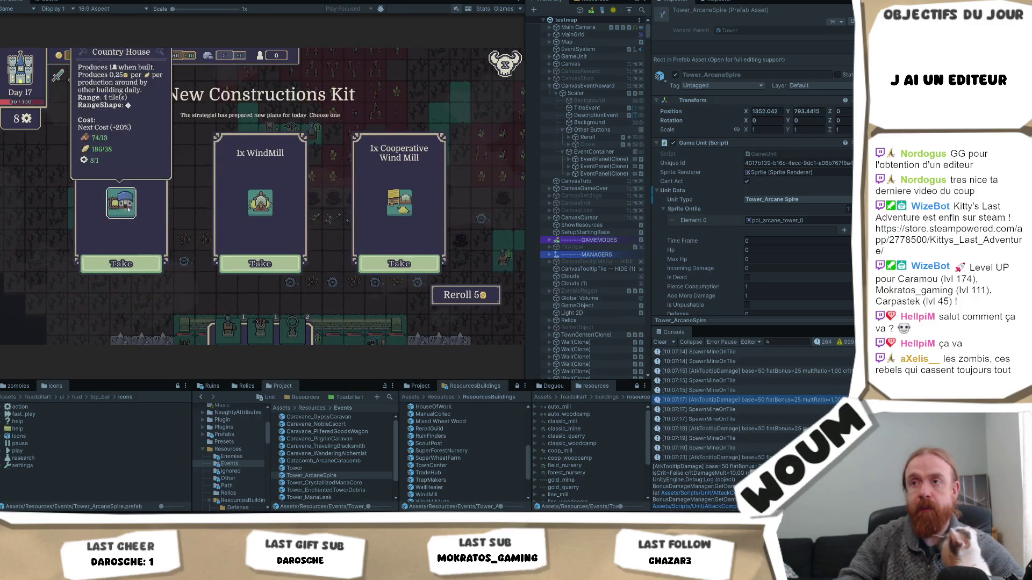
pyautogui.click(260, 263)
pyautogui.moveTo(302, 329)
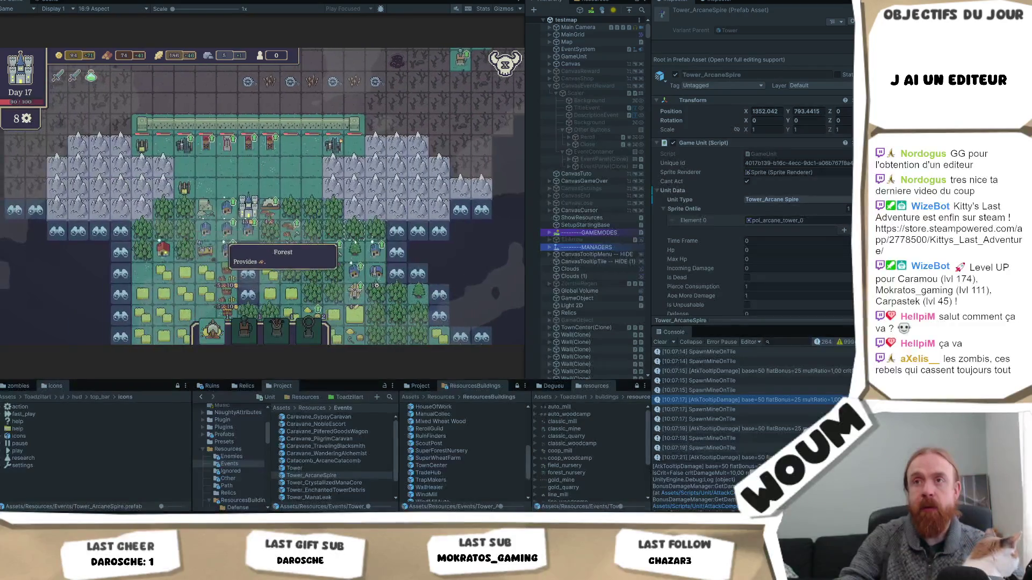
# Buy two Bigger House upgrades and place two towers, including an Execution Tower, in the north.
pyautogui.click(226, 241)
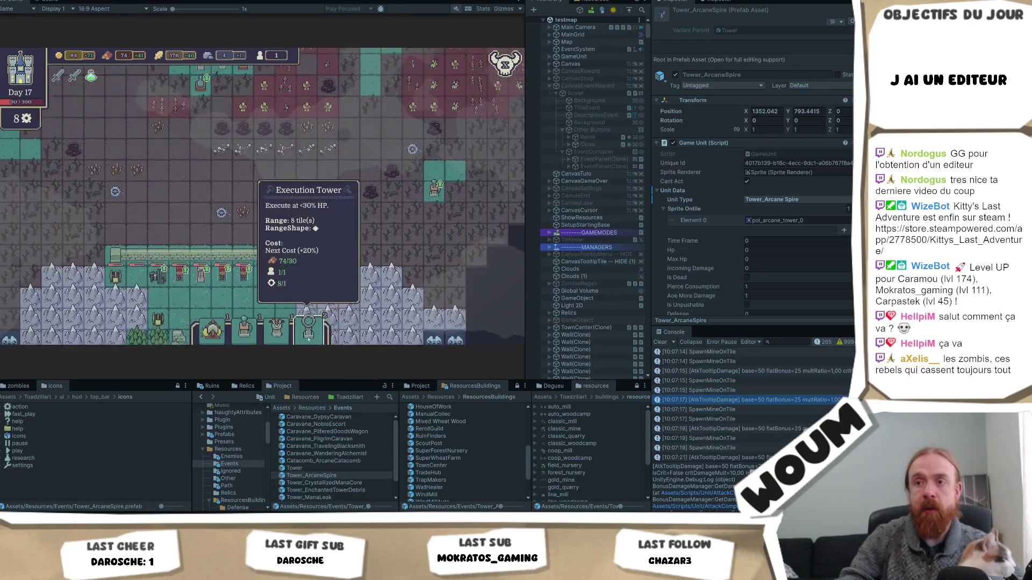
pyautogui.click(310, 336)
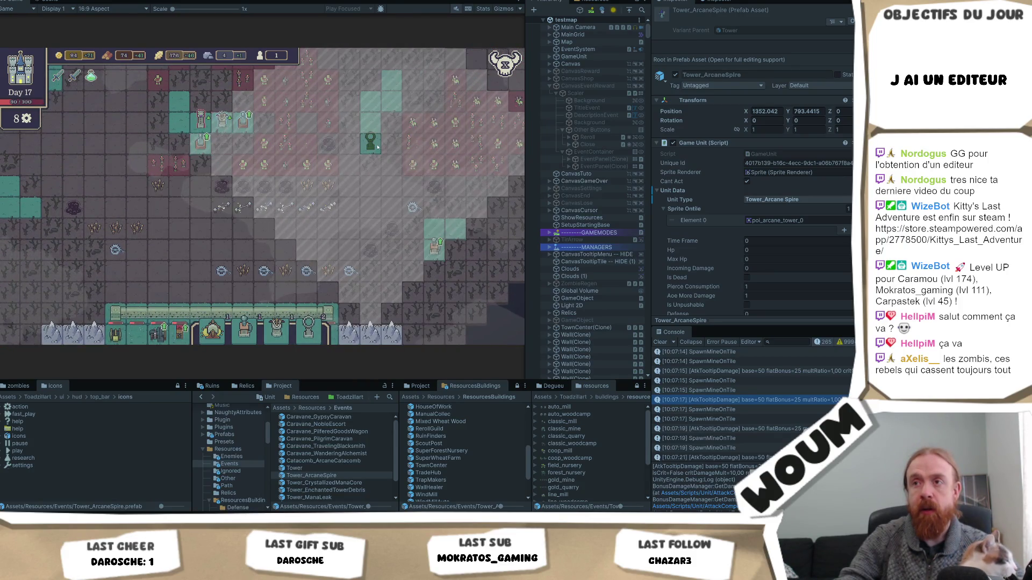
pyautogui.click(378, 147)
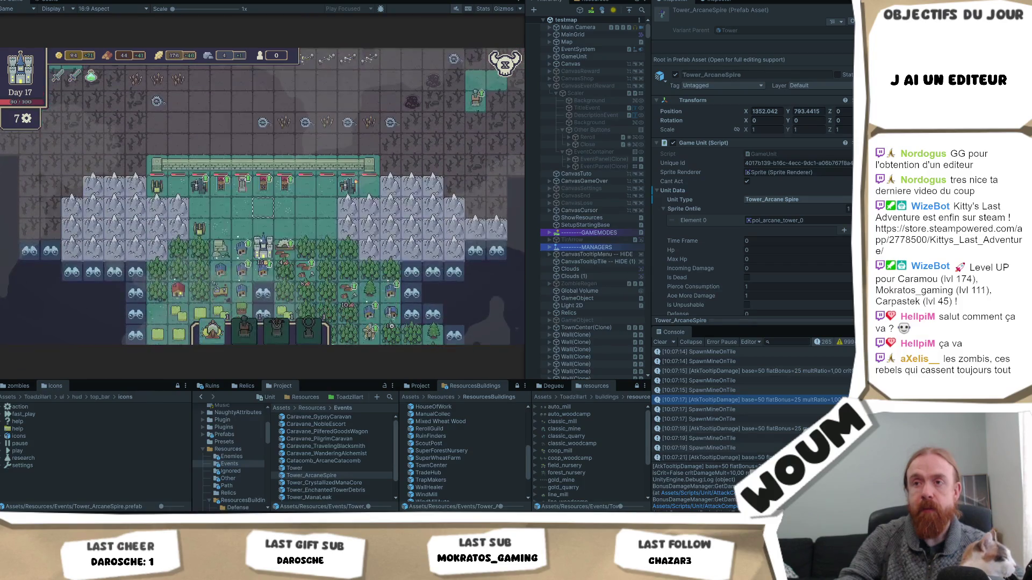
pyautogui.click(243, 240)
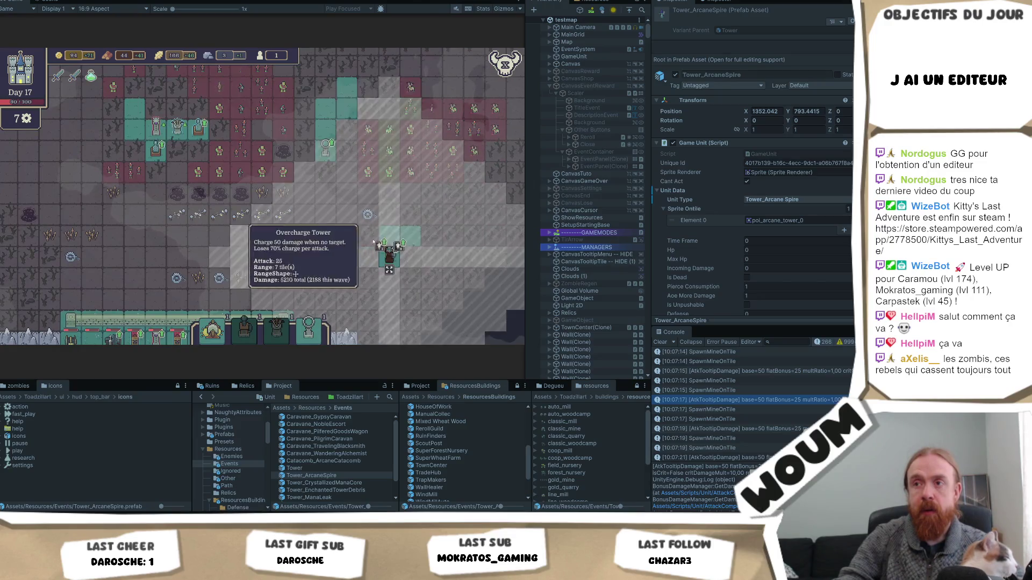
pyautogui.click(142, 134)
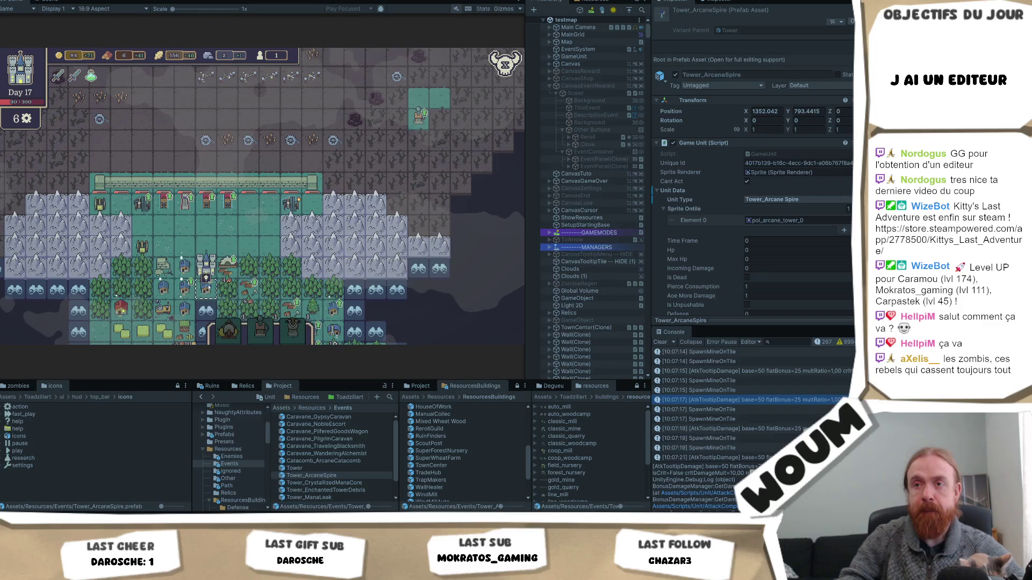
# Pan north over the towers and place another tower on the chosen tile.
pyautogui.moveTo(312, 320); pyautogui.dragTo(351, 242)
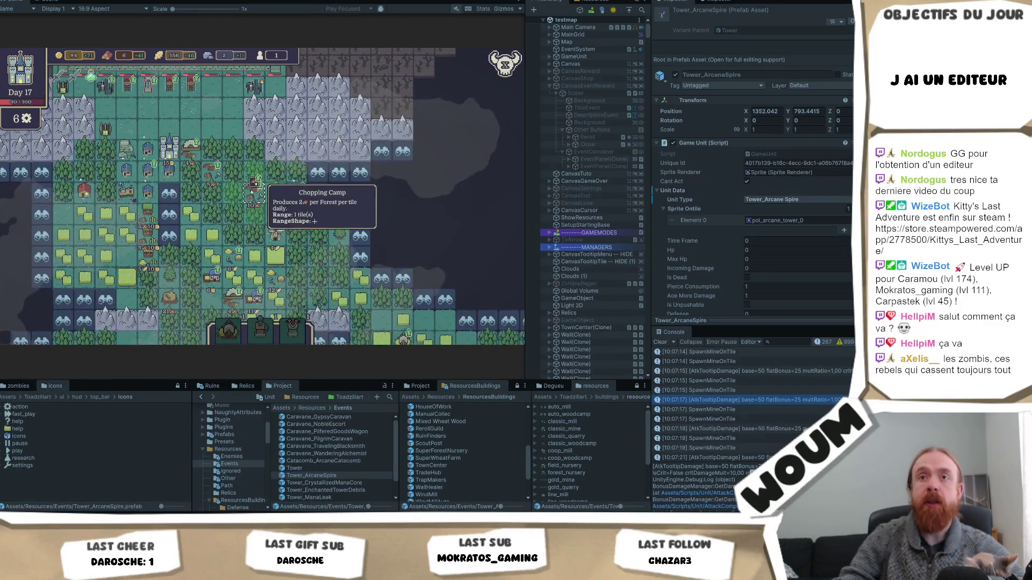
pyautogui.press('w')
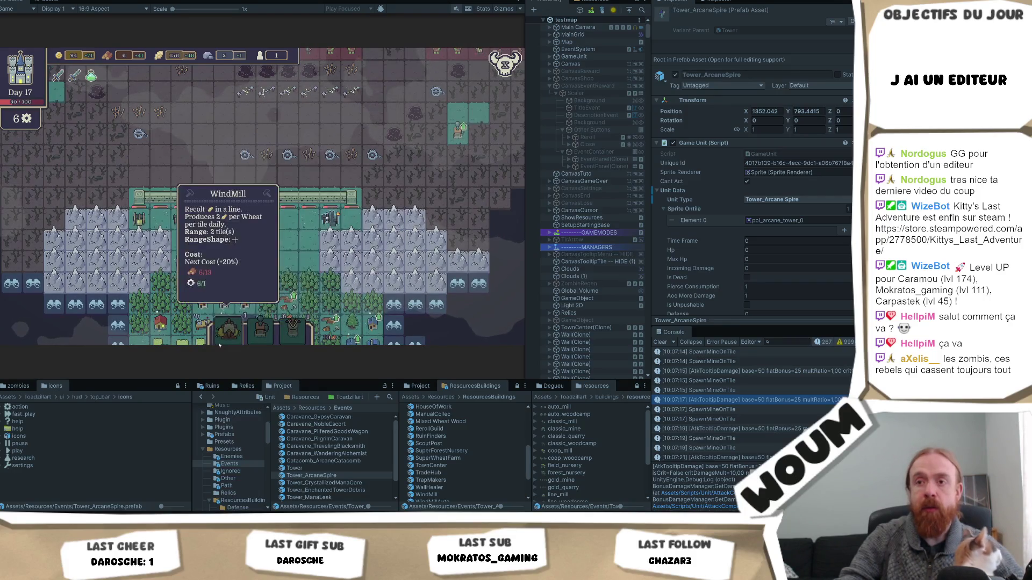
pyautogui.press('w')
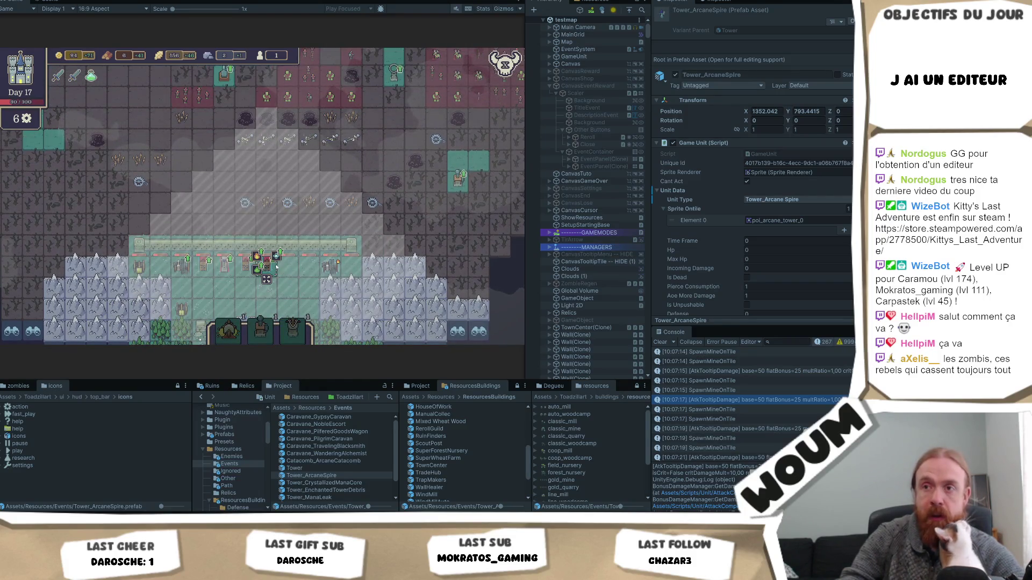
pyautogui.press('w')
pyautogui.press('d')
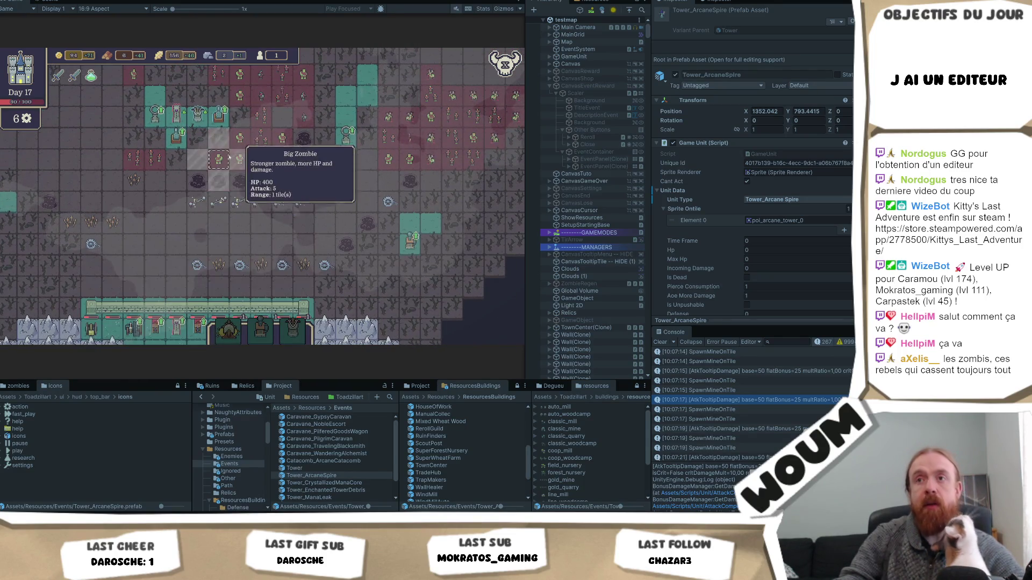
pyautogui.press('w')
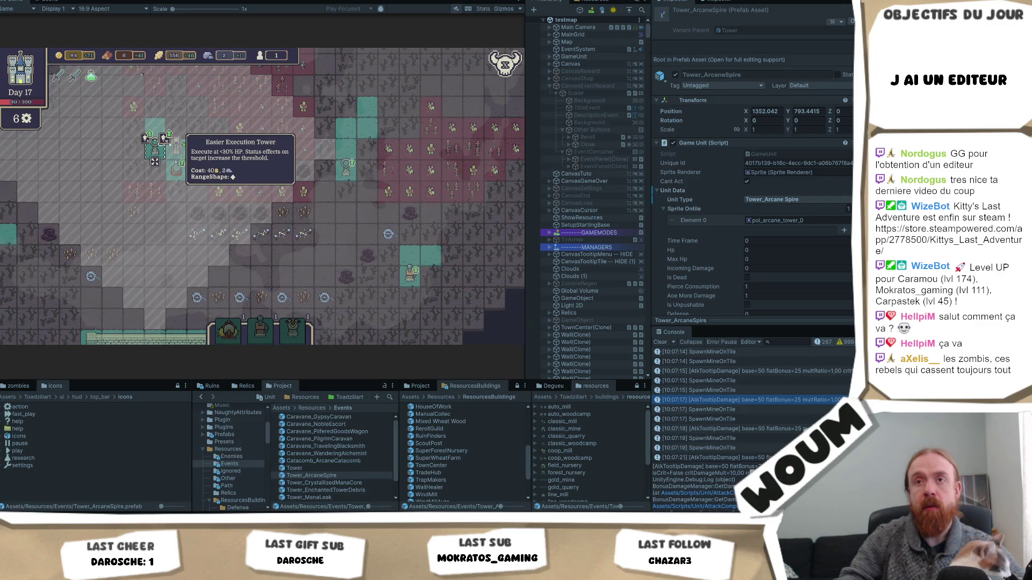
pyautogui.click(155, 156)
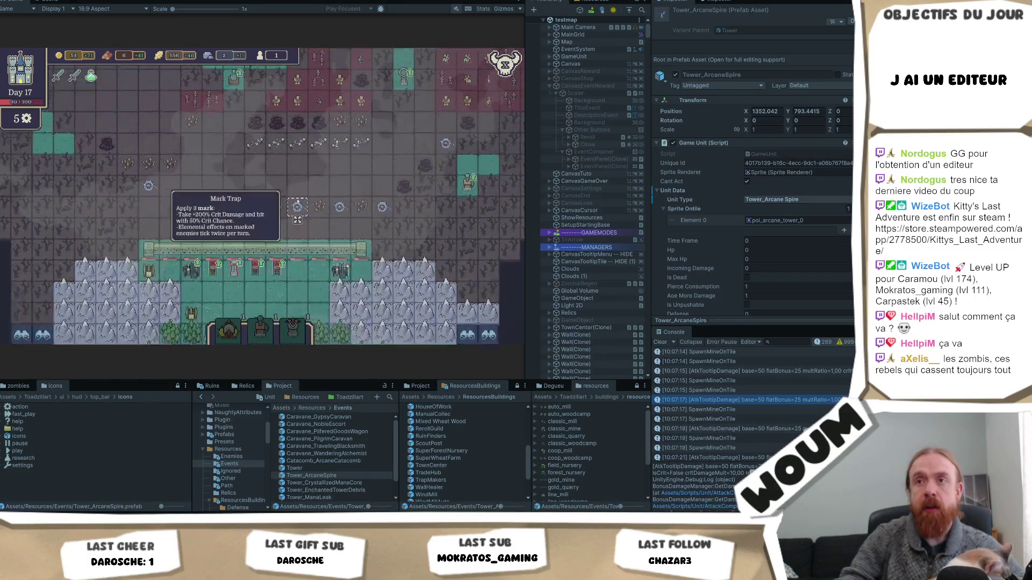
# Move a tower to a new tile for 40 gold and open the Mana Leak event.
pyautogui.click(294, 184)
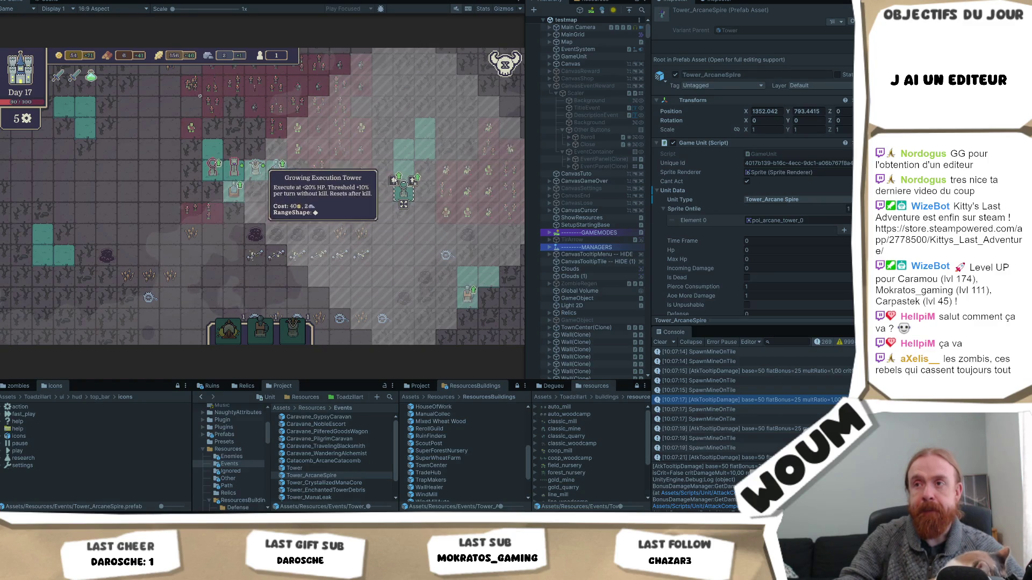
pyautogui.click(404, 200)
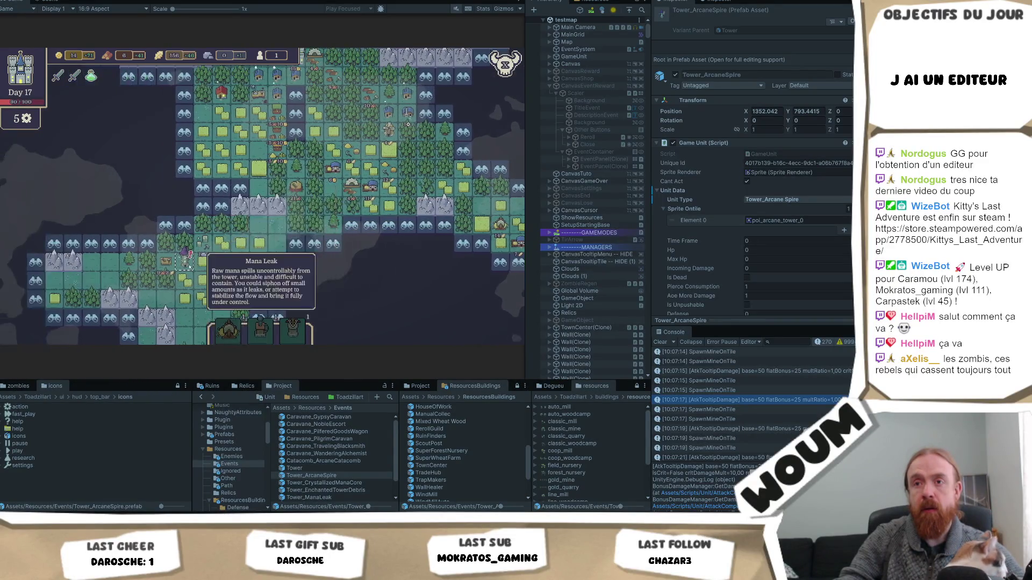
pyautogui.click(189, 266)
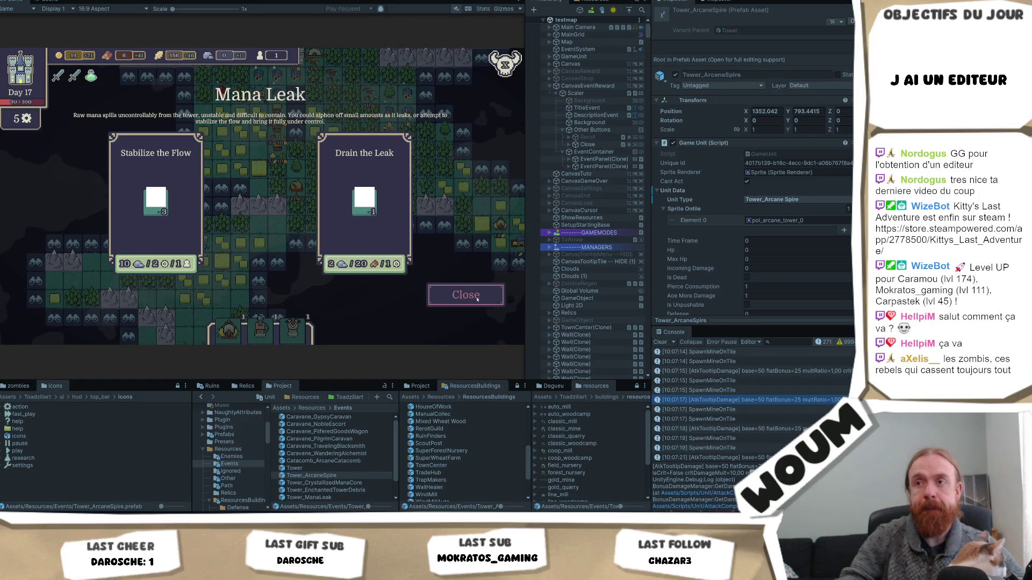
# Dismiss the Mana Leak event and reveal a tile holding the Spellbound Tower Ruins event.
pyautogui.click(476, 299)
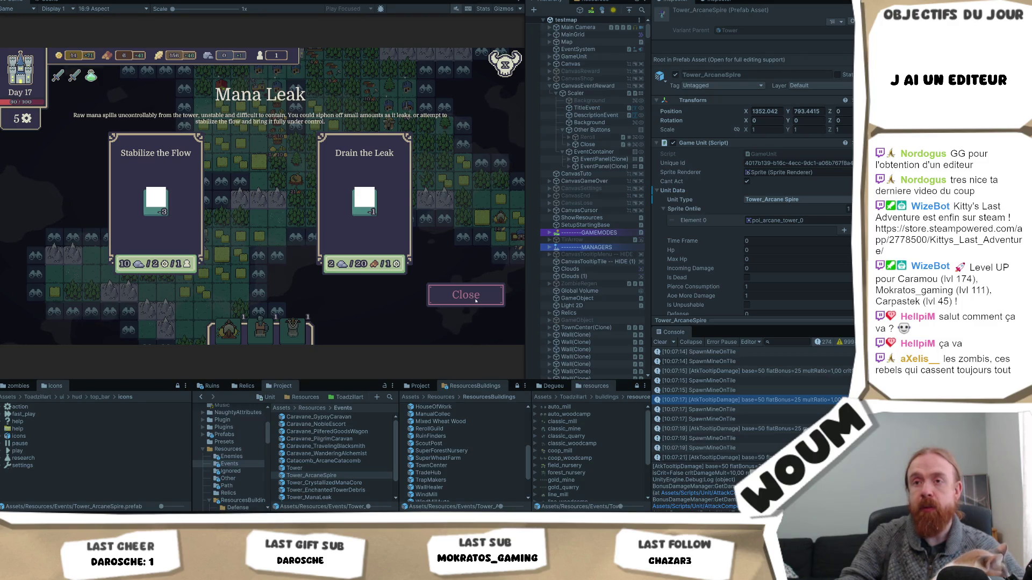
pyautogui.click(475, 301)
pyautogui.click(263, 262)
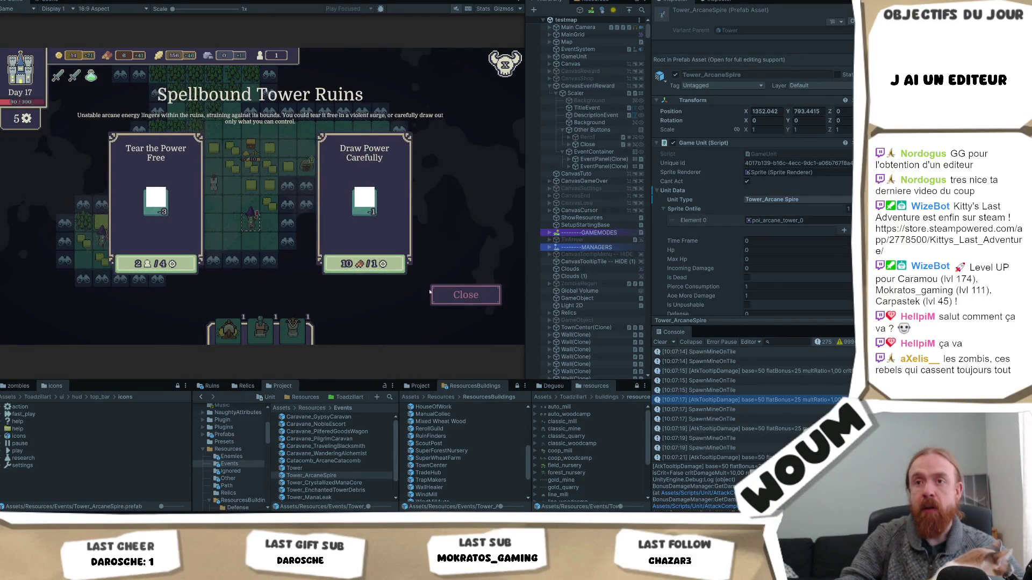
pyautogui.click(470, 297)
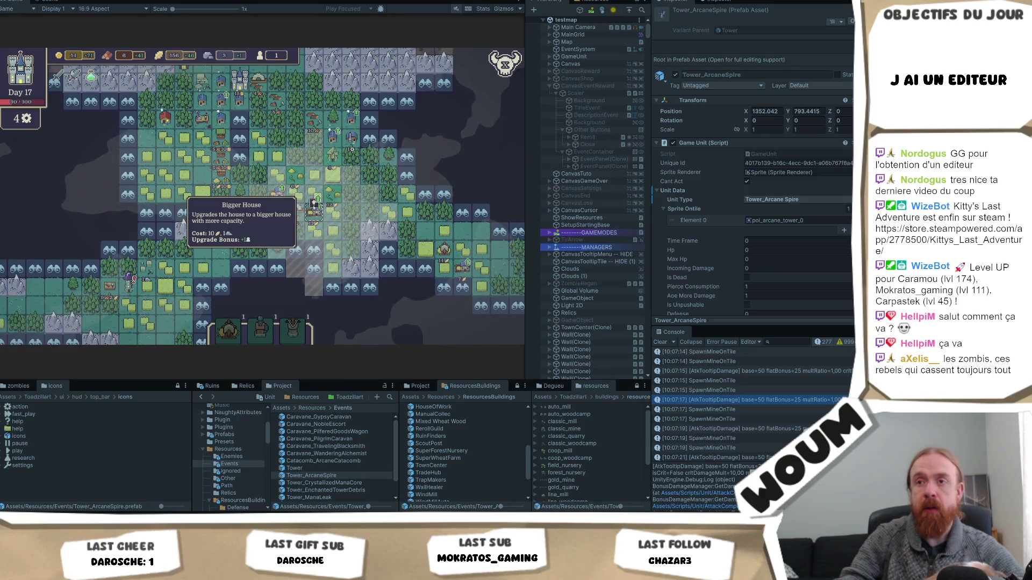
# Upgrade the house to a Bigger House, then resolve the Spellbound Tower Ruins with Tear the Power Free.
pyautogui.click(315, 209)
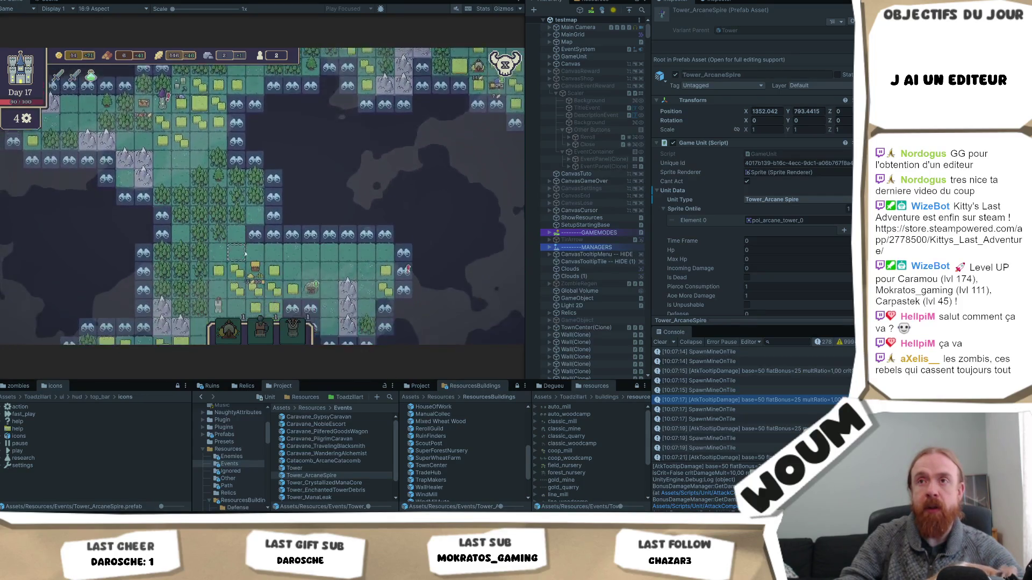
pyautogui.click(255, 226)
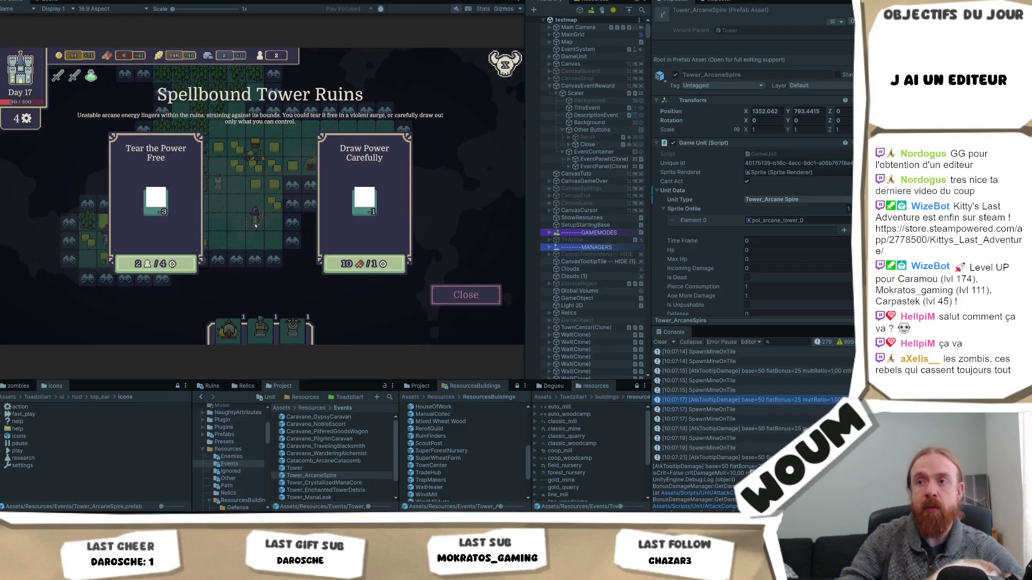
pyautogui.click(465, 295)
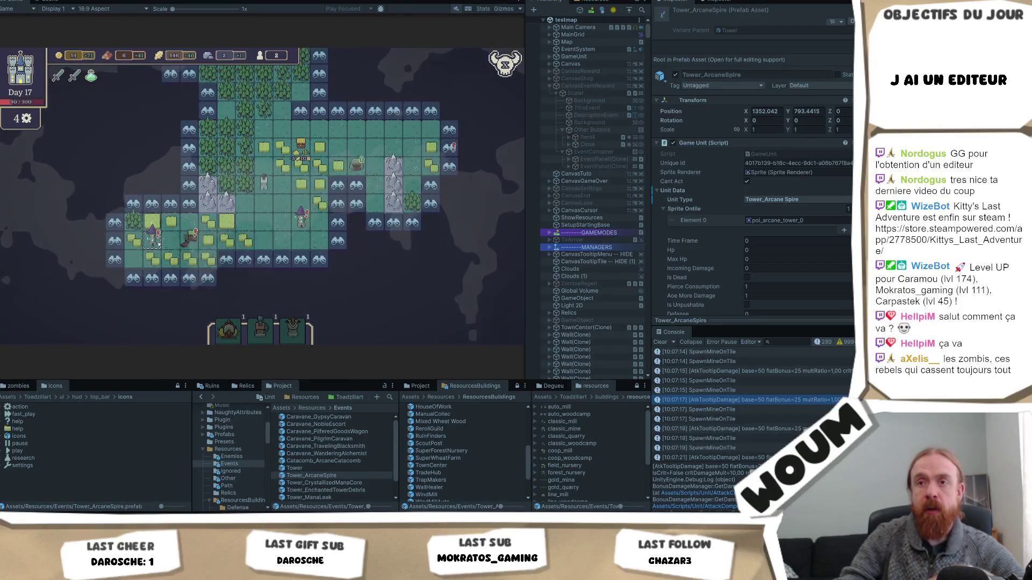
pyautogui.click(477, 297)
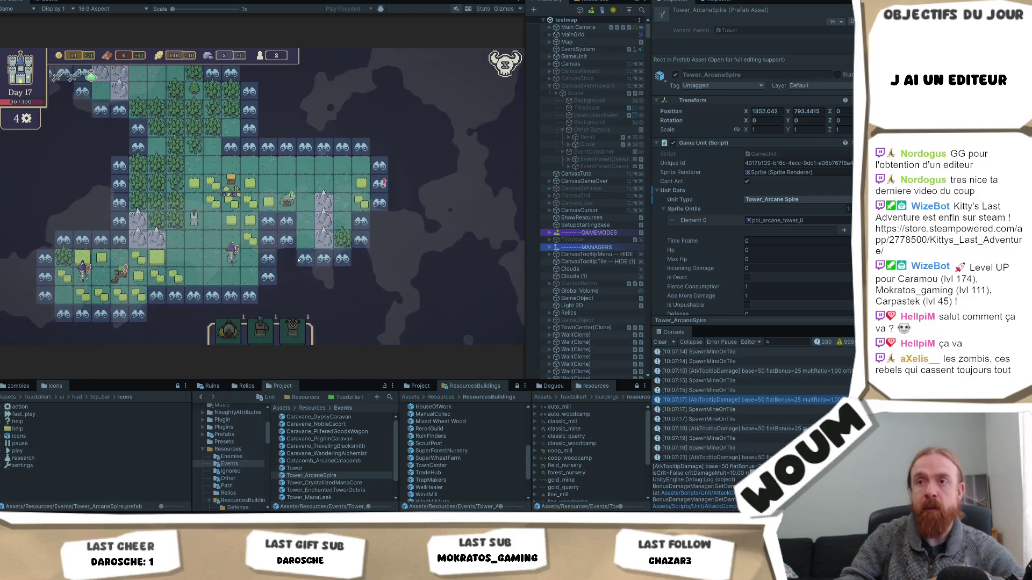
pyautogui.click(119, 278)
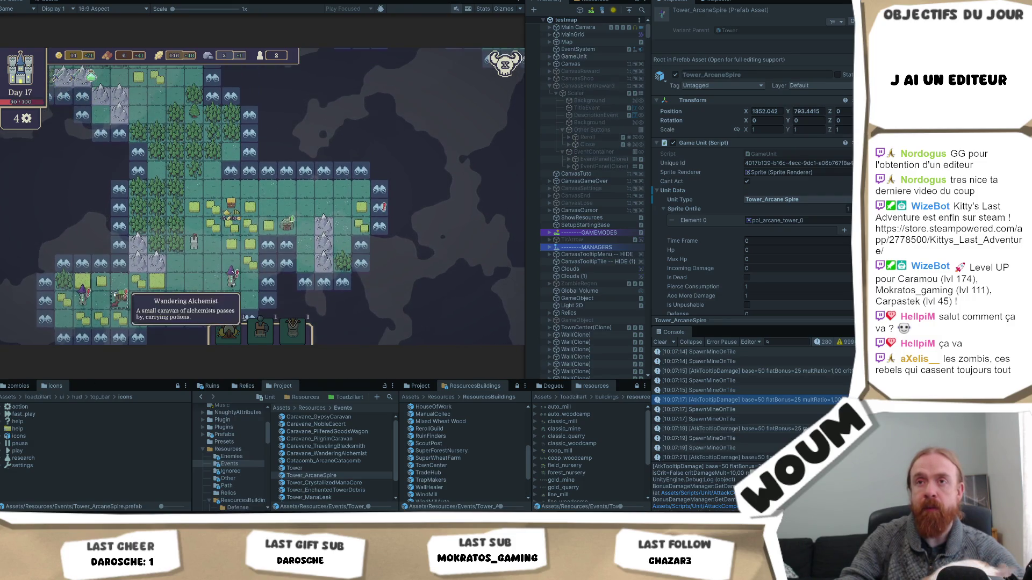
pyautogui.click(443, 296)
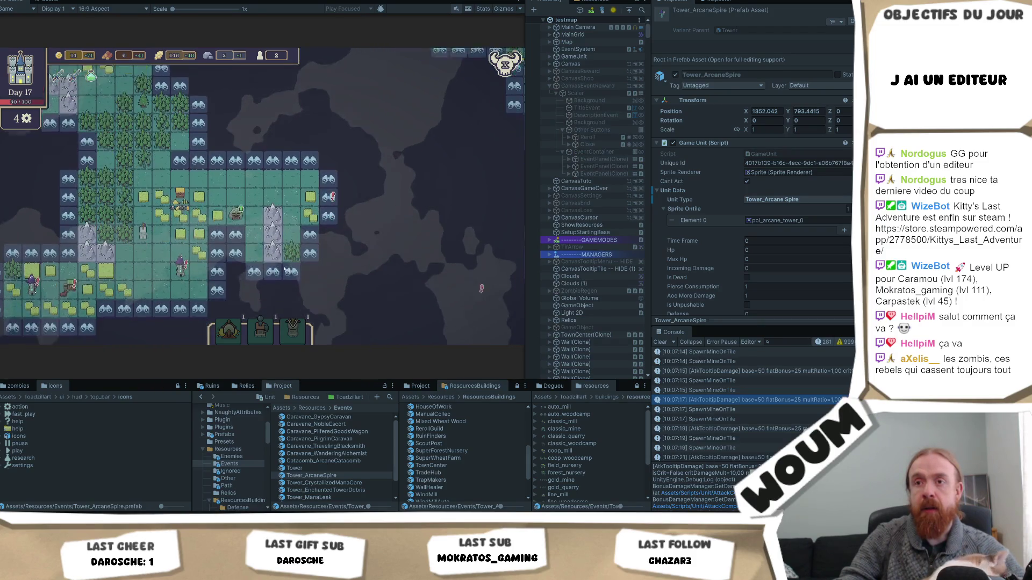
pyautogui.click(273, 218)
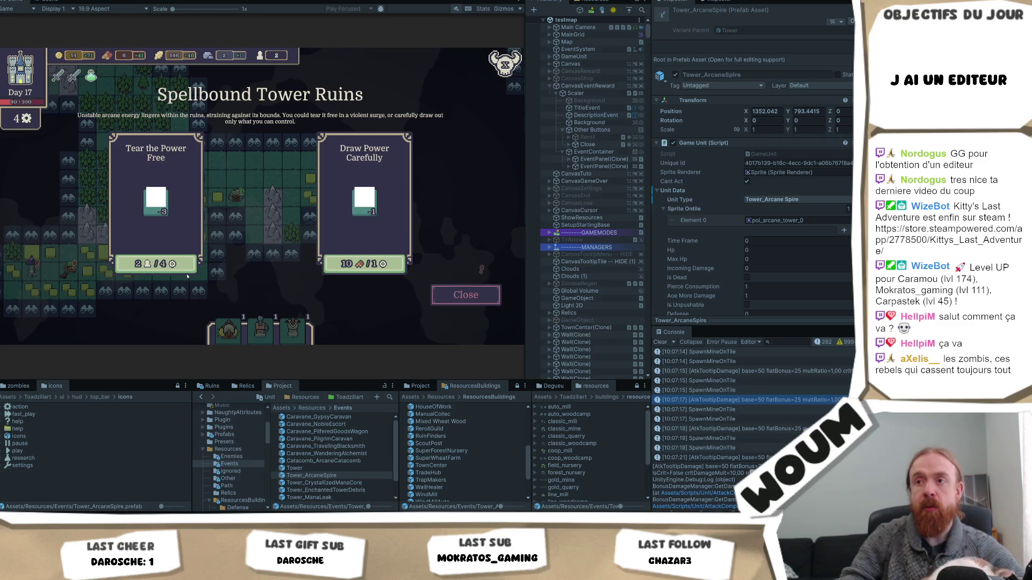
pyautogui.click(175, 265)
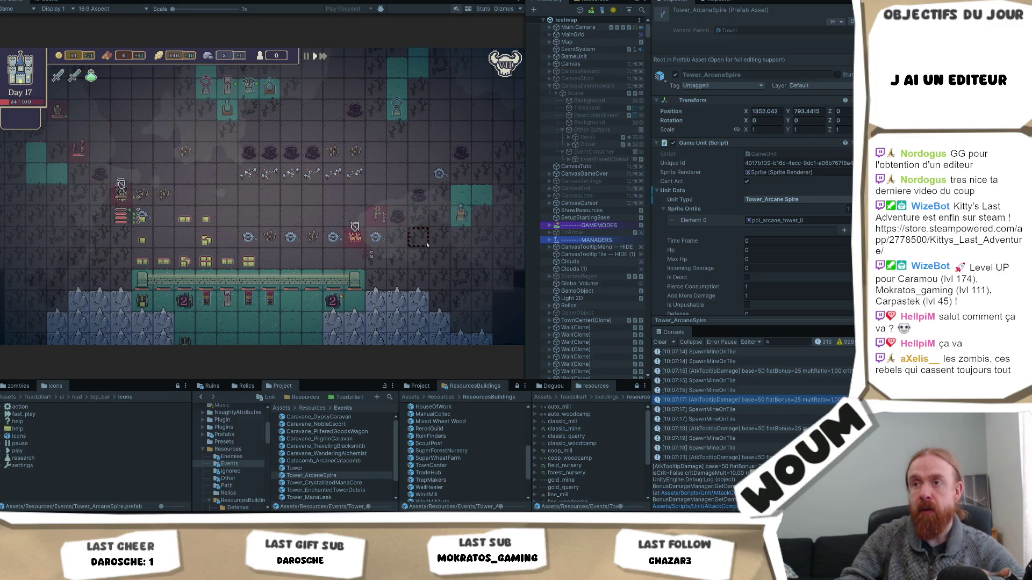
# Dismiss the Day 18 End of the Playtest damage-per-tower summary.
pyautogui.moveTo(400, 93)
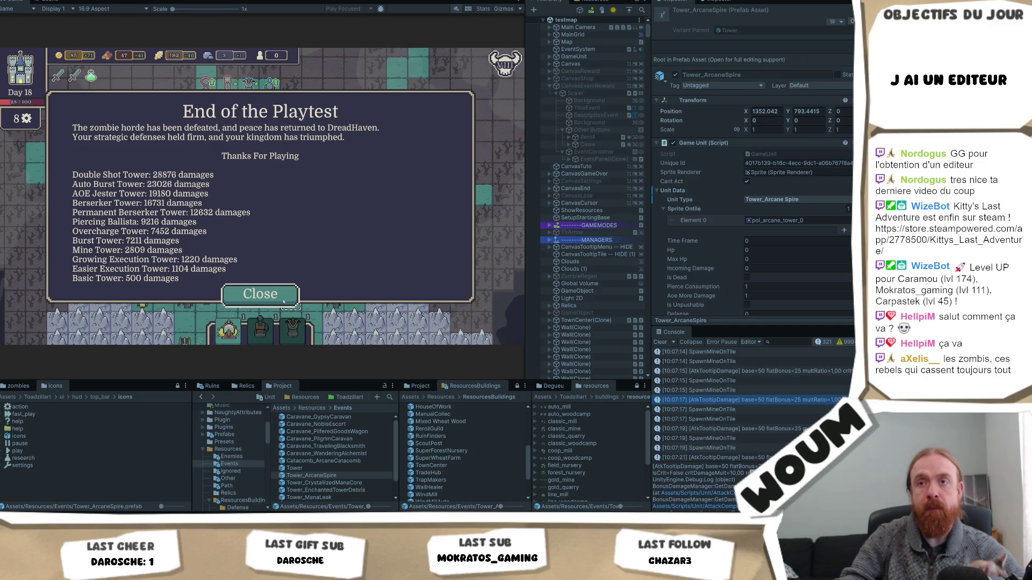
pyautogui.click(283, 301)
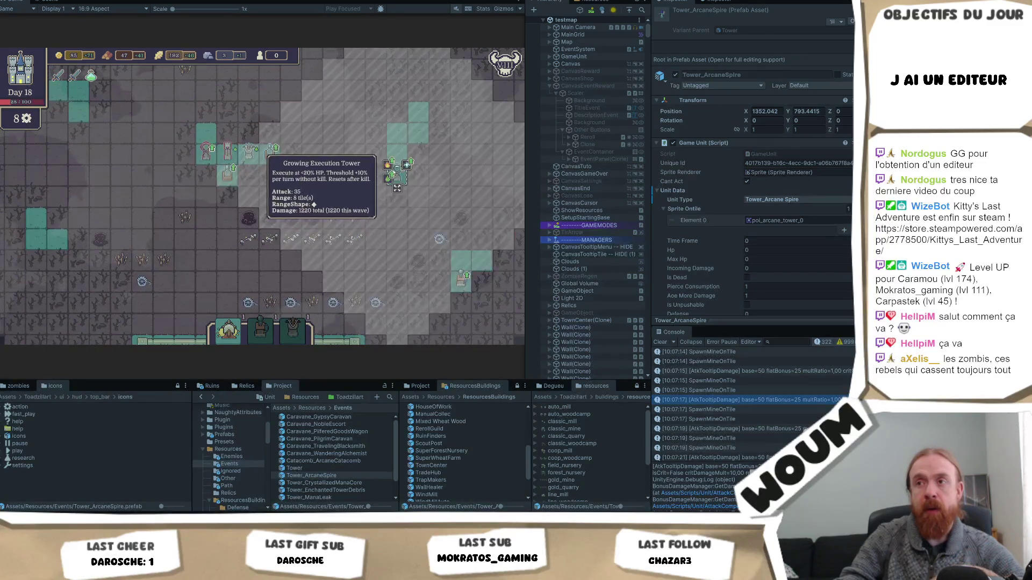
# Pan the Day 18 map up-left, then back down to the defensive wall and town.
pyautogui.moveTo(205, 148)
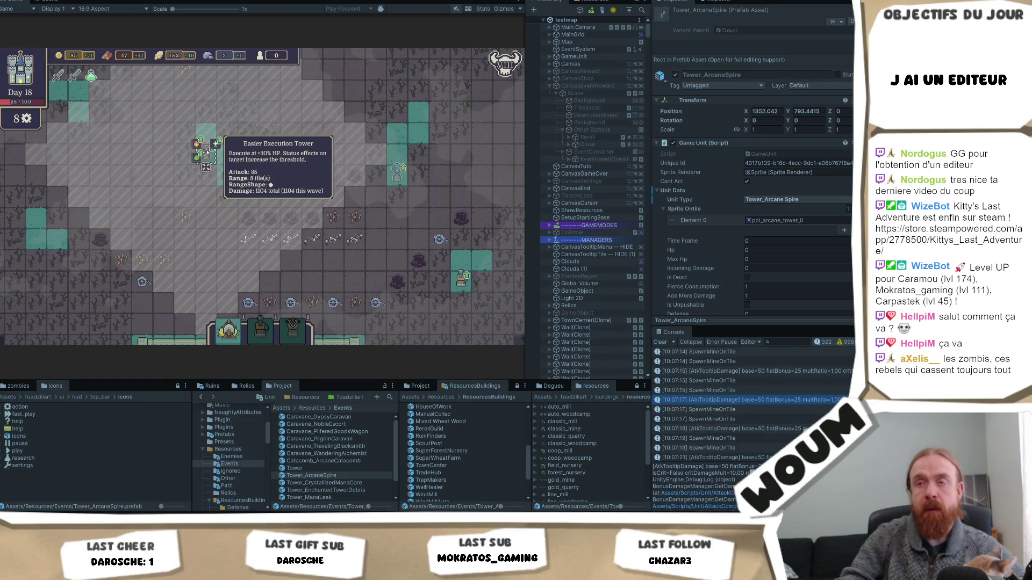
pyautogui.press('w')
pyautogui.press('a')
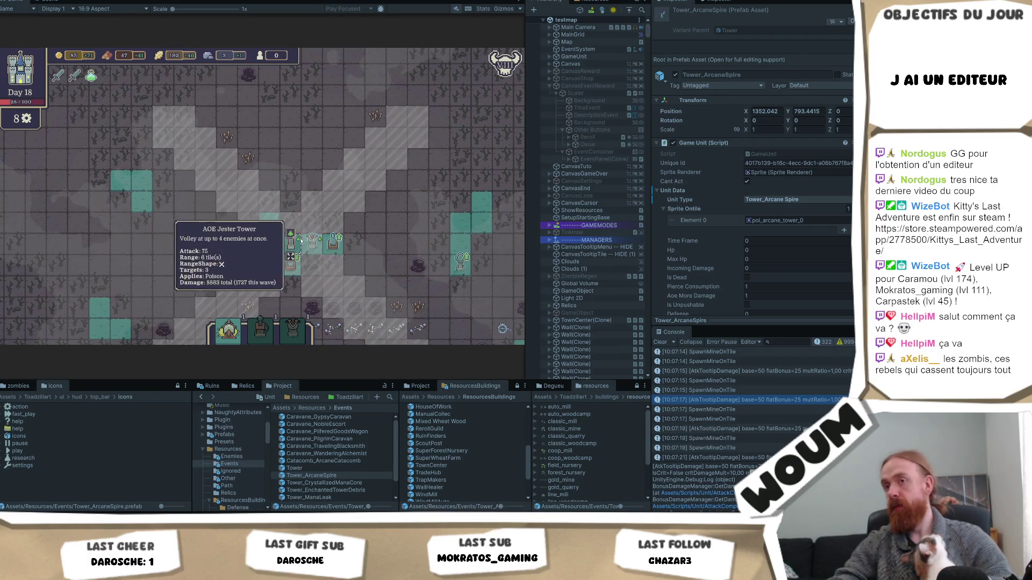
pyautogui.press('s')
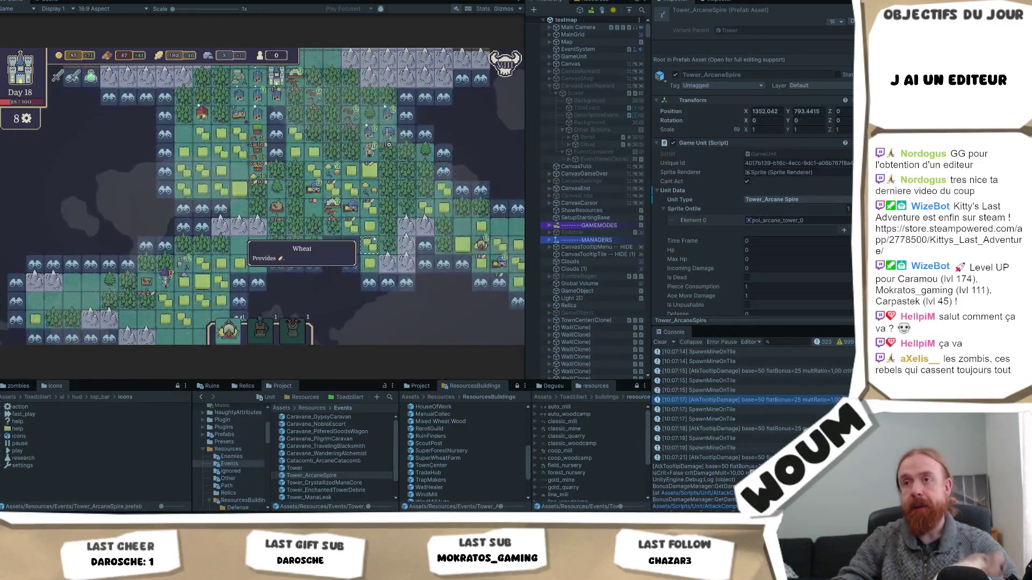
# Pan south over the farmland, then north across the barren area and back slightly.
pyautogui.press('s')
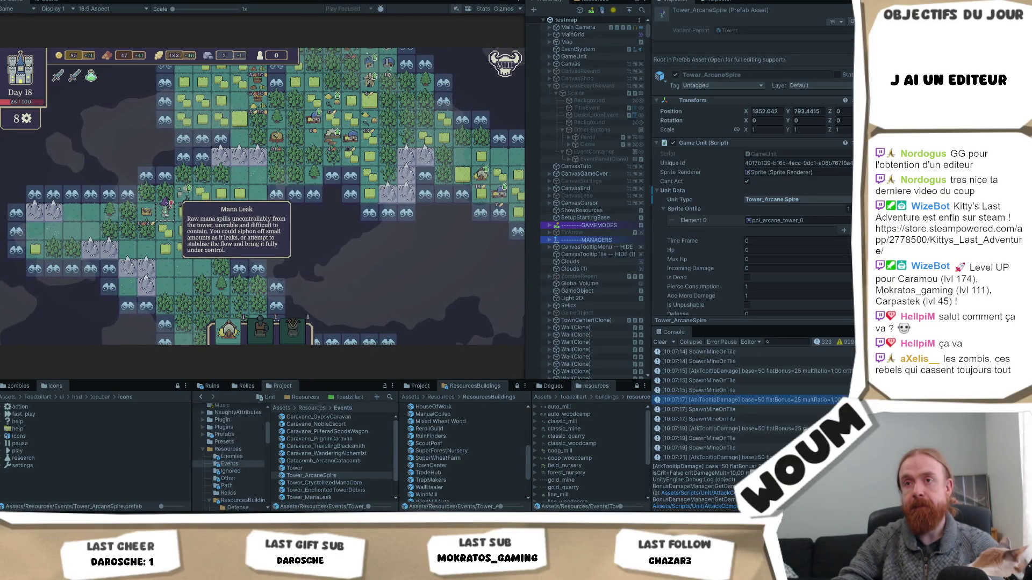
pyautogui.press('s')
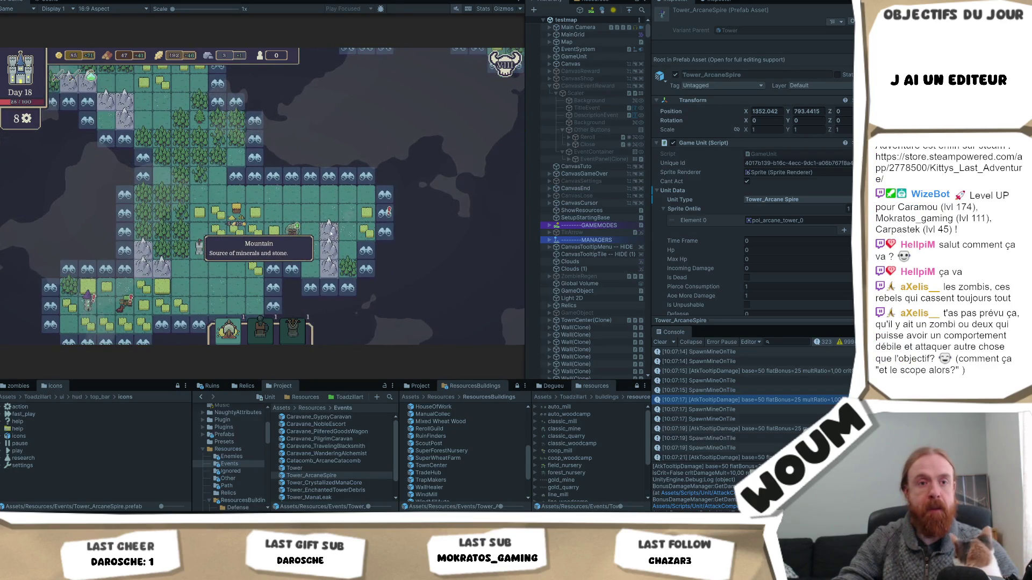
pyautogui.press('w')
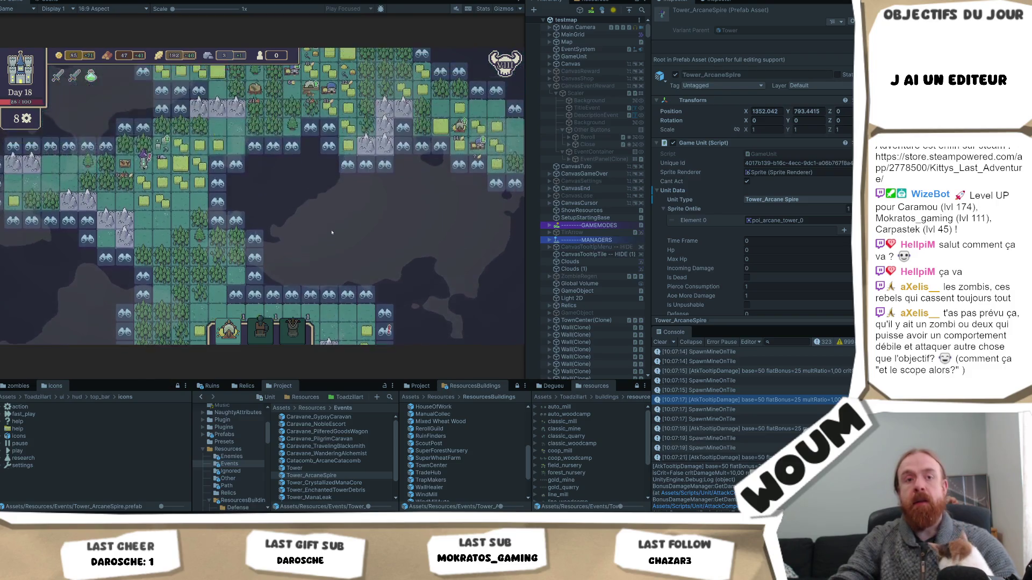
pyautogui.press('w')
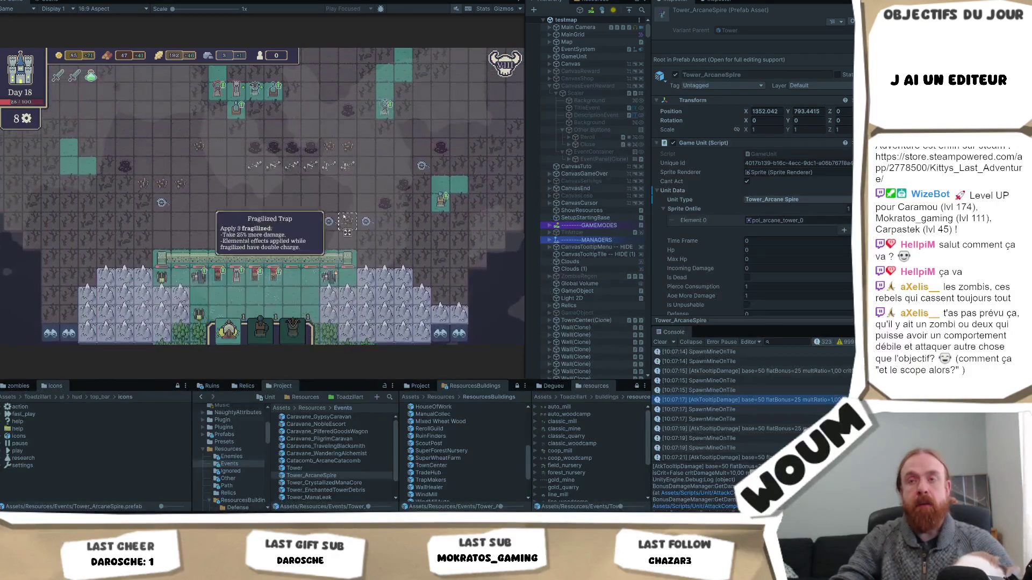
pyautogui.press('w')
pyautogui.press('w')
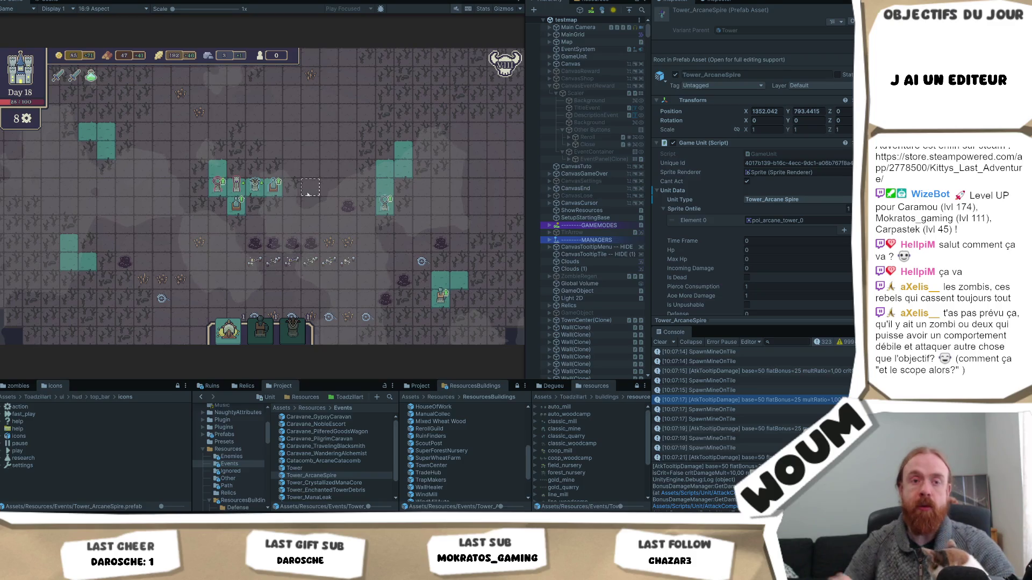
pyautogui.press('w')
pyautogui.press('d')
pyautogui.press('w')
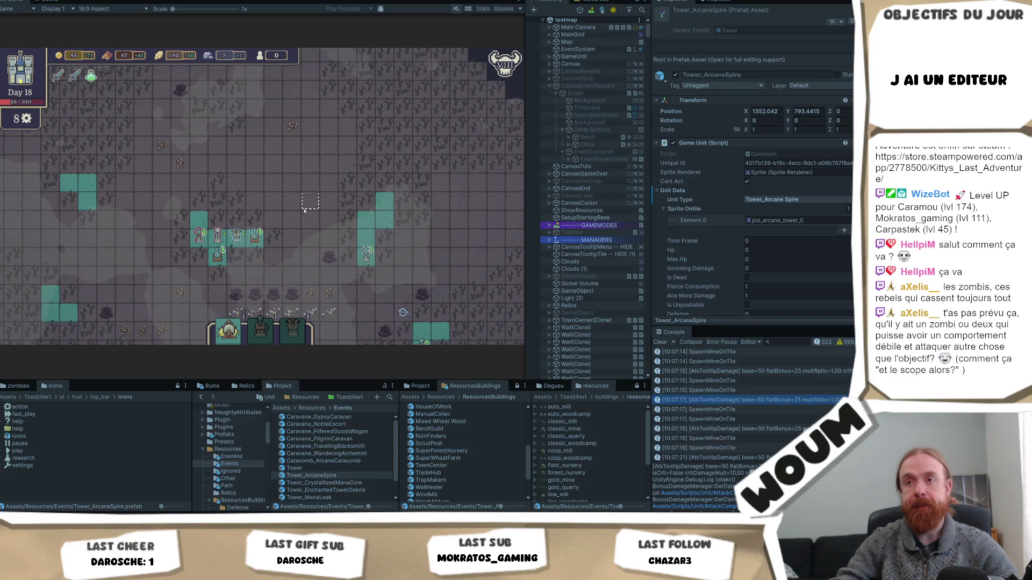
pyautogui.press('s')
pyautogui.press('s')
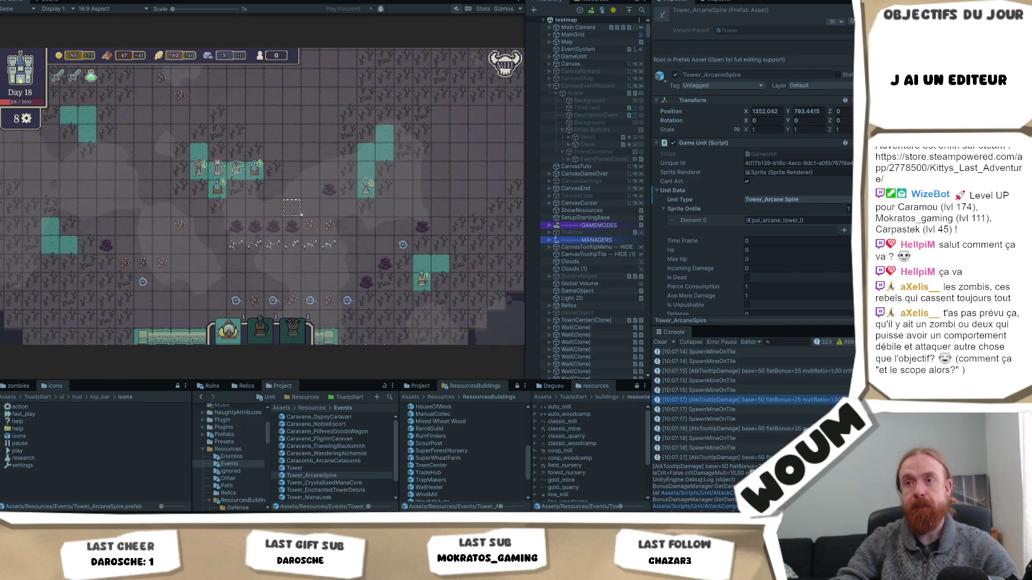
# Return to the walled town and show the VIII danger skull's details.
pyautogui.moveTo(288, 226)
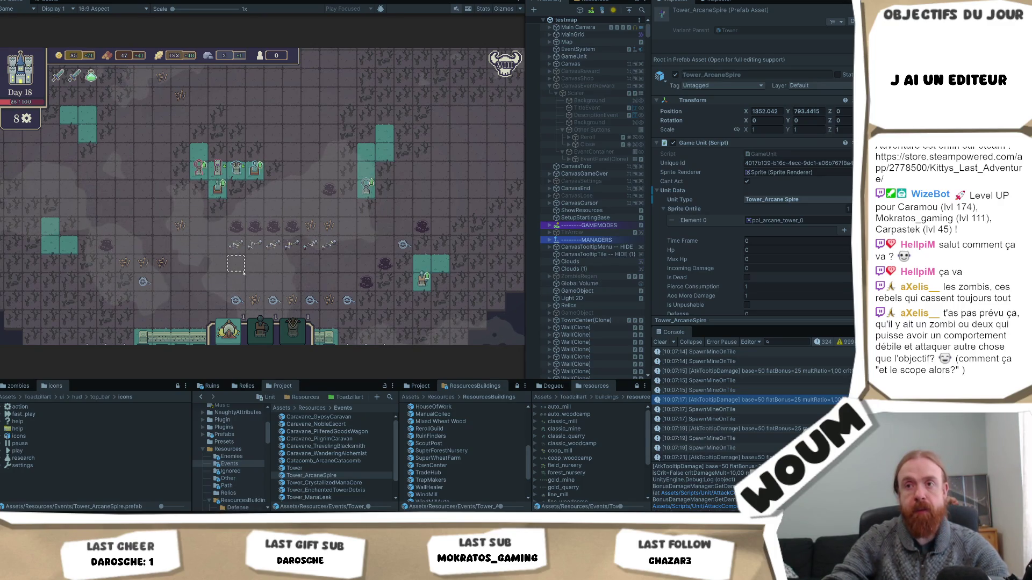
pyautogui.press('s')
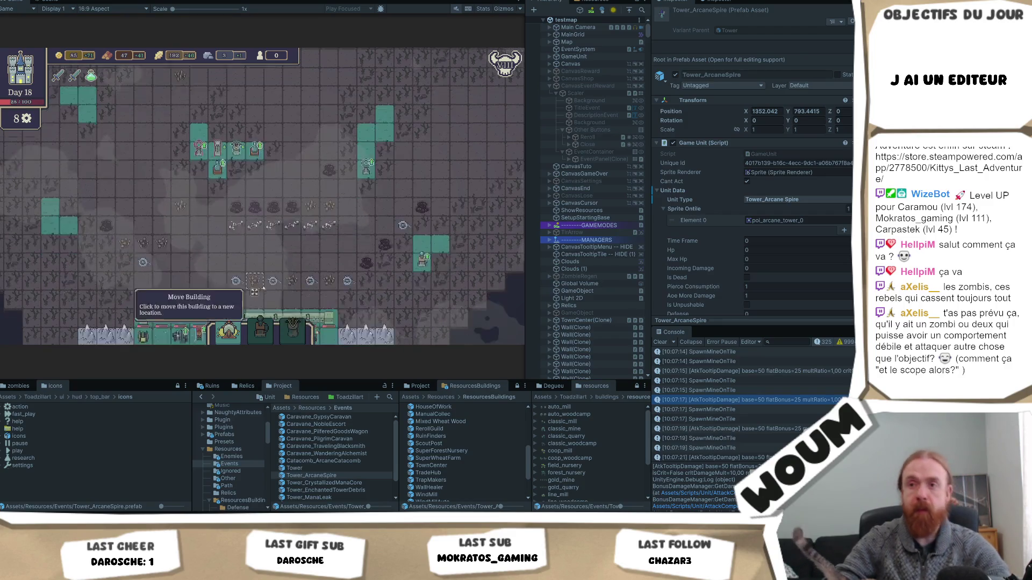
pyautogui.moveTo(500, 68)
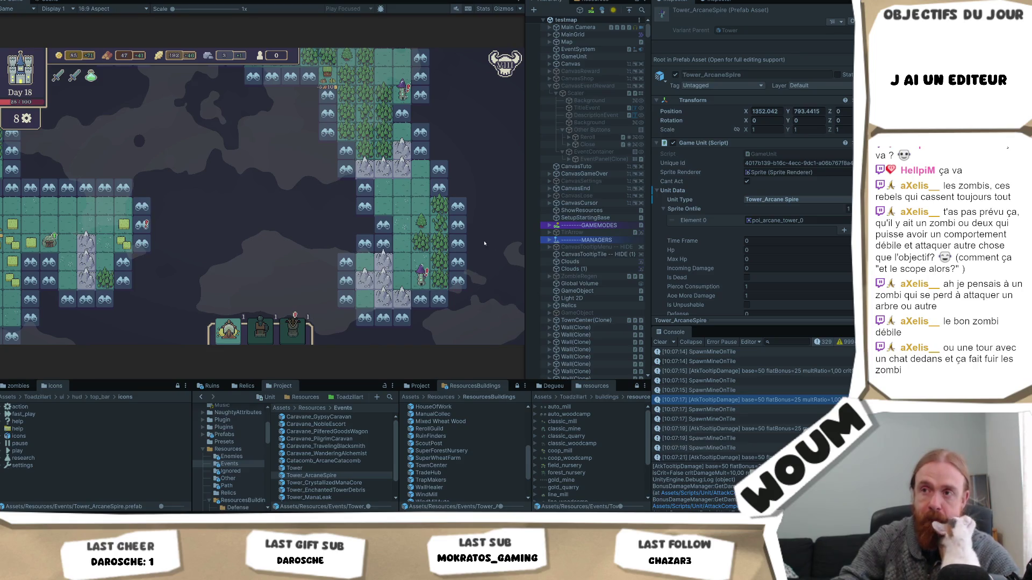
# Pan the map left, south, then up-right and north, ending on a Forest tile's tooltip.
pyautogui.press('a')
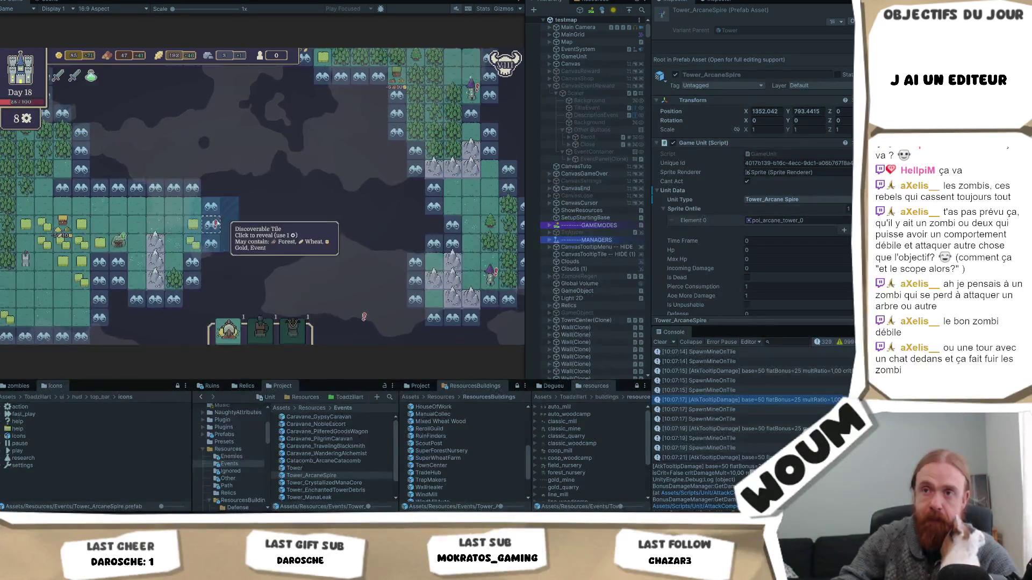
pyautogui.press('a')
pyautogui.press('w')
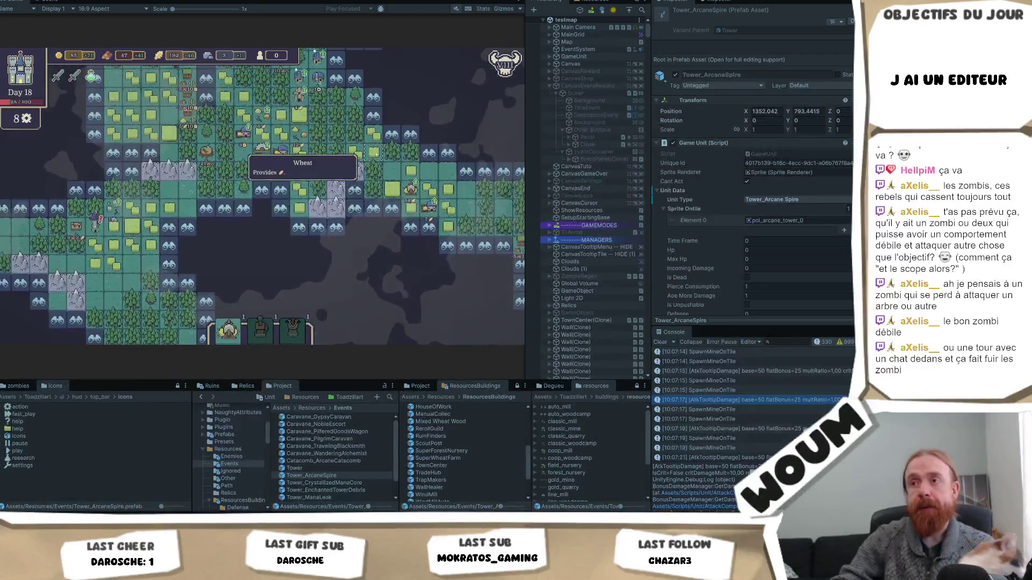
pyautogui.press('s')
pyautogui.press('a')
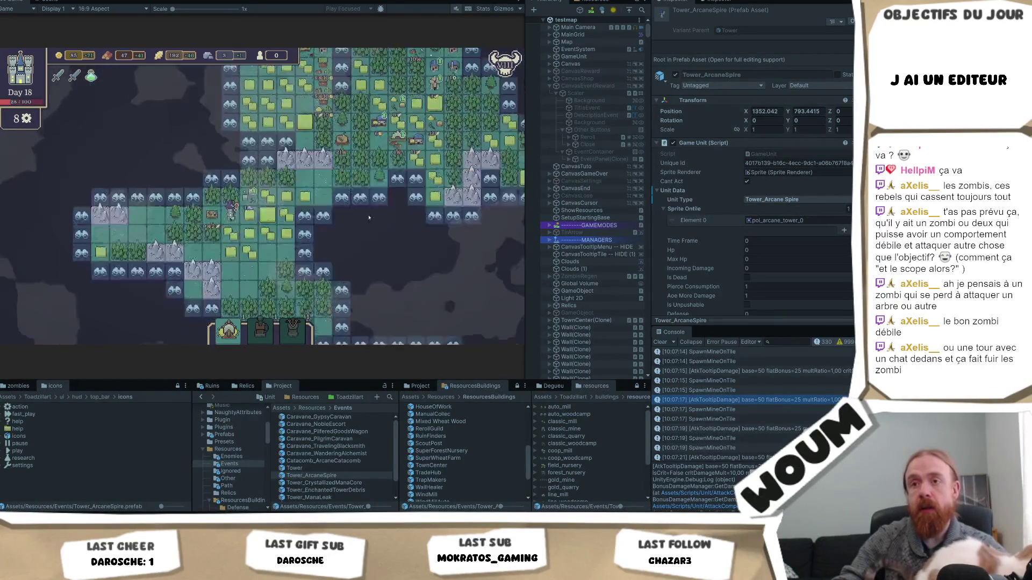
pyautogui.press('s')
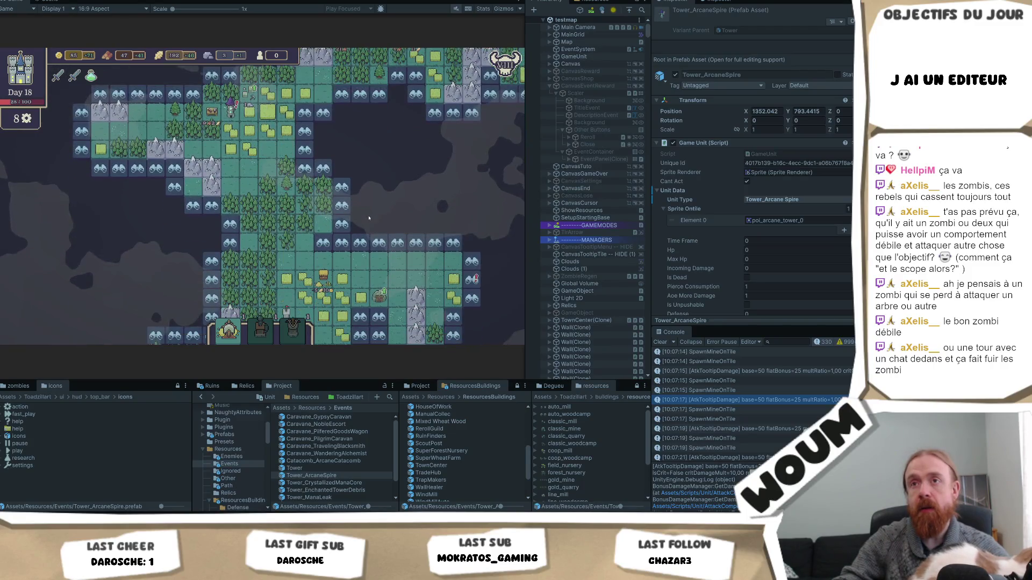
pyautogui.press('d')
pyautogui.press('w')
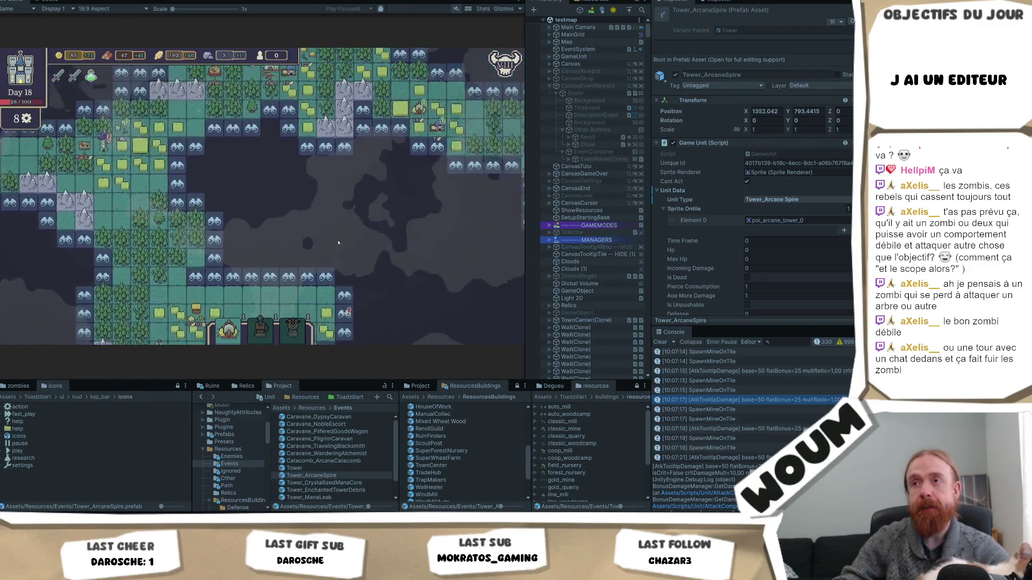
pyautogui.press('d')
pyautogui.press('w')
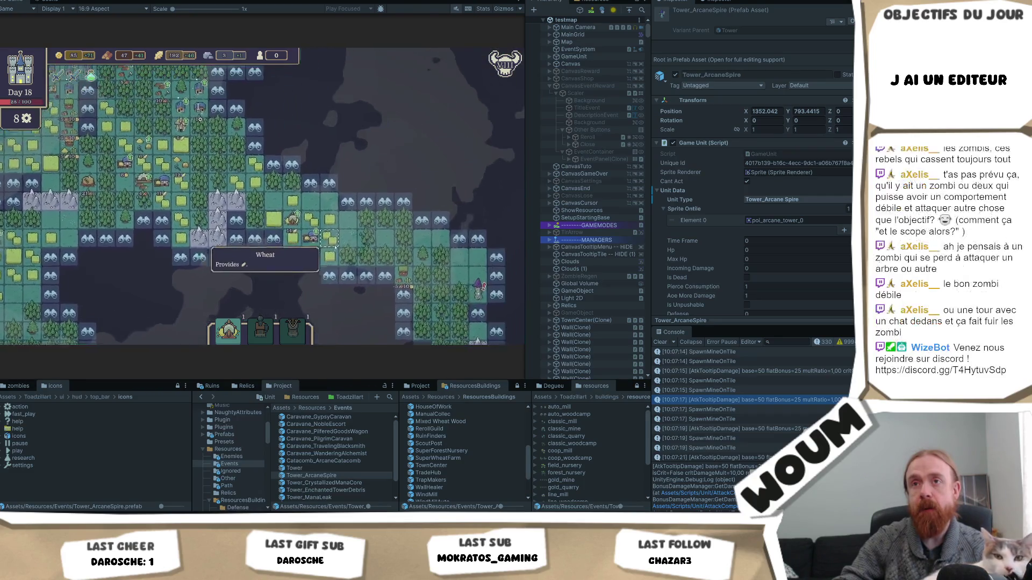
pyautogui.press('w')
pyautogui.press('a')
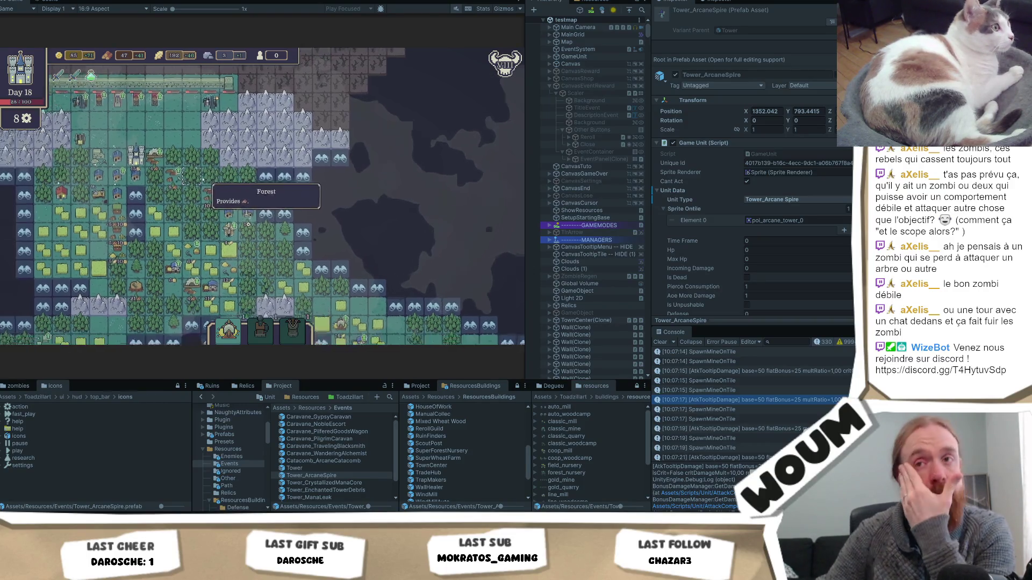
# Read the danger skull and Arcane Spire tooltips, then pan between the northern wasteland and town wall.
pyautogui.moveTo(505, 62)
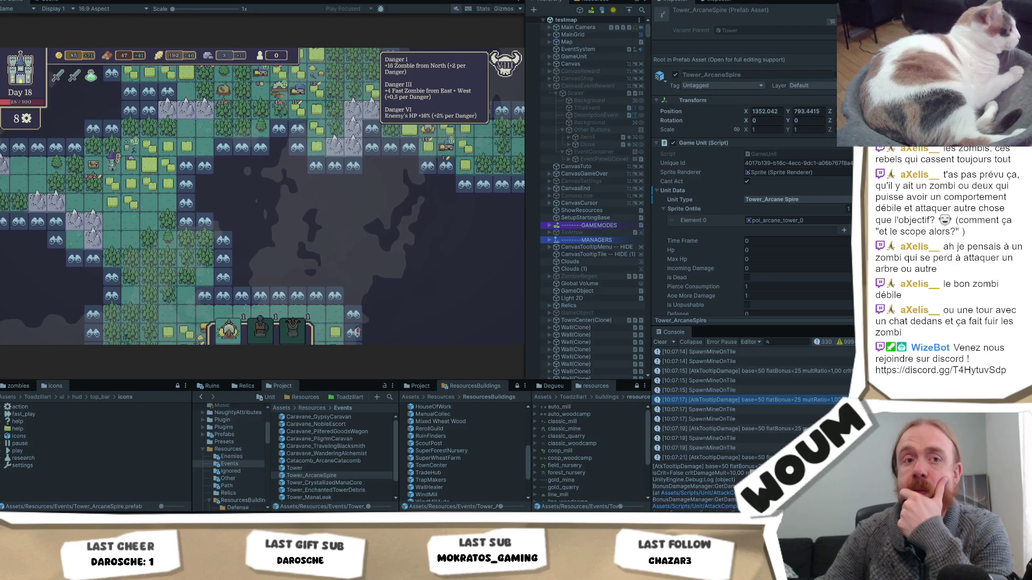
pyautogui.moveTo(506, 339)
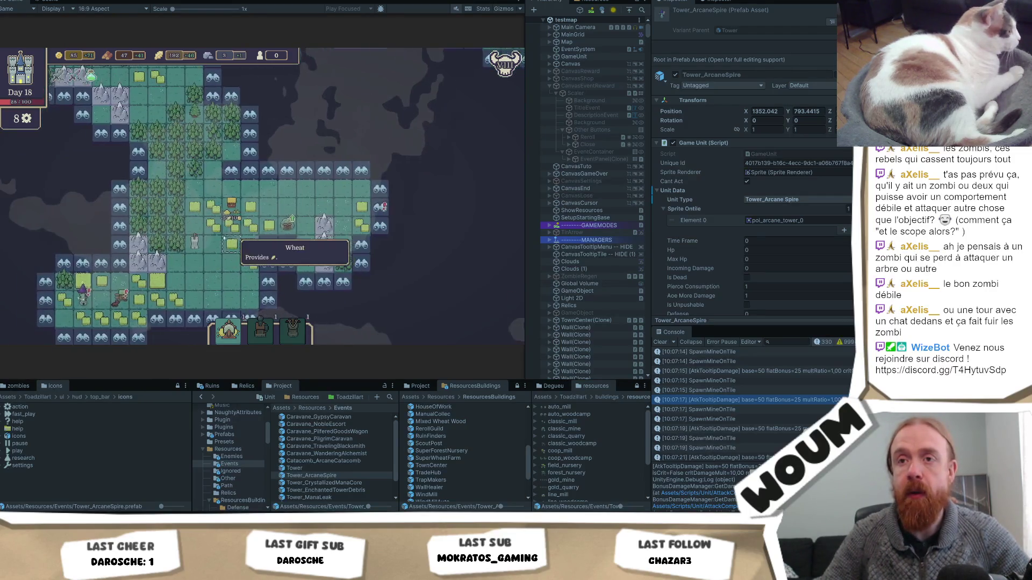
pyautogui.moveTo(115, 296)
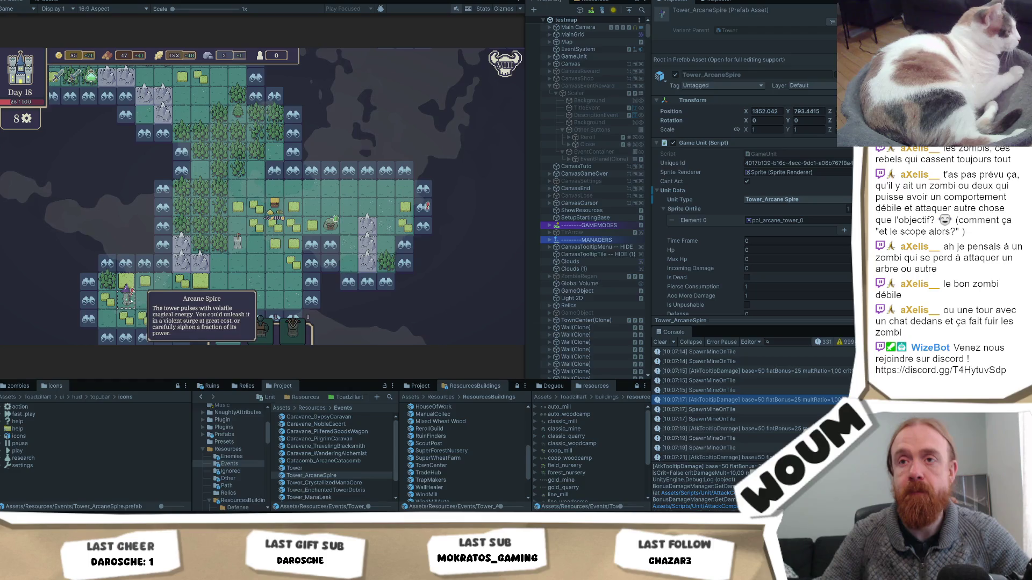
pyautogui.press('w')
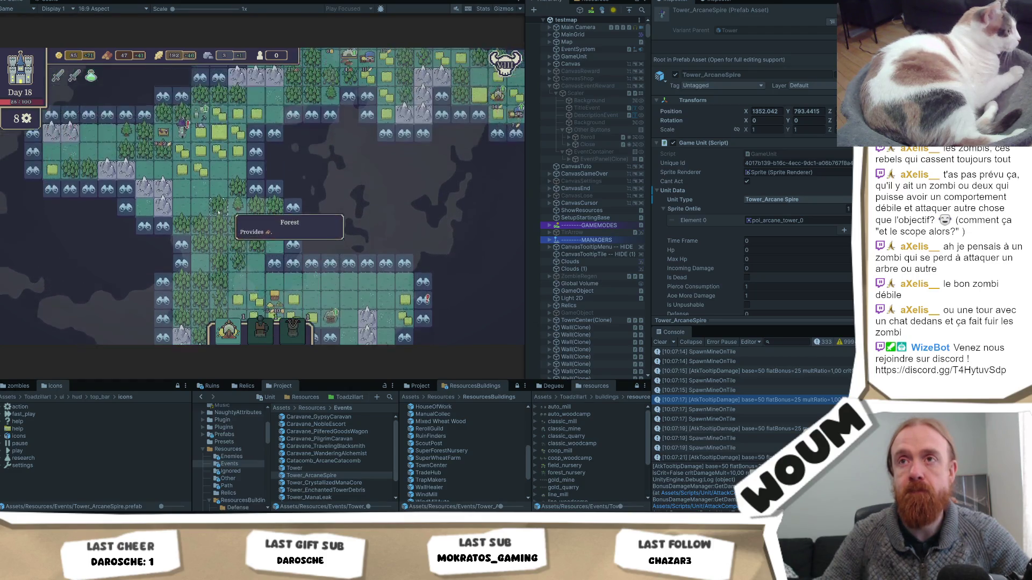
pyautogui.press('w')
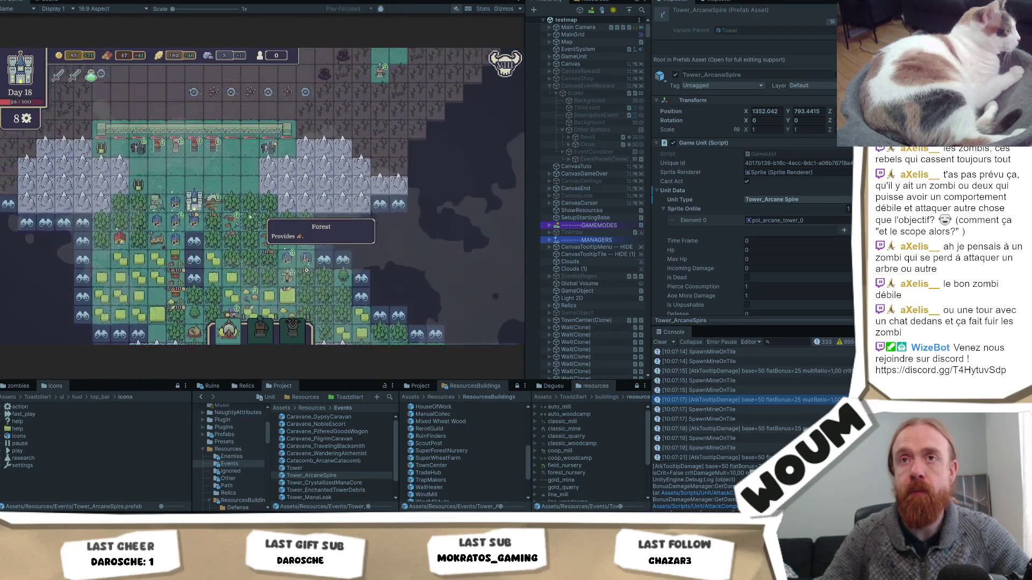
pyautogui.press('s')
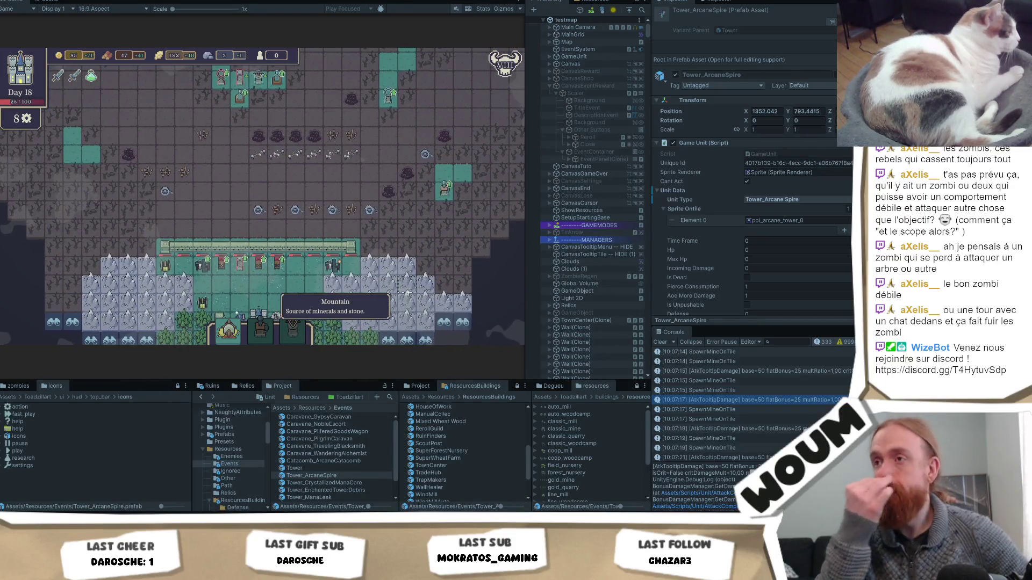
pyautogui.press('w')
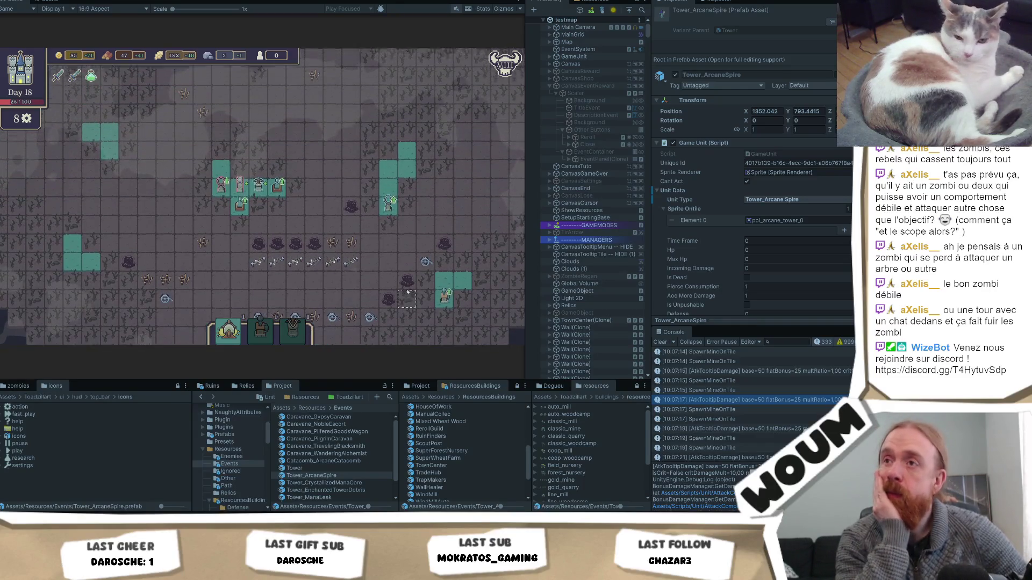
pyautogui.press('w')
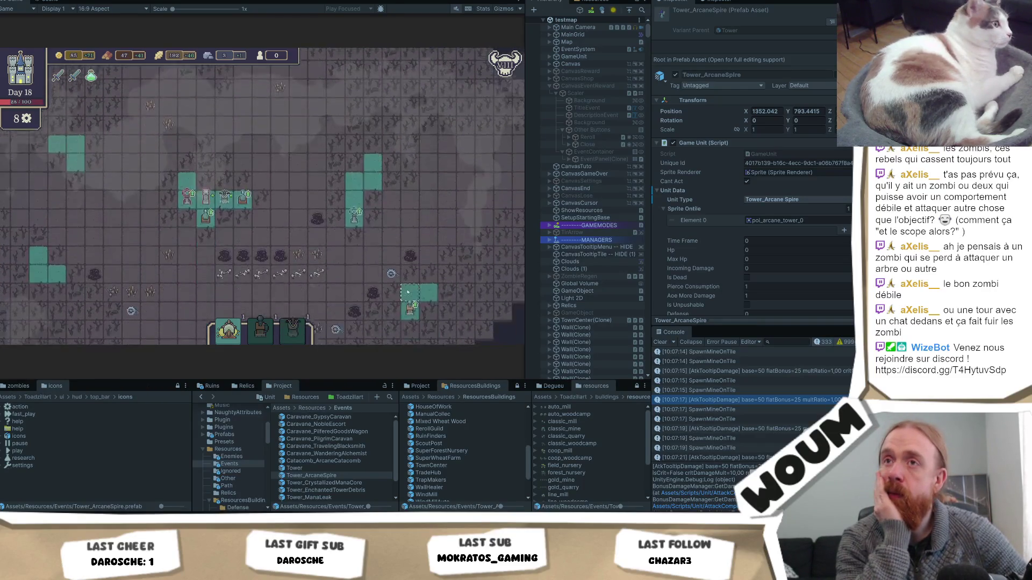
pyautogui.press('s')
pyautogui.press('s')
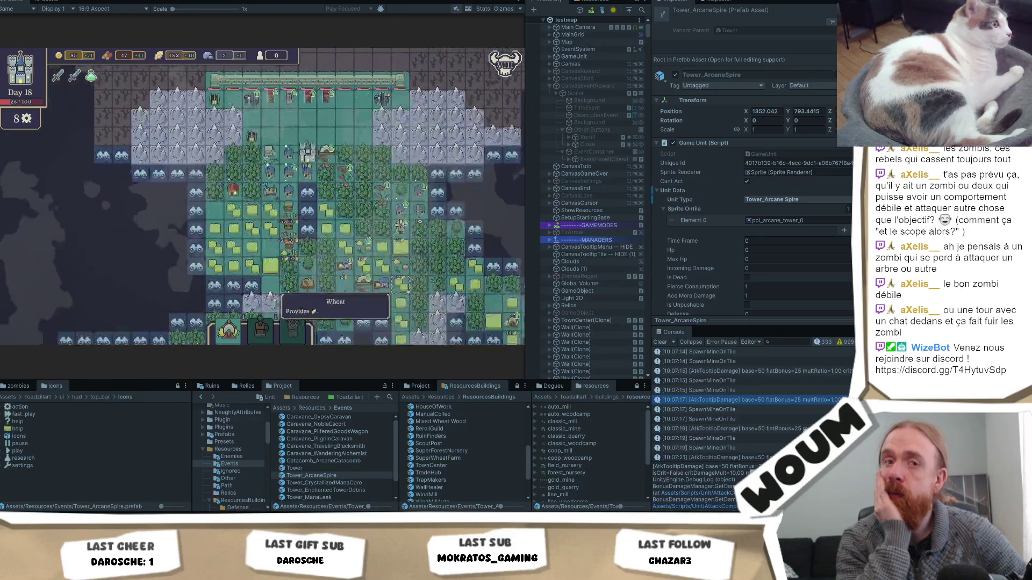
# Pan east past the castle fields toward an undiscovered tile, showing the Enchanted Tower Debris tooltip.
pyautogui.press('d')
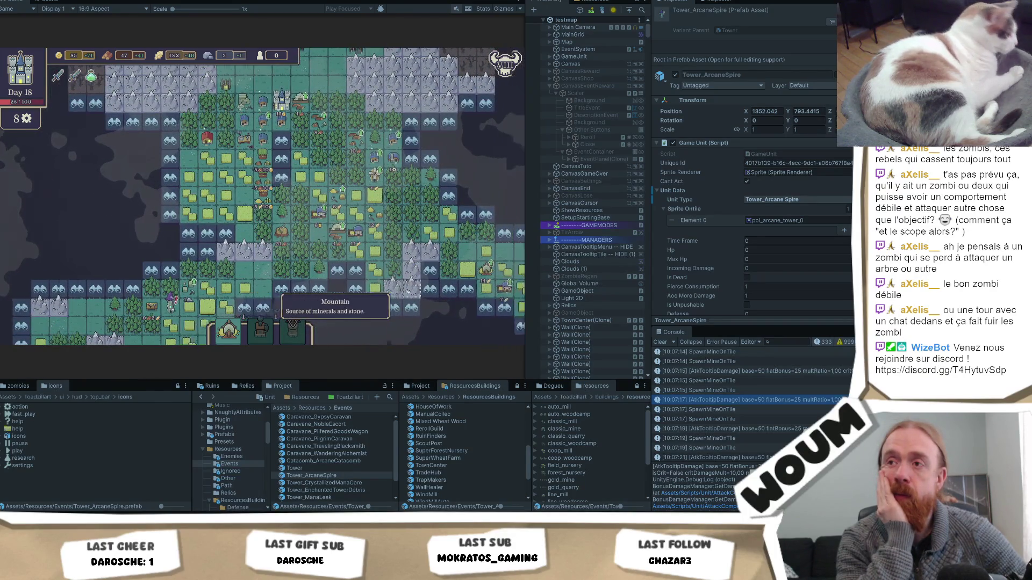
pyautogui.press('d')
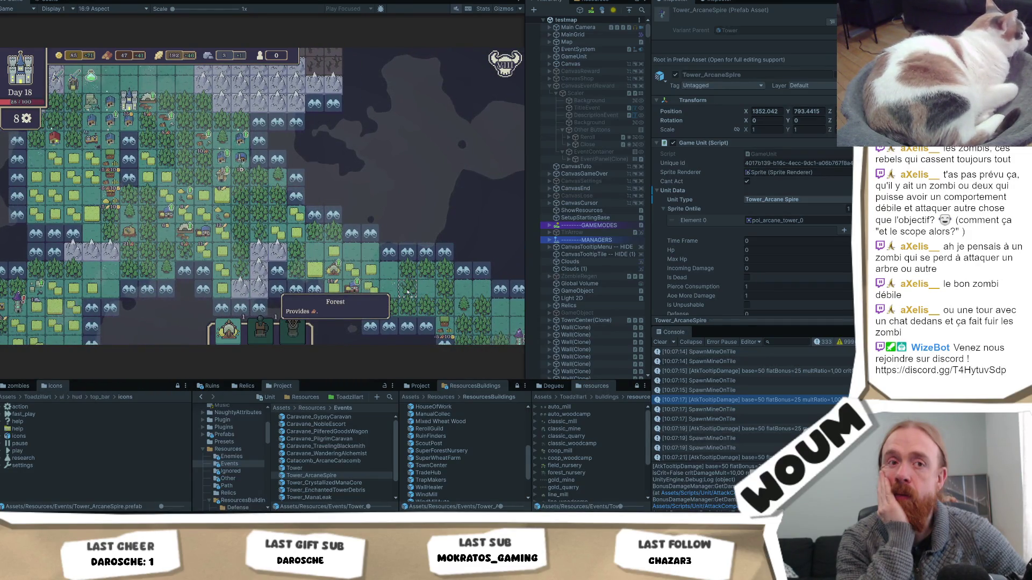
pyautogui.press('s')
pyautogui.press('d')
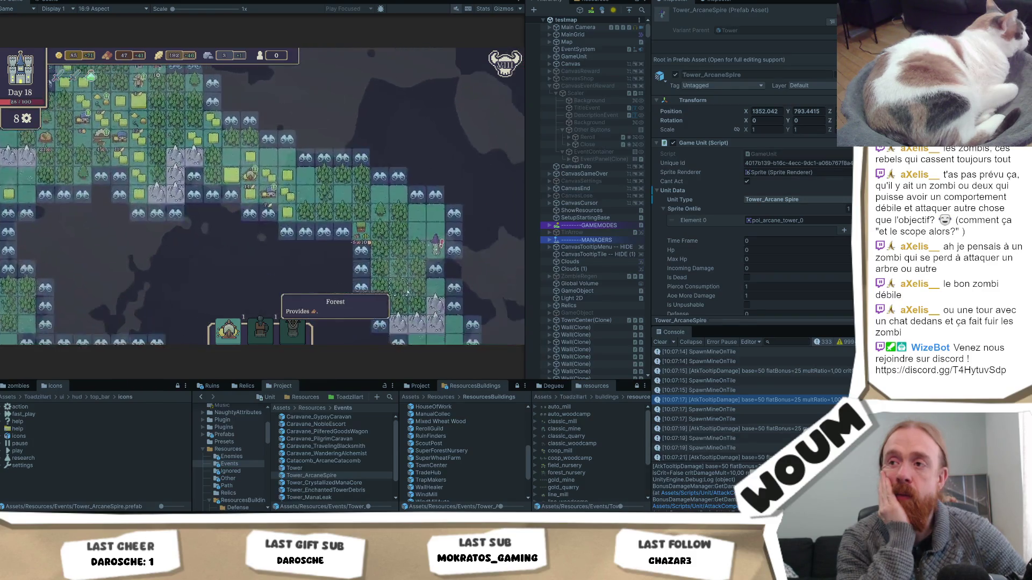
pyautogui.press('w')
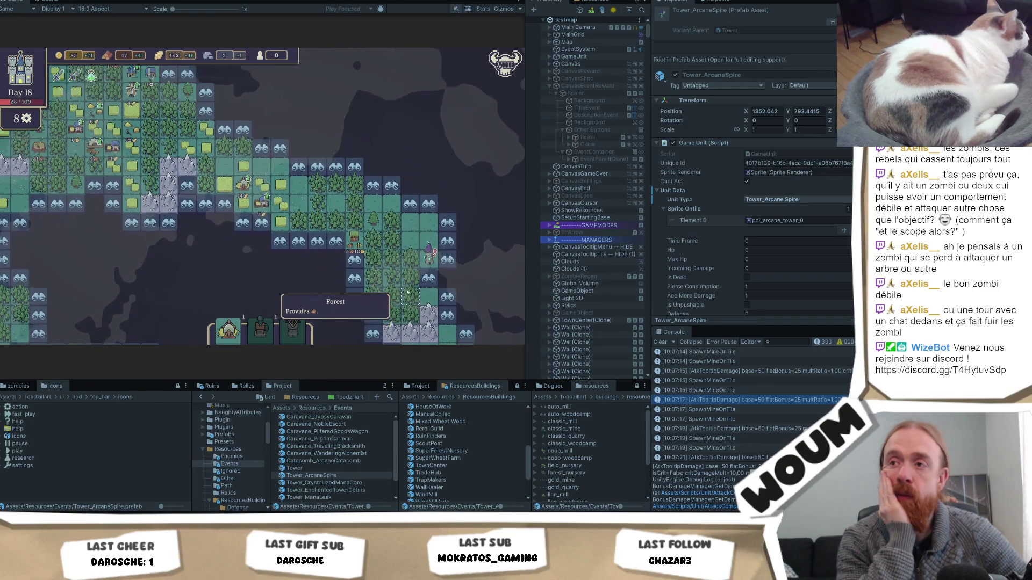
pyautogui.press('w')
pyautogui.press('d')
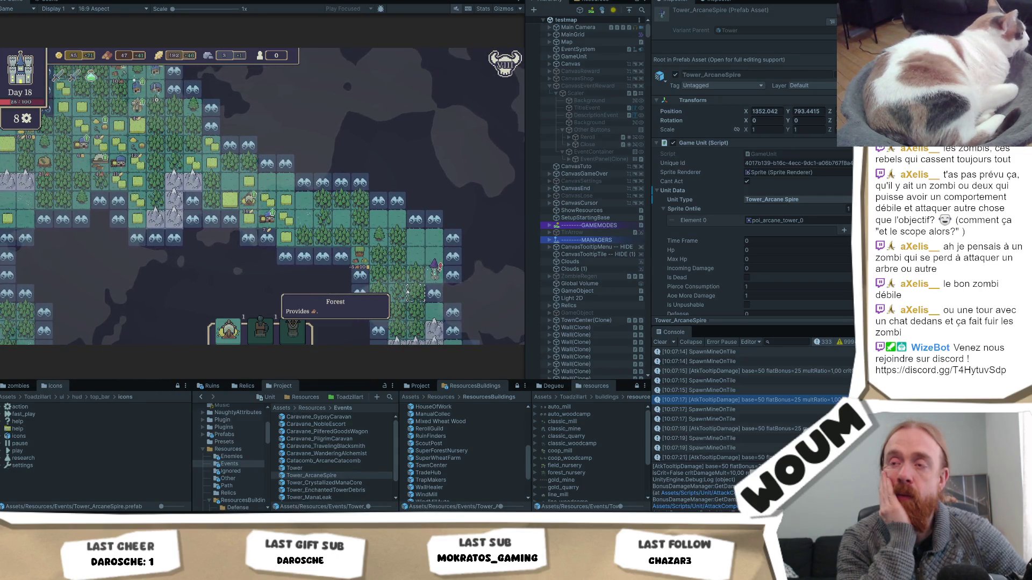
pyautogui.press('w')
pyautogui.press('a')
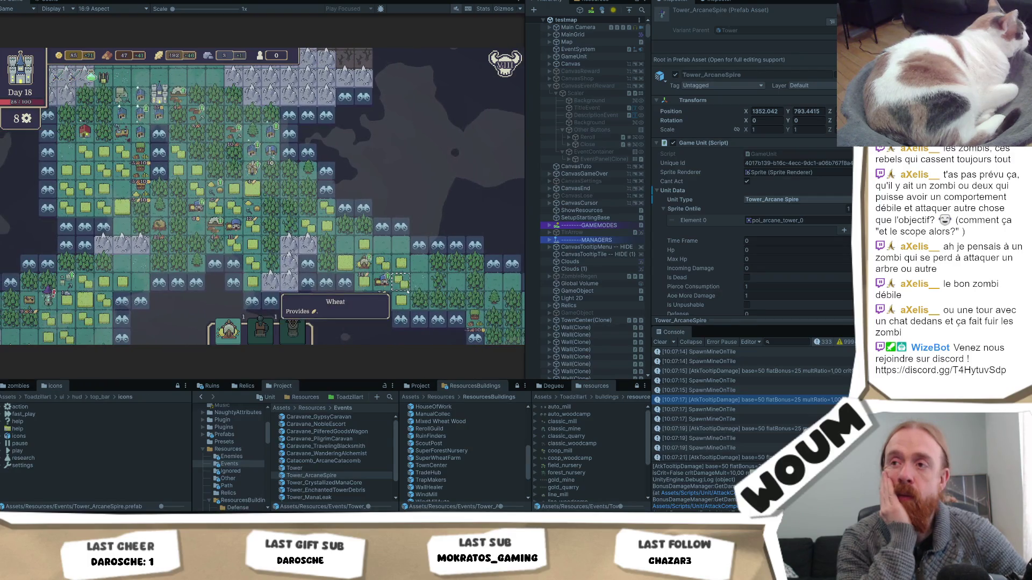
pyautogui.press('s')
pyautogui.press('d')
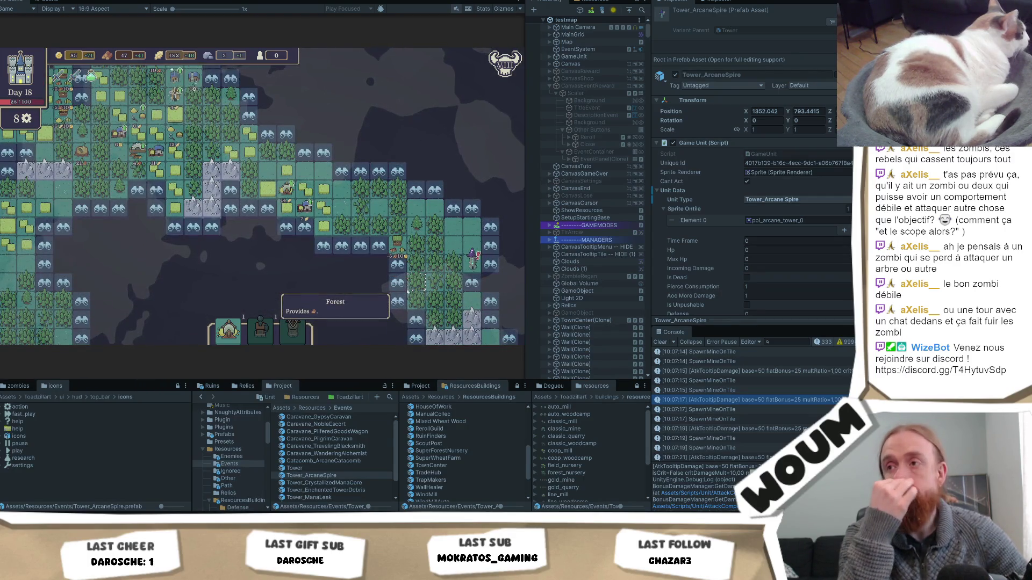
pyautogui.press('s')
pyautogui.press('d')
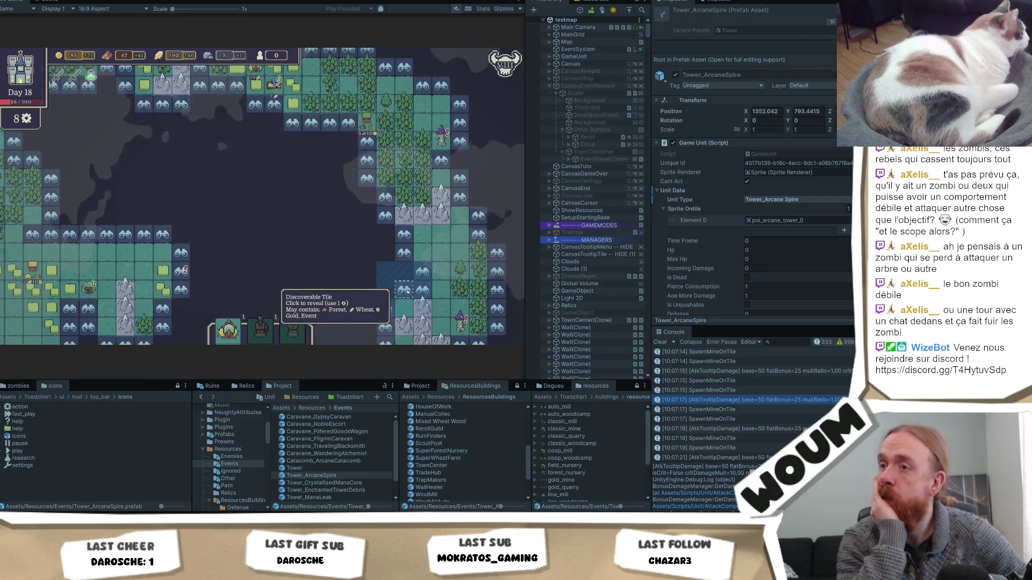
pyautogui.press('s')
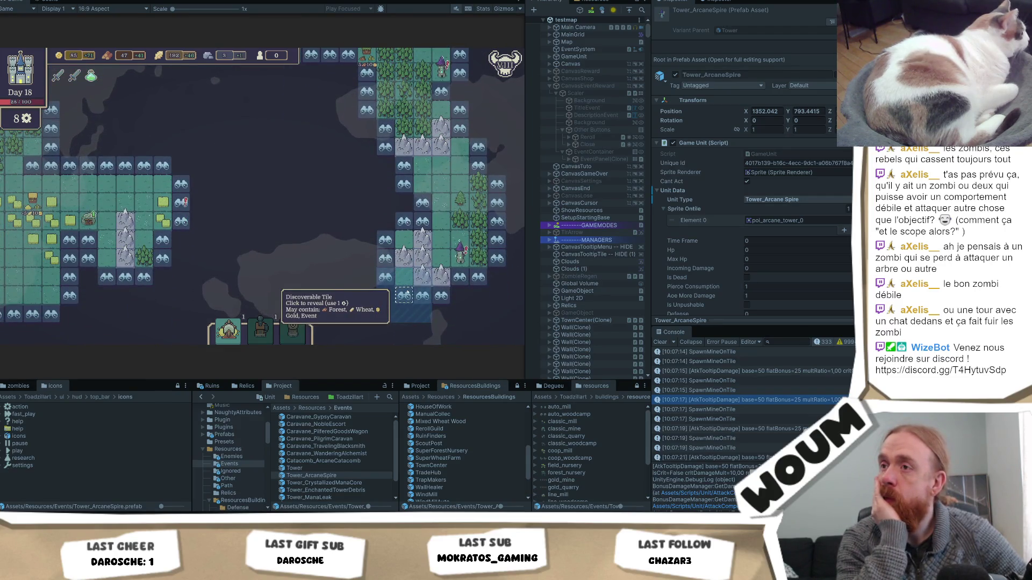
pyautogui.press('w')
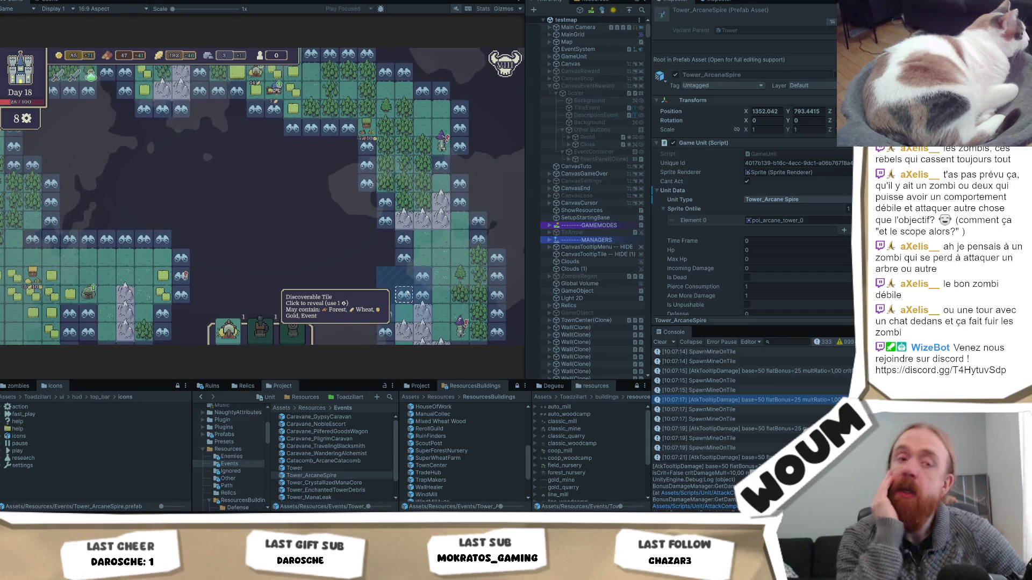
pyautogui.press('w')
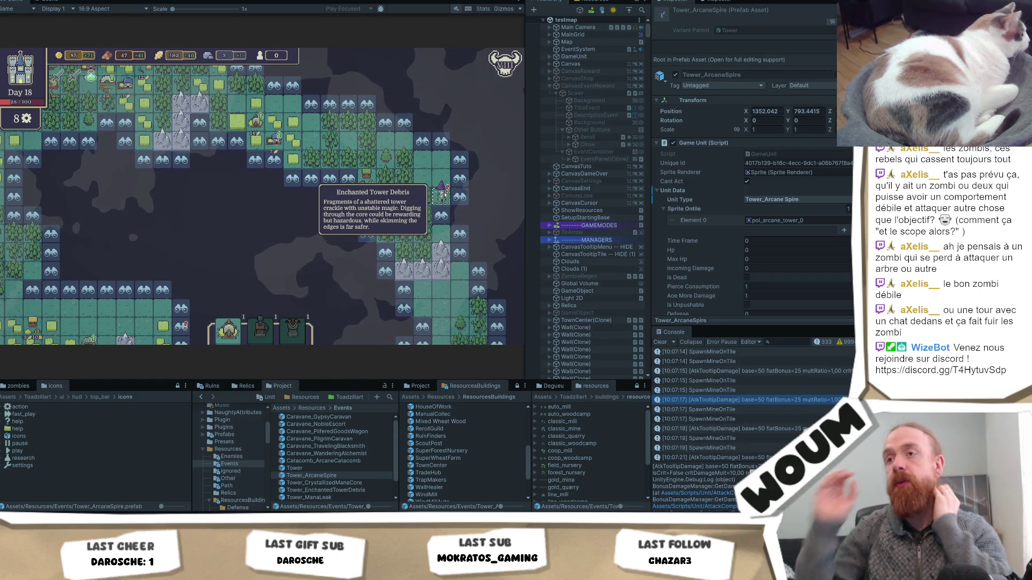
# Shift the view to another explored area, panning east, south, then up-left.
pyautogui.moveTo(441, 189); pyautogui.dragTo(360, 191)
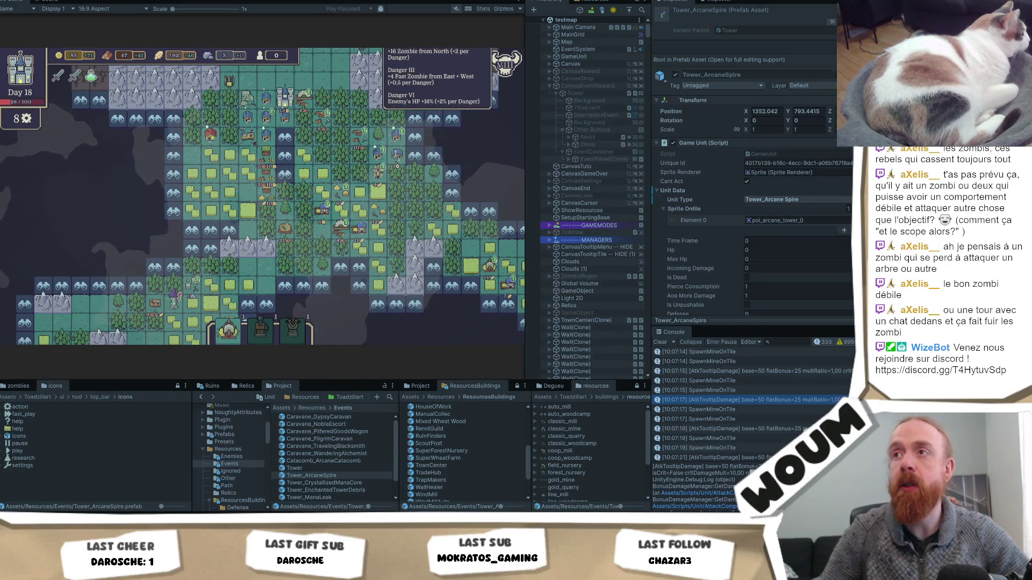
pyautogui.press('Right')
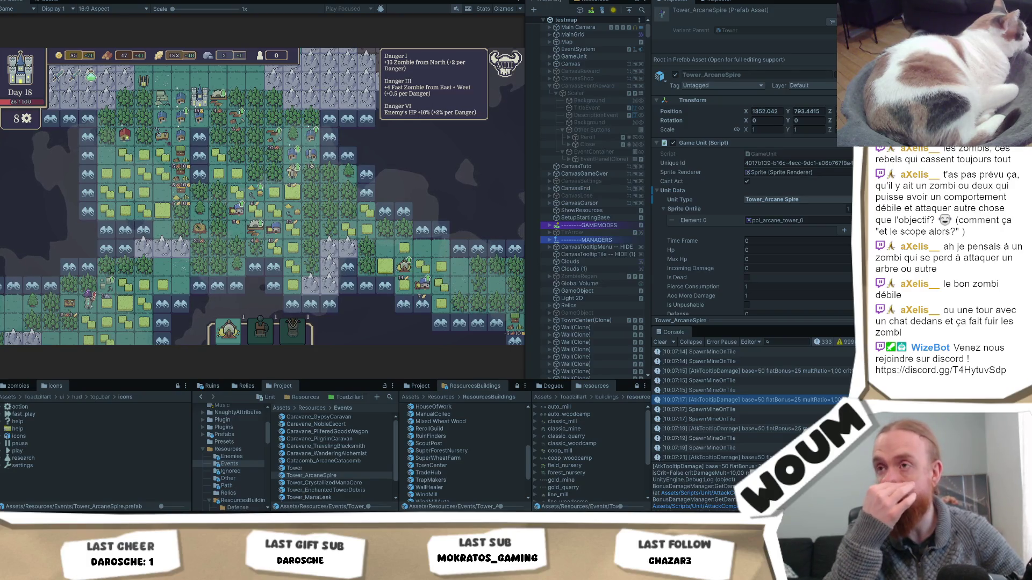
pyautogui.press('Down')
pyautogui.press('Down')
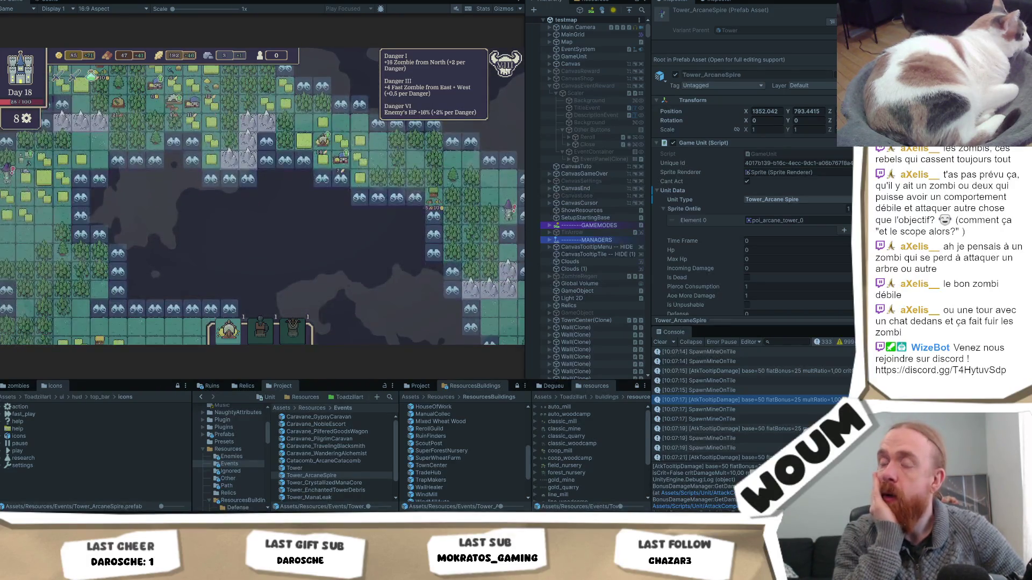
pyautogui.press('Left')
pyautogui.press('Up')
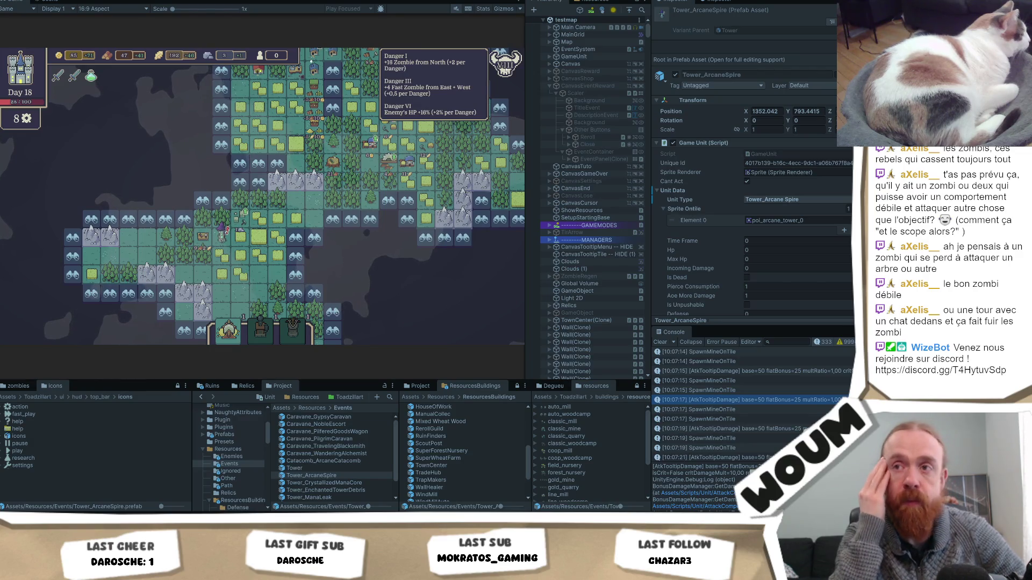
# Pan up and down between the top wall row and the terrain below it.
pyautogui.press('Up')
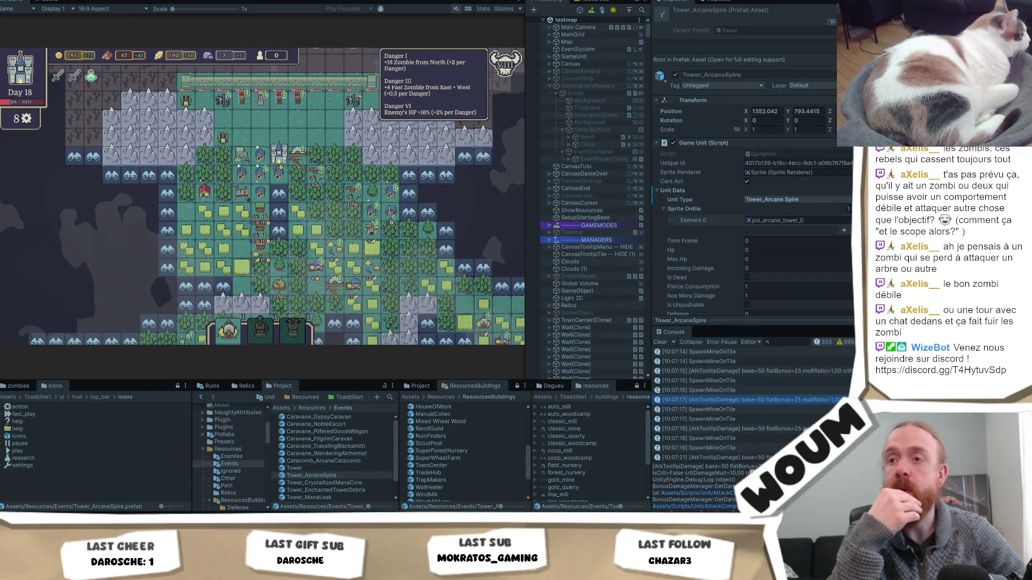
pyautogui.press('Down')
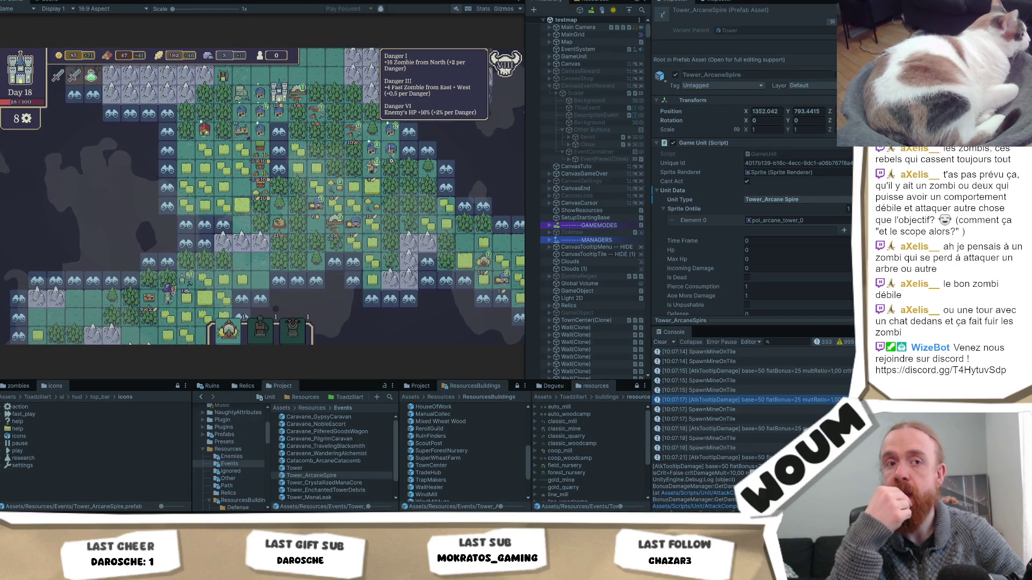
pyautogui.press('Up')
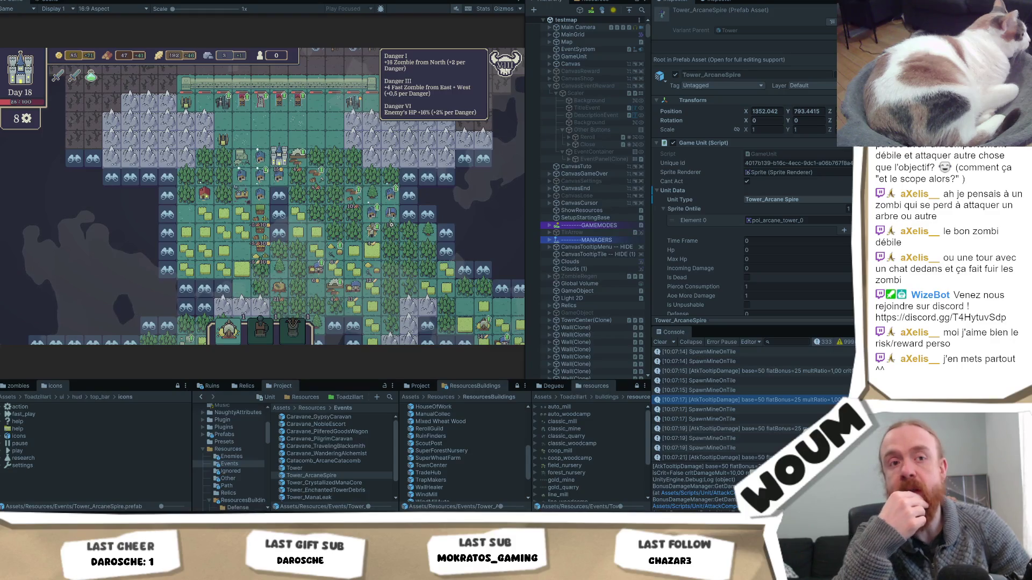
pyautogui.press('Down')
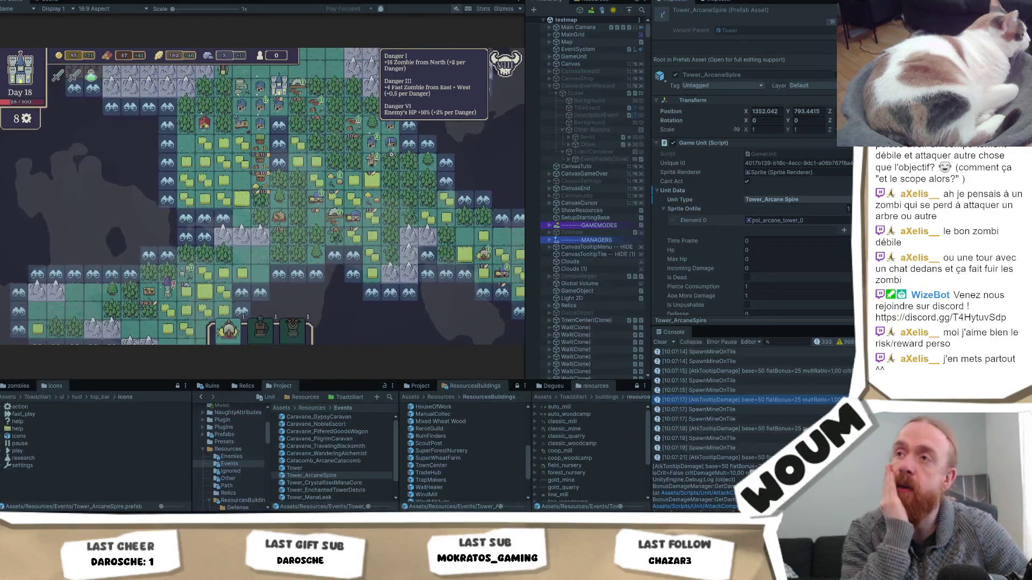
pyautogui.press('Up')
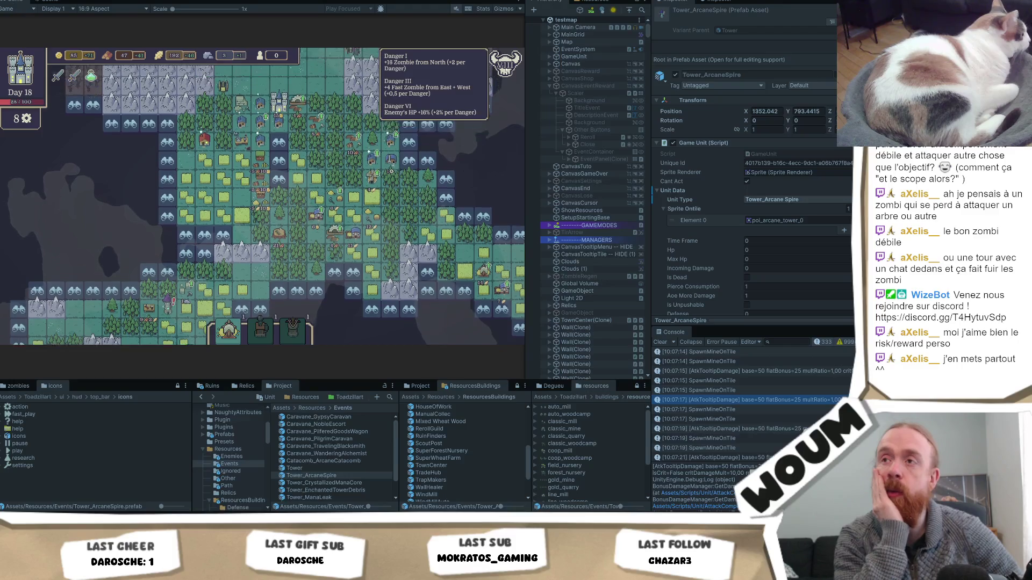
pyautogui.press('Right')
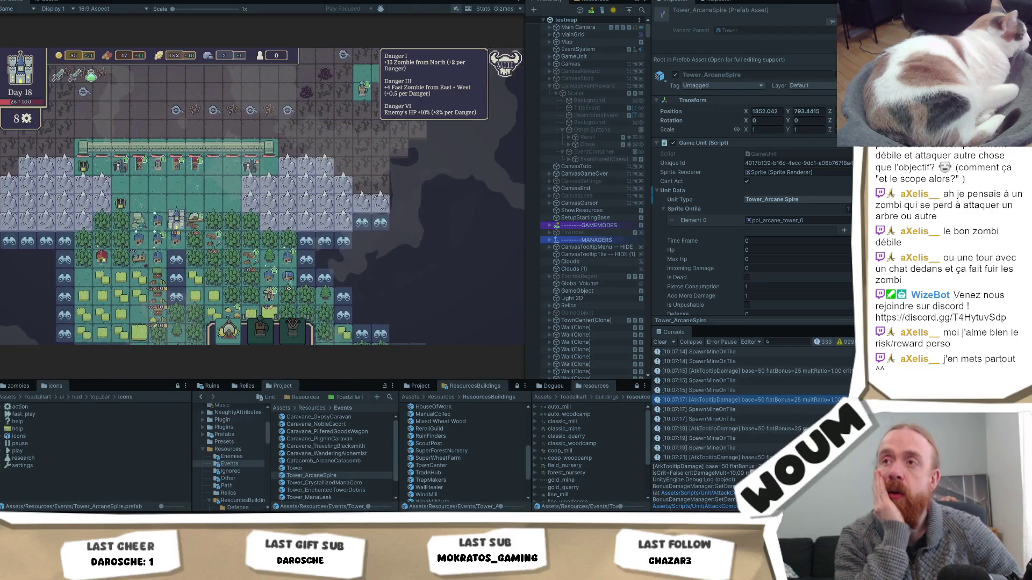
pyautogui.press('Left')
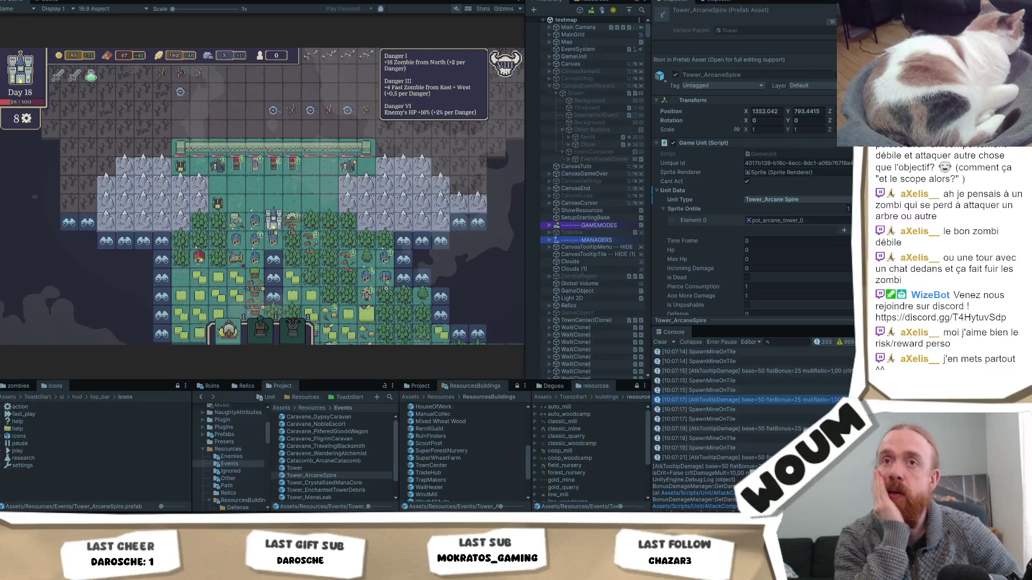
pyautogui.press('Down')
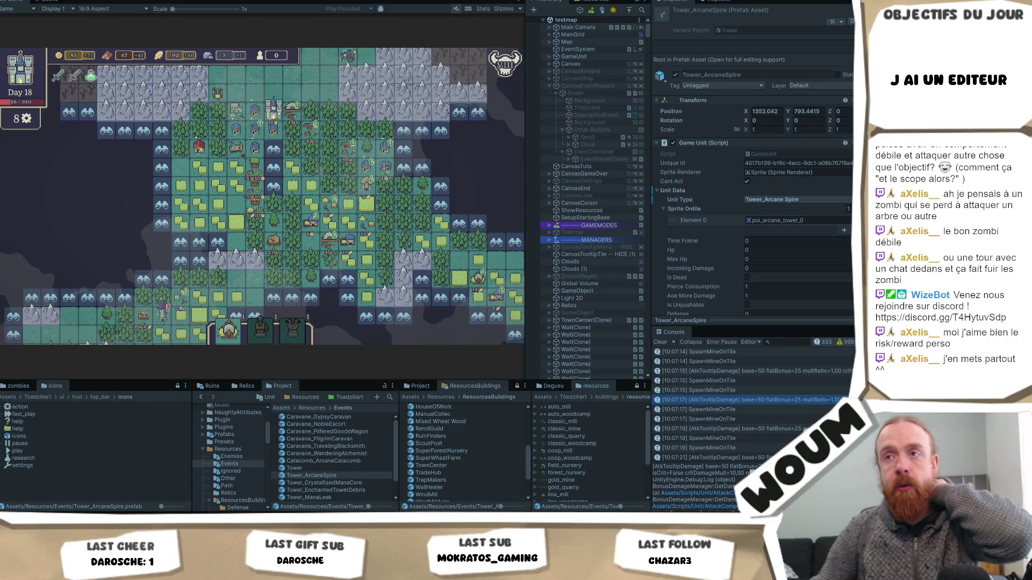
# Read a few tile tooltips, then pan north past the town wall into unexplored ground.
pyautogui.moveTo(239, 187)
pyautogui.moveTo(256, 146)
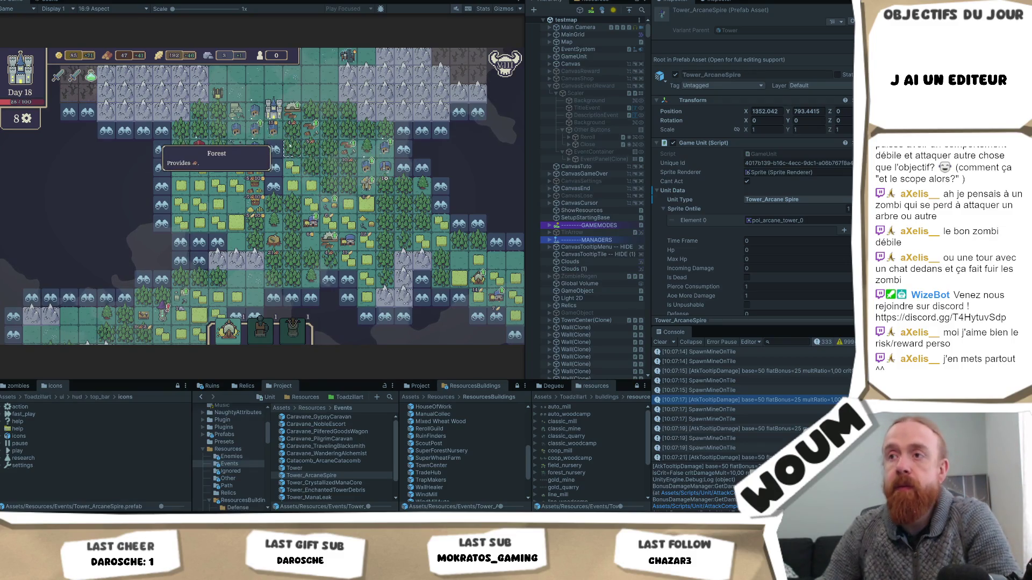
pyautogui.moveTo(422, 204)
pyautogui.moveTo(422, 207); pyautogui.dragTo(318, 229)
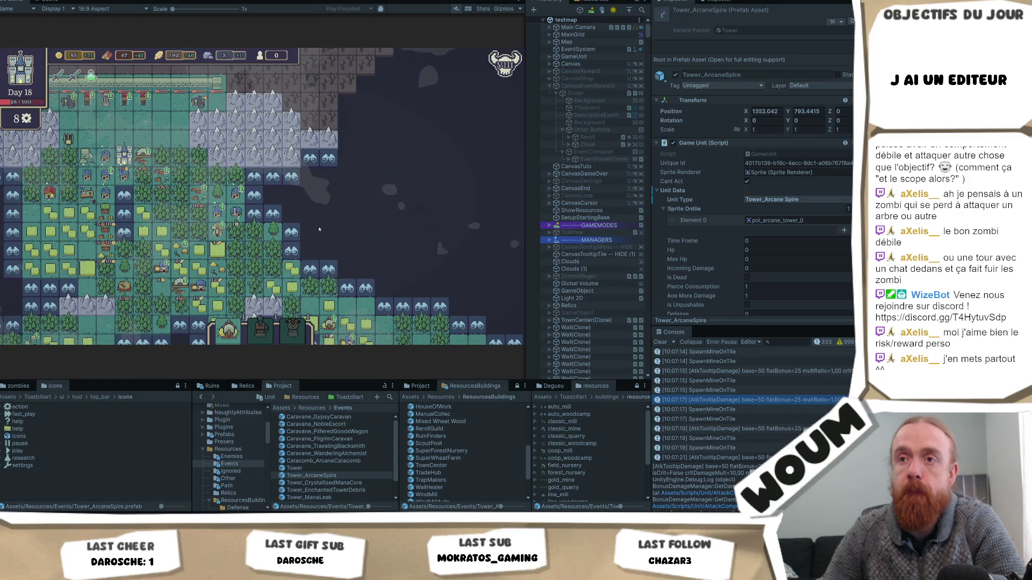
pyautogui.moveTo(321, 237); pyautogui.dragTo(349, 326)
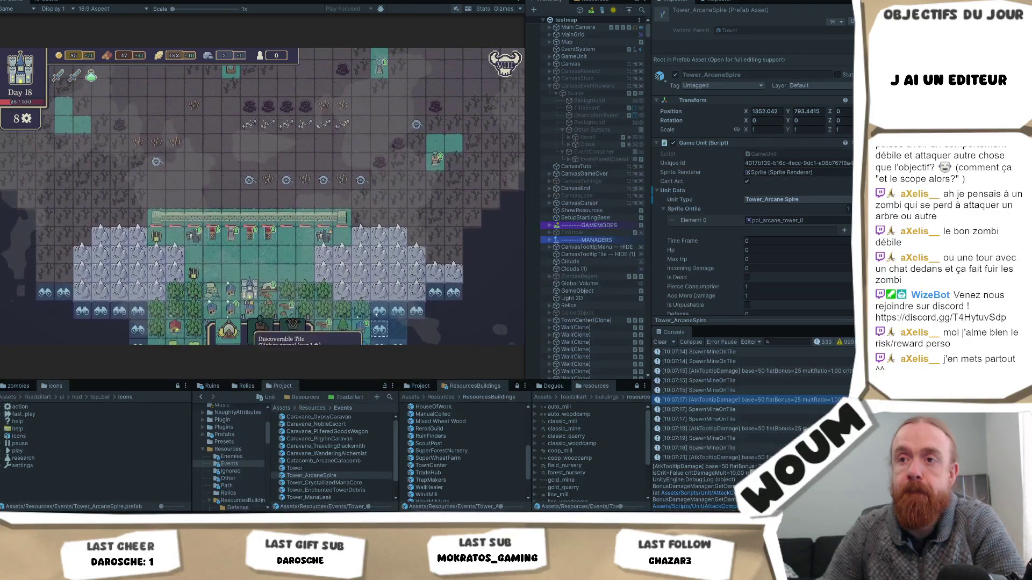
pyautogui.moveTo(322, 153); pyautogui.dragTo(299, 221)
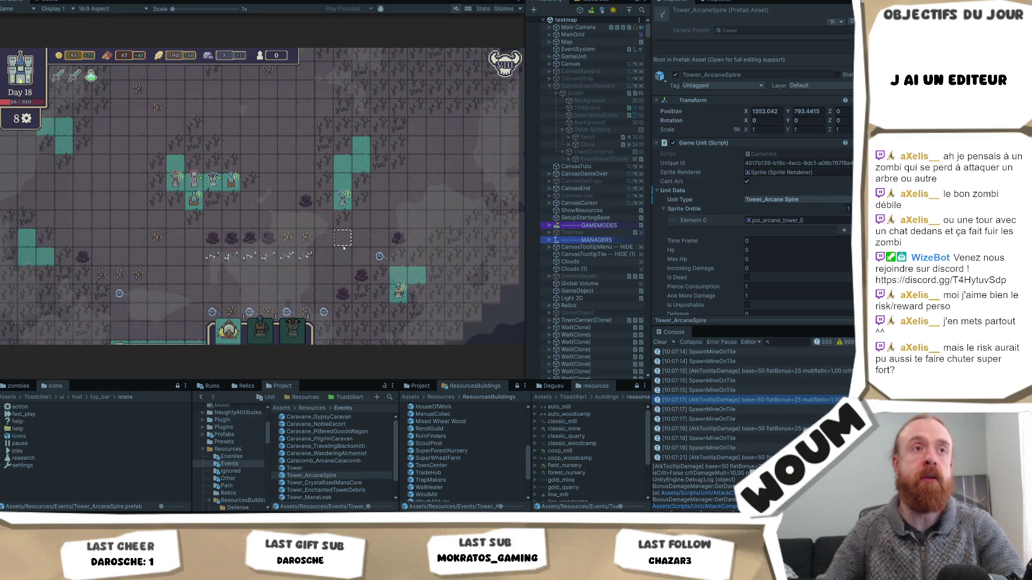
pyautogui.scroll(-5, 347, 236)
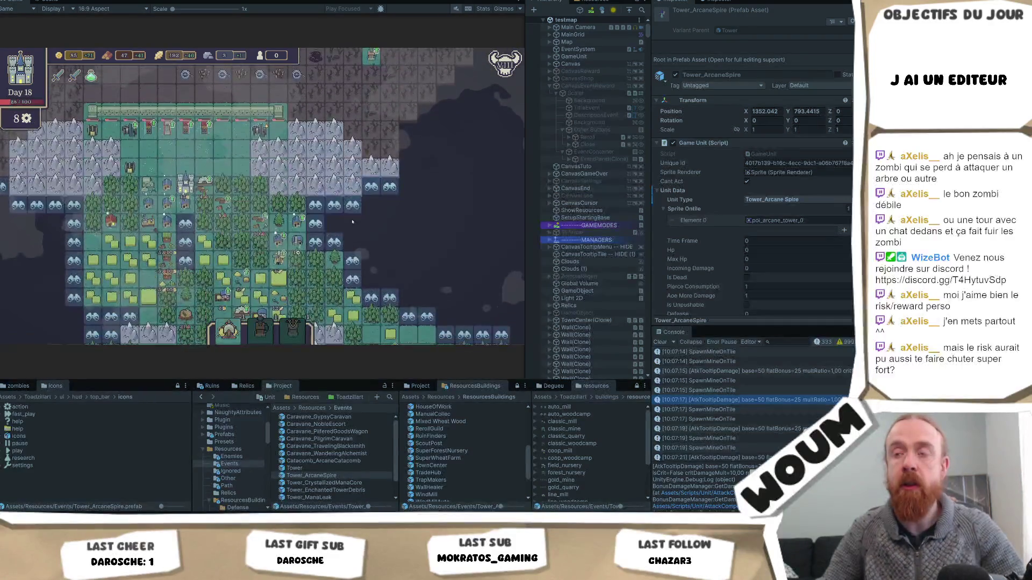
# Scroll the view and pan diagonally along the explored edge toward the mountains.
pyautogui.scroll(-5, 352, 212)
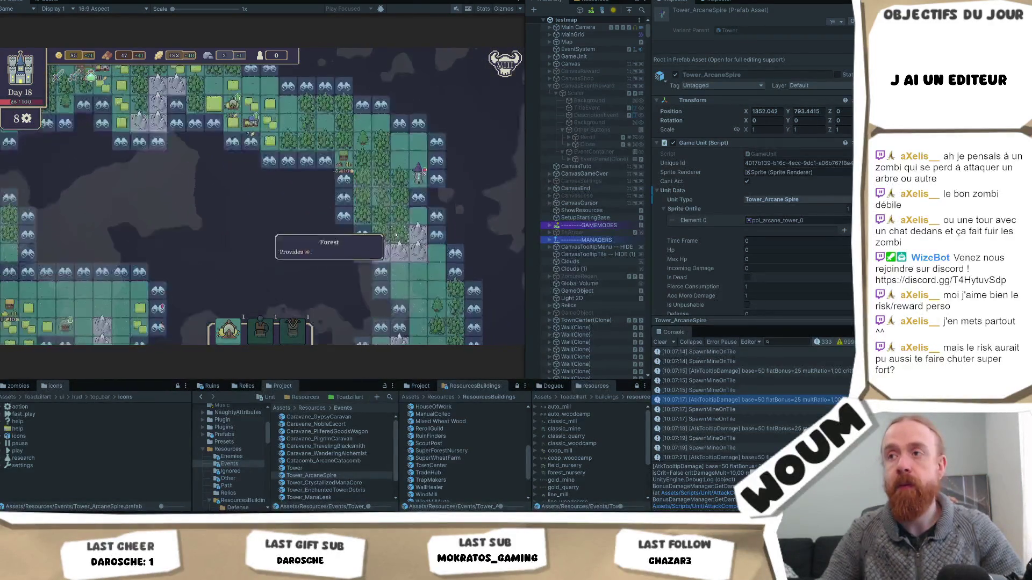
pyautogui.scroll(-3, 399, 232)
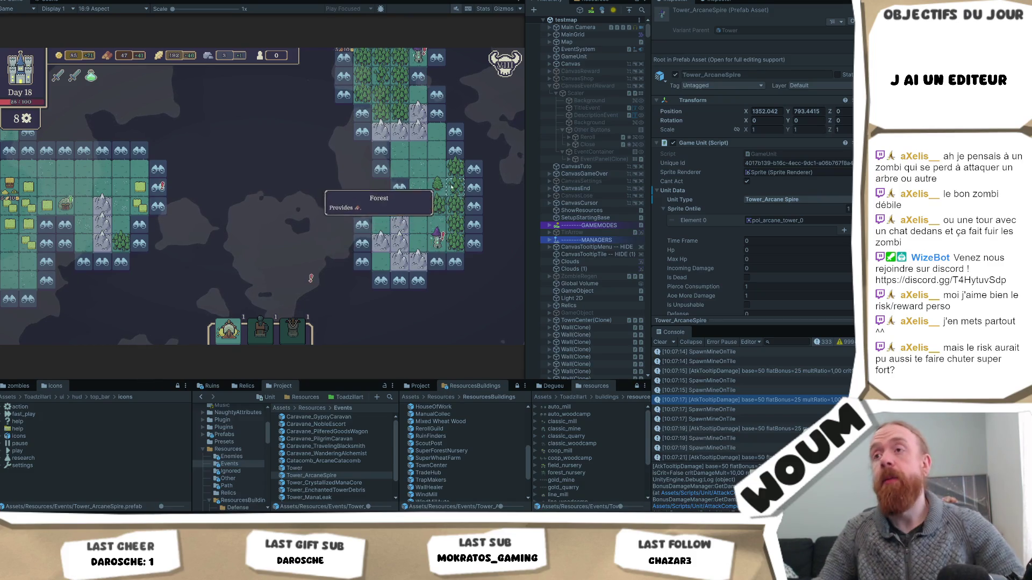
pyautogui.scroll(-5, 398, 199)
pyautogui.press('w')
pyautogui.press('a')
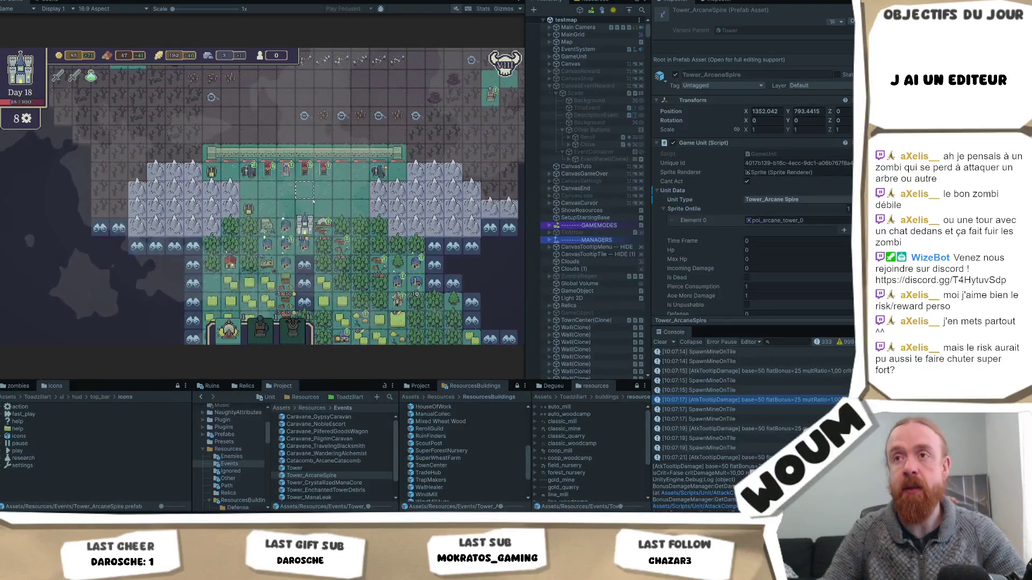
pyautogui.press('w')
pyautogui.press('d')
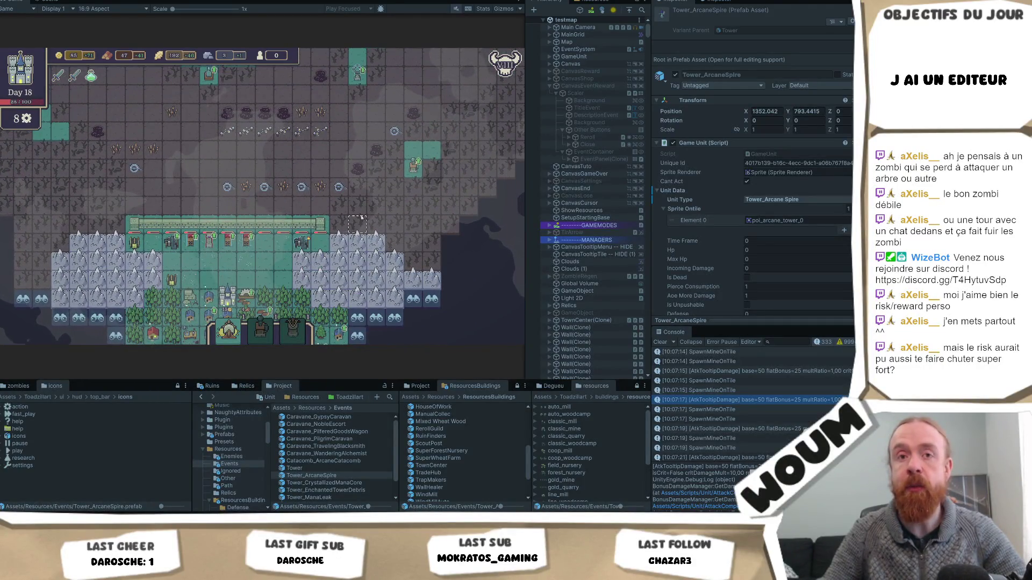
pyautogui.press('w')
pyautogui.press('a')
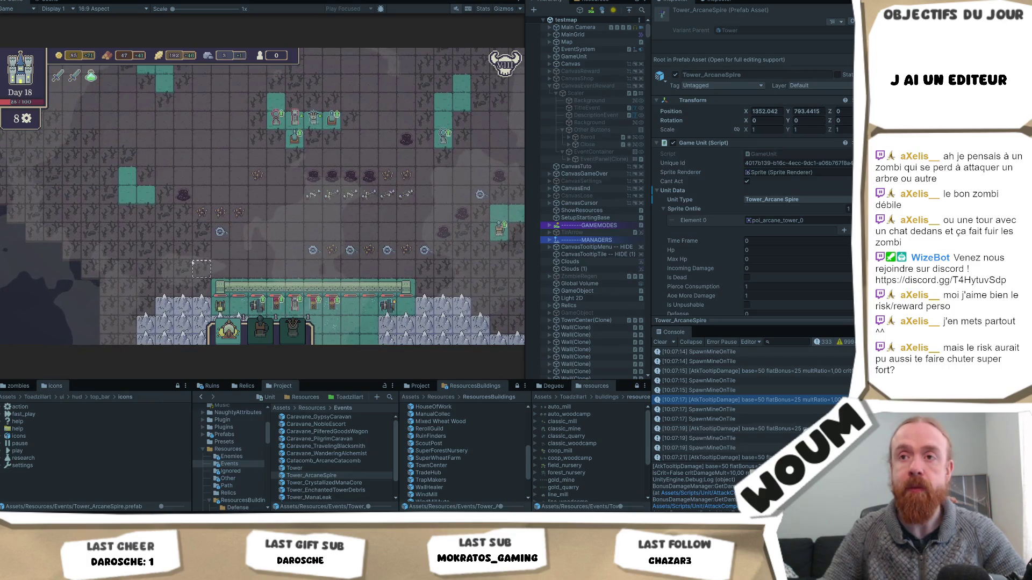
# Pan down through the forest and mountains to the Mine Ruins and tower debris tiles.
pyautogui.press('s')
pyautogui.press('d')
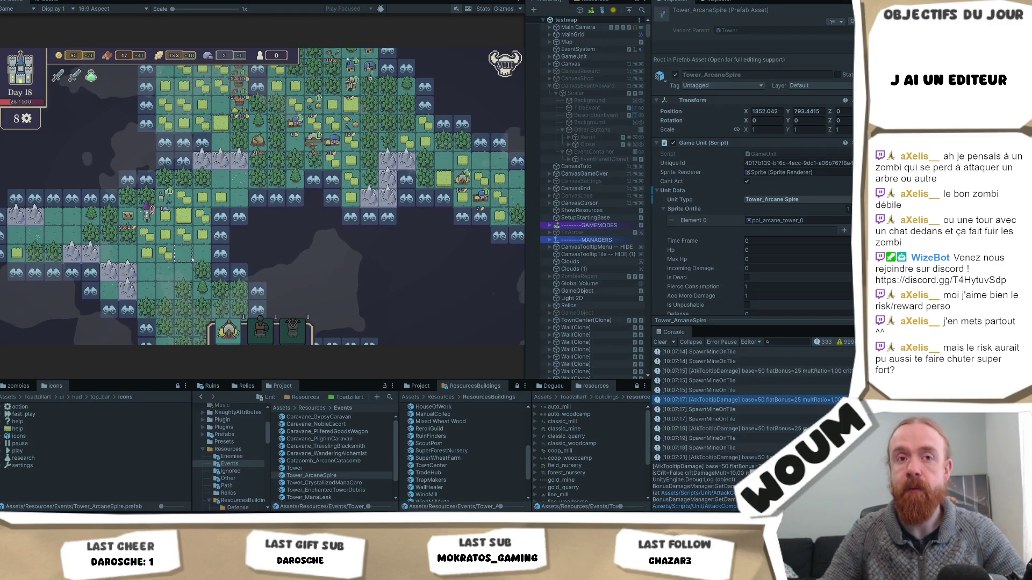
pyautogui.press('s')
pyautogui.press('s')
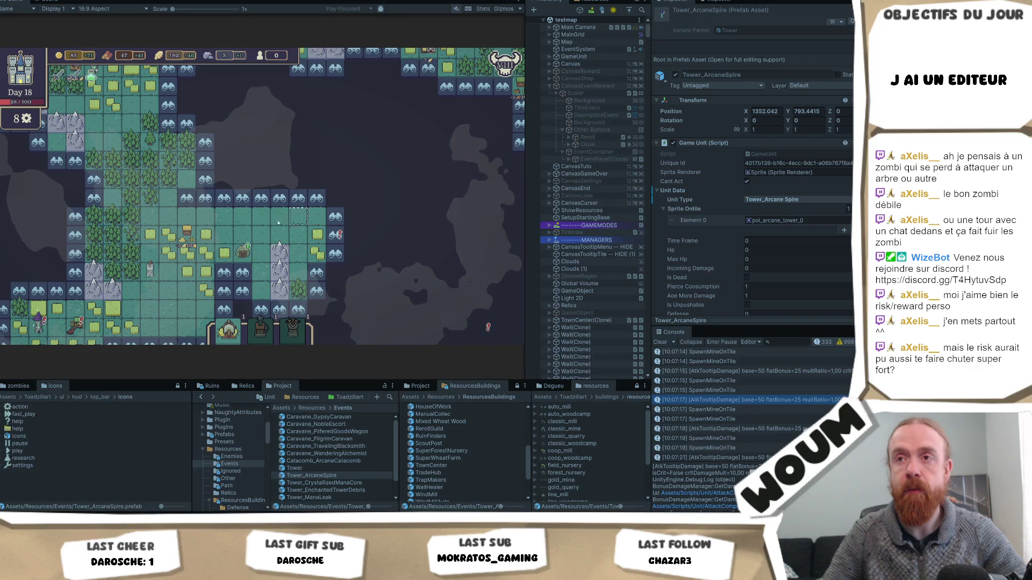
pyautogui.press('s')
pyautogui.press('d')
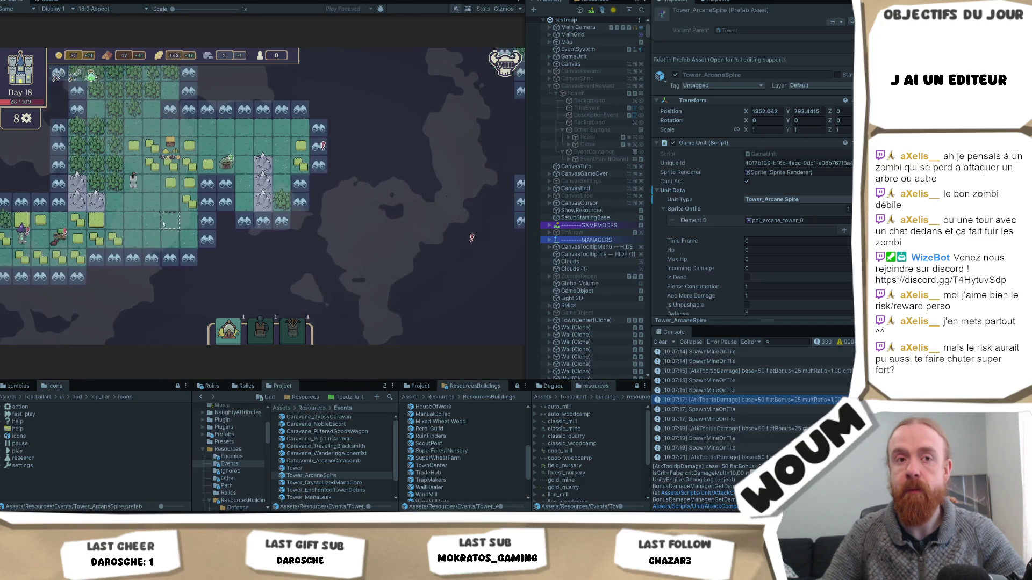
pyautogui.press('s')
pyautogui.press('a')
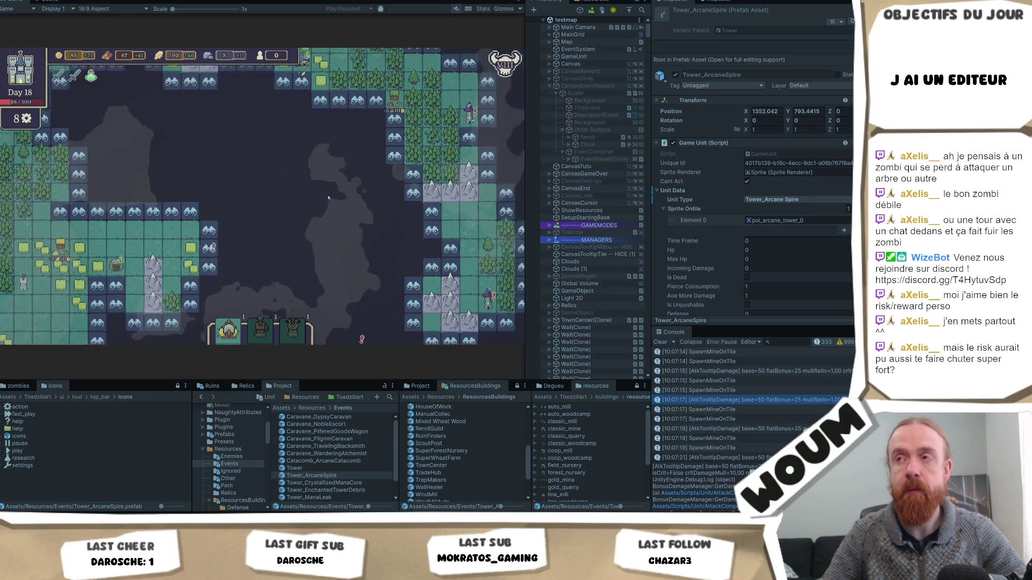
pyautogui.press('w')
pyautogui.press('d')
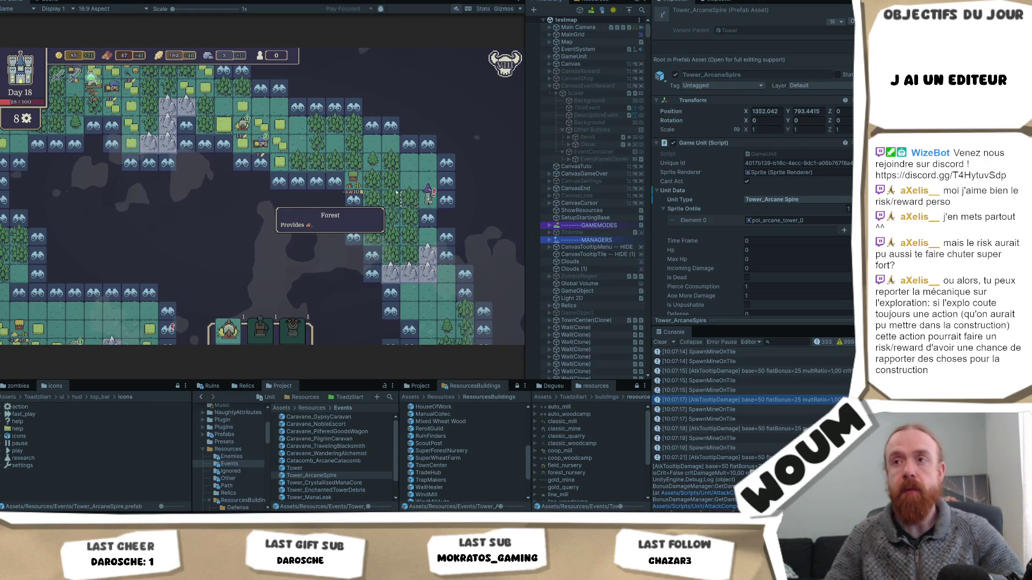
# Pan back and forth past a forest, ending over the wheat fields on a Fully Grown Wheat tile.
pyautogui.press('w')
pyautogui.press('a')
pyautogui.press('d')
pyautogui.press('s')
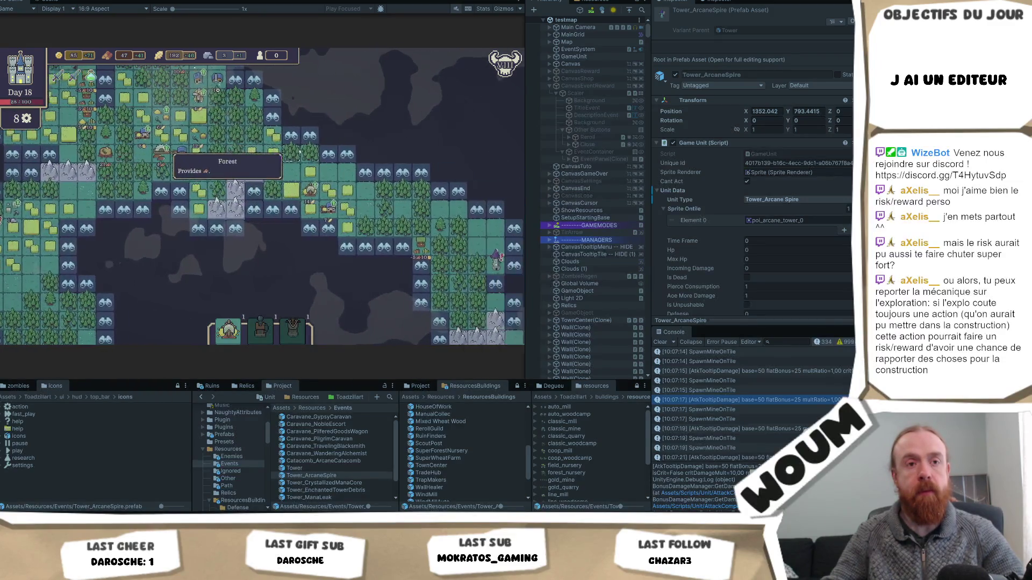
pyautogui.press('w')
pyautogui.press('a')
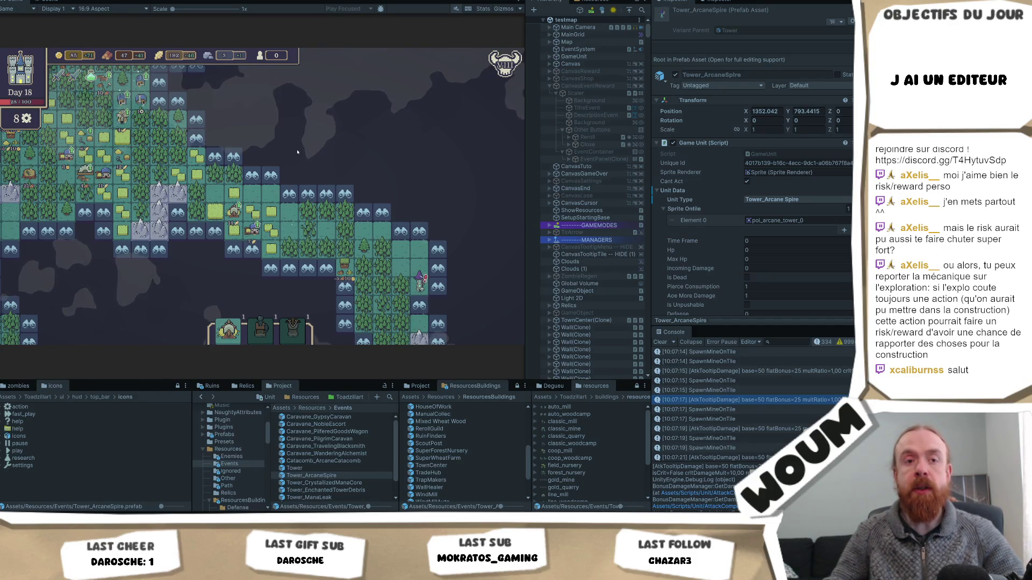
pyautogui.press('d')
pyautogui.press('s')
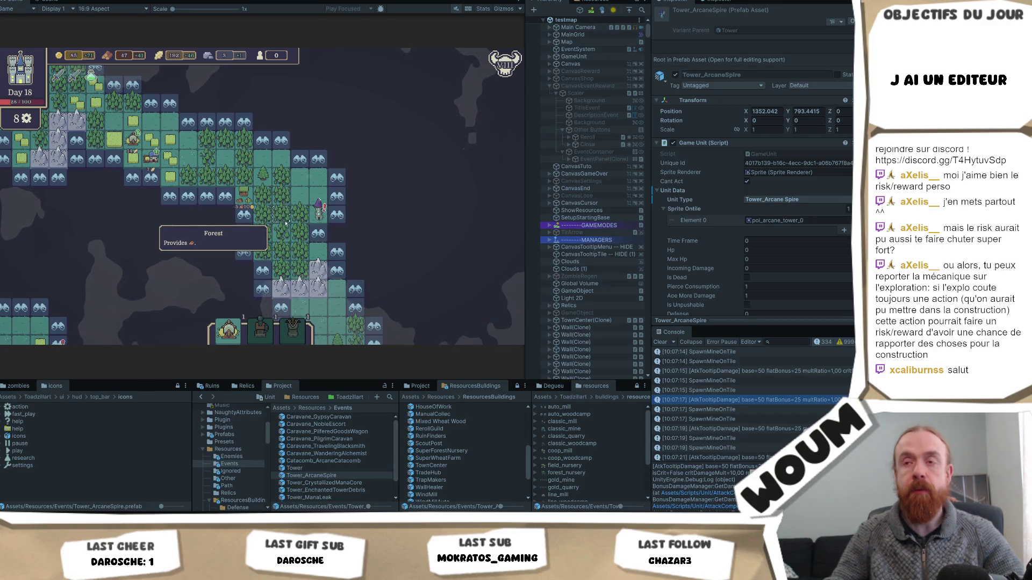
pyautogui.press('a')
pyautogui.press('w')
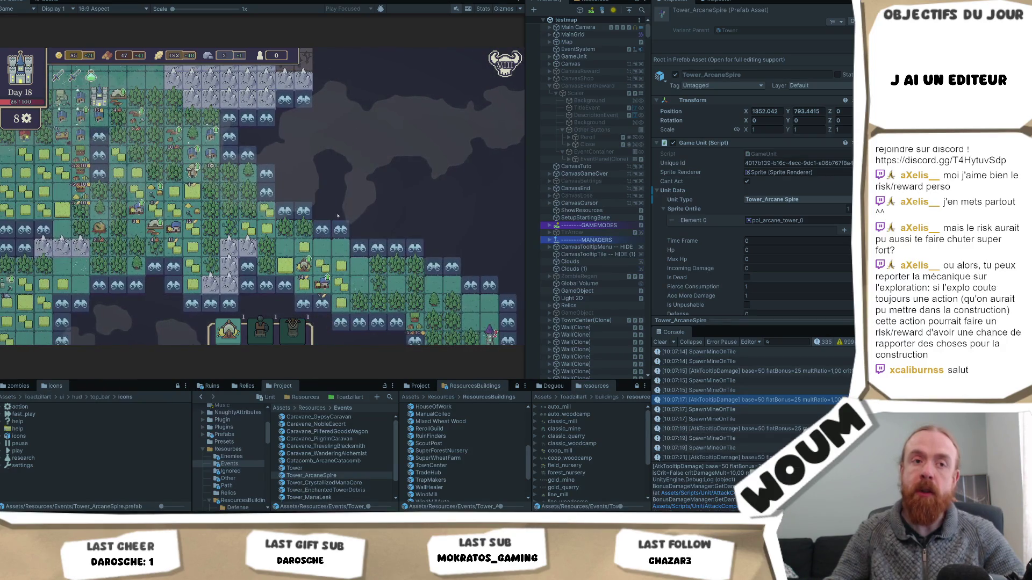
pyautogui.press('s')
pyautogui.press('a')
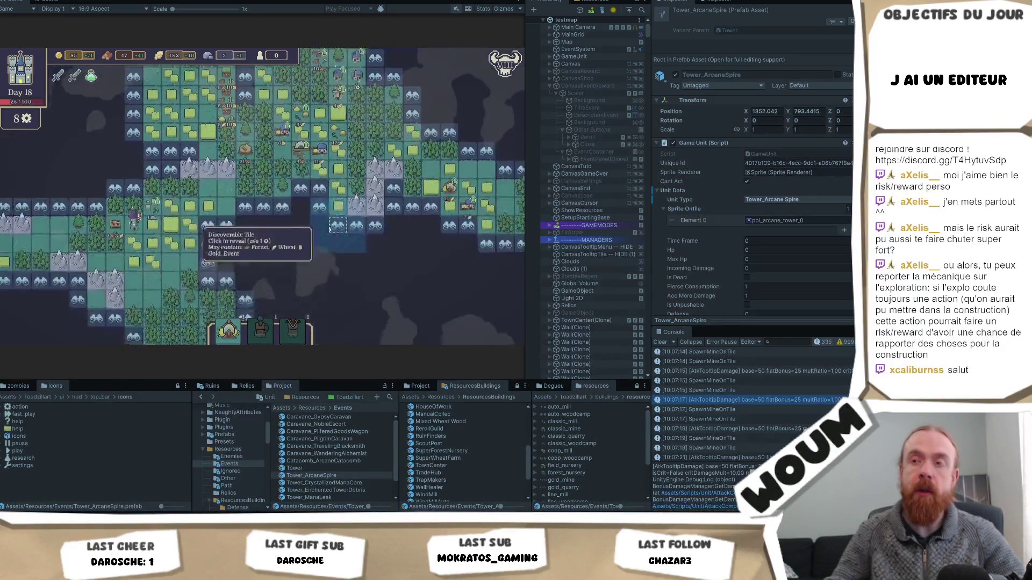
pyautogui.press('w')
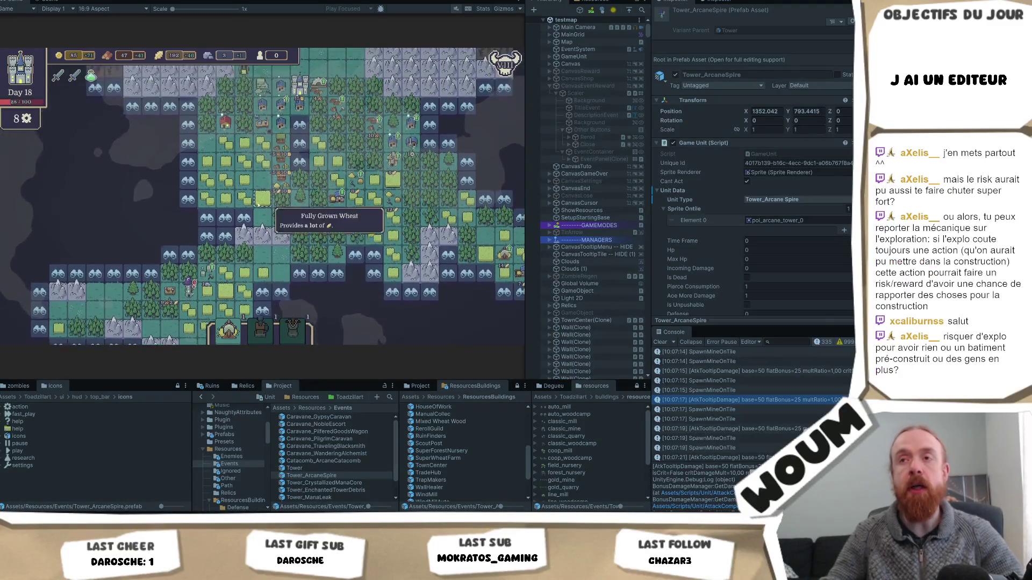